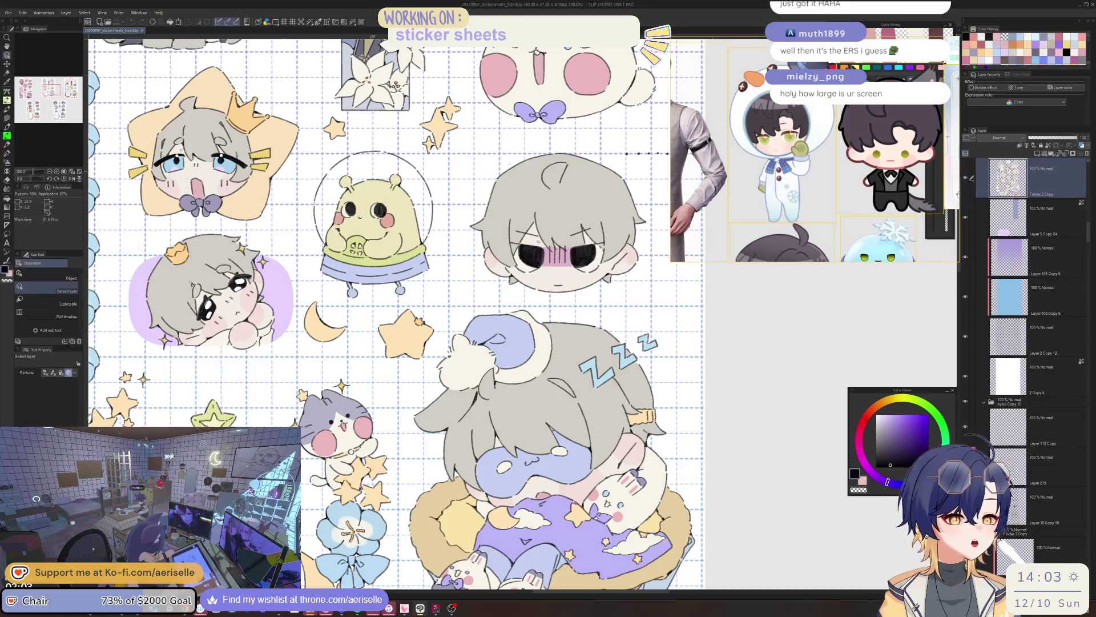
Cancel the line-width and colour-gamut dialogs, then zoom out to 66.7% and nudge the view
key(ctrl+shift+g)
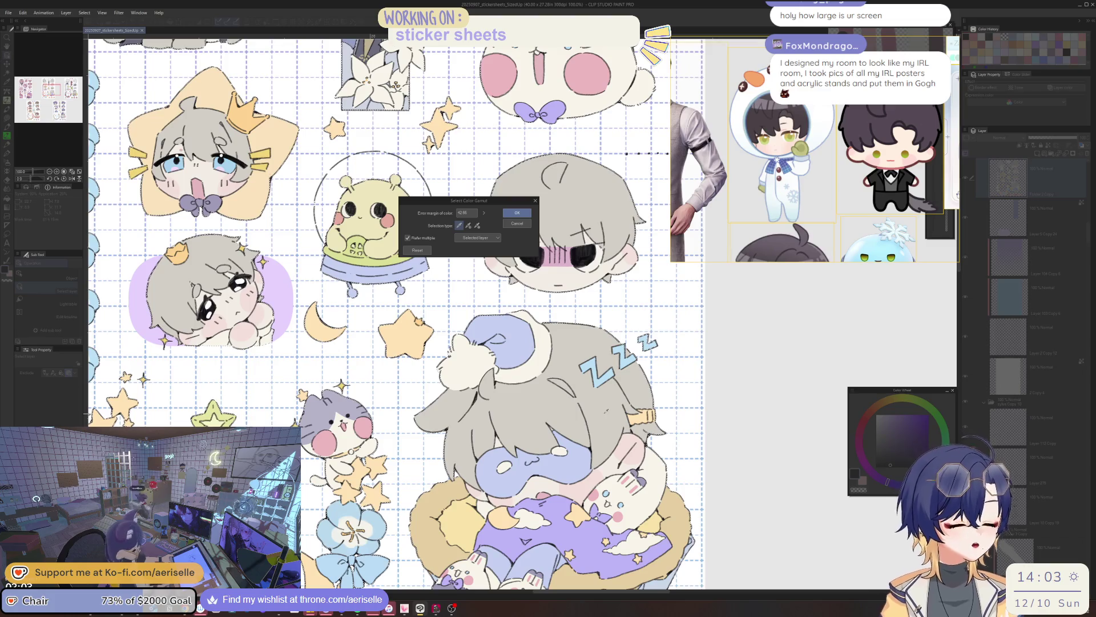
click(517, 224)
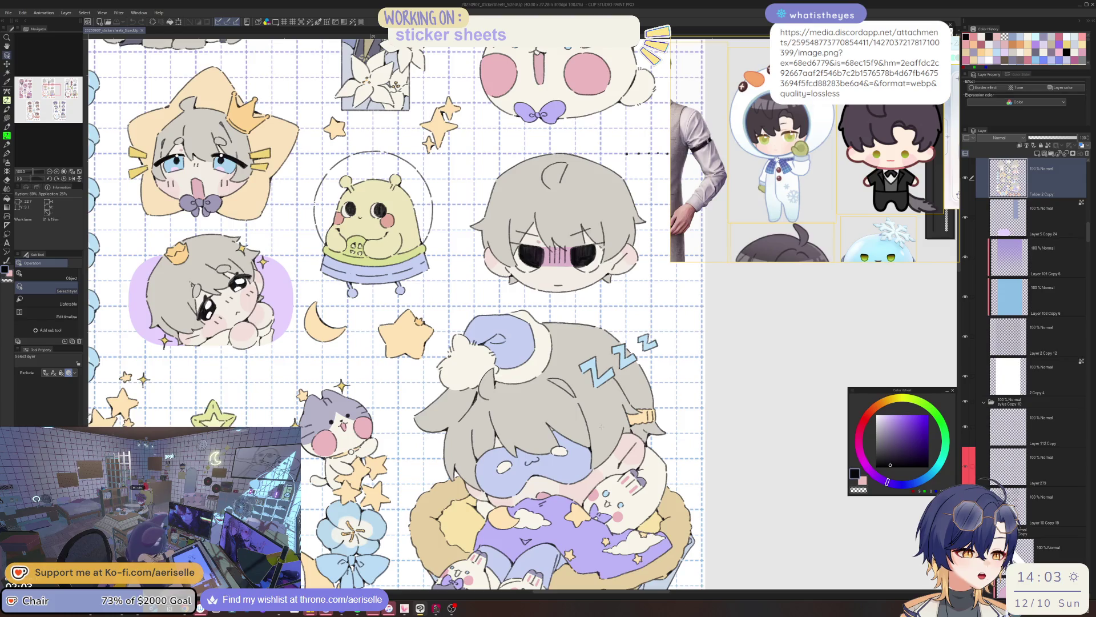
key(ctrl+minus)
drag(448, 315, 434, 308)
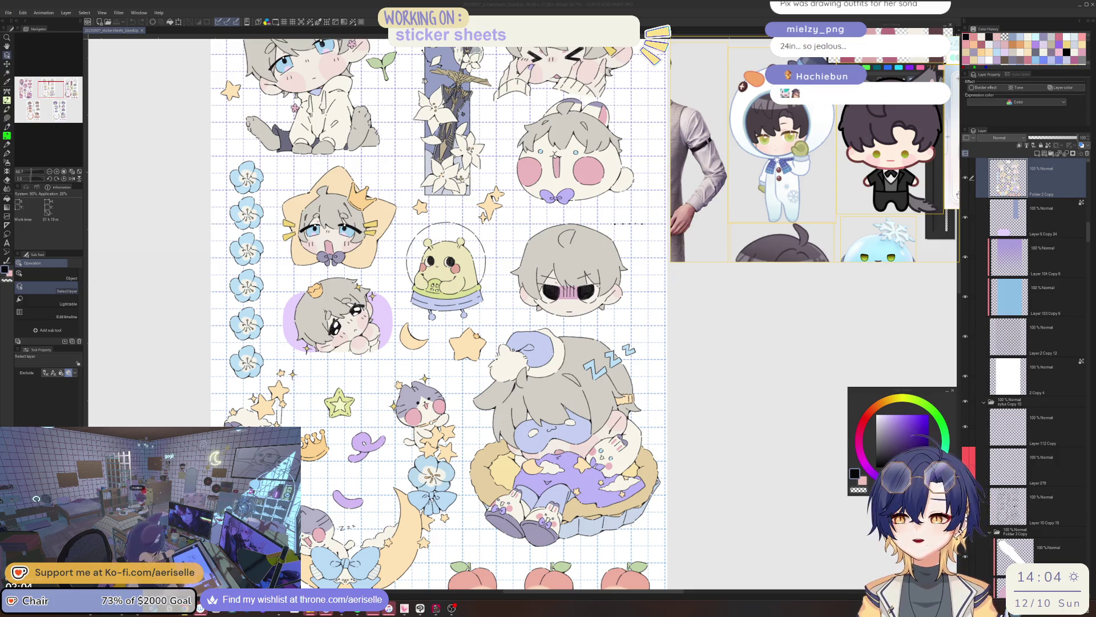
Drag the Chrome window with the Discord outfit image over the canvas and zoom it to 110%
mouse_move(185, 174)
mouse_down()
mouse_move(614, 151)
mouse_move(525, 152)
mouse_up()
key(ctrl+plus)
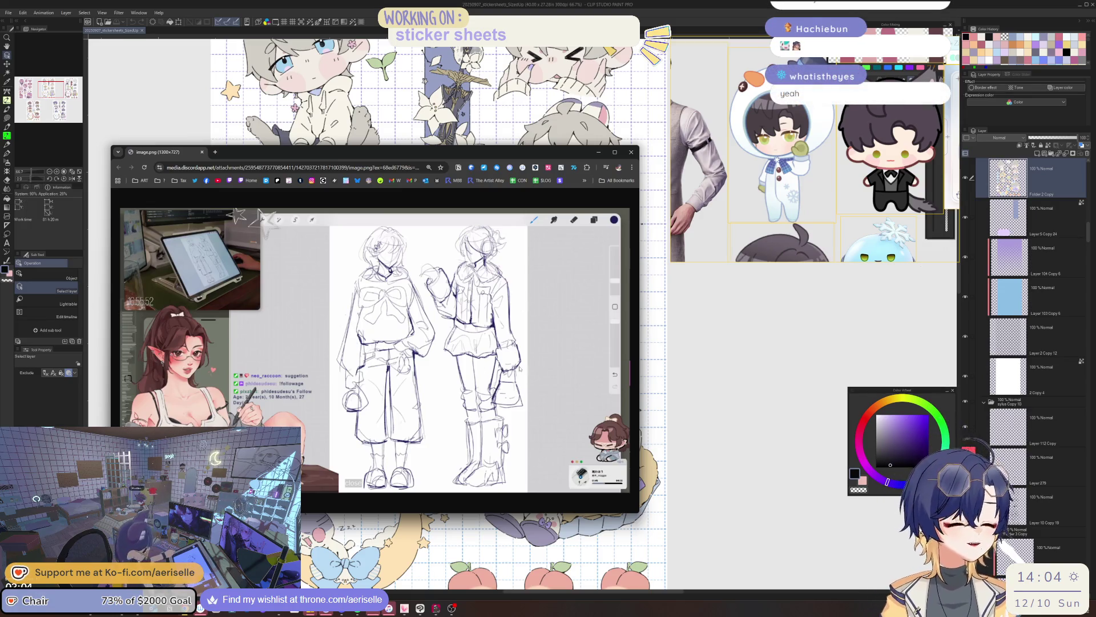
Inspect the two-figure outfit sketch at several zoom levels, then move the browser window aside
key(ctrl+plus)
key(ctrl+plus)
key(ctrl+plus)
drag(423, 511, 490, 519)
key(ctrl+minus)
key(ctrl+minus)
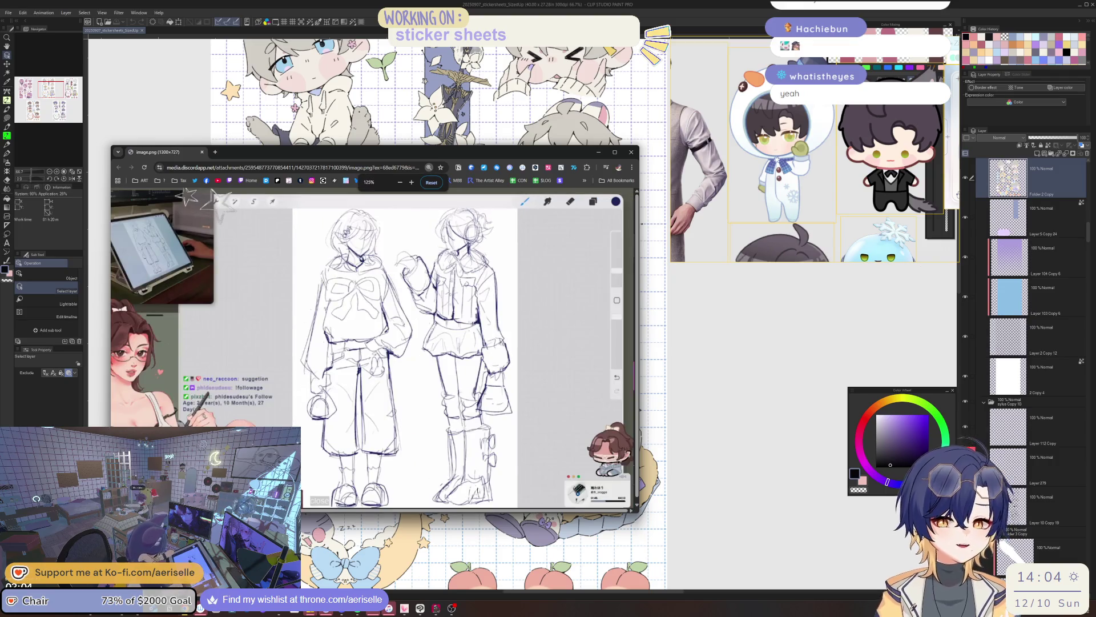
key(ctrl+minus)
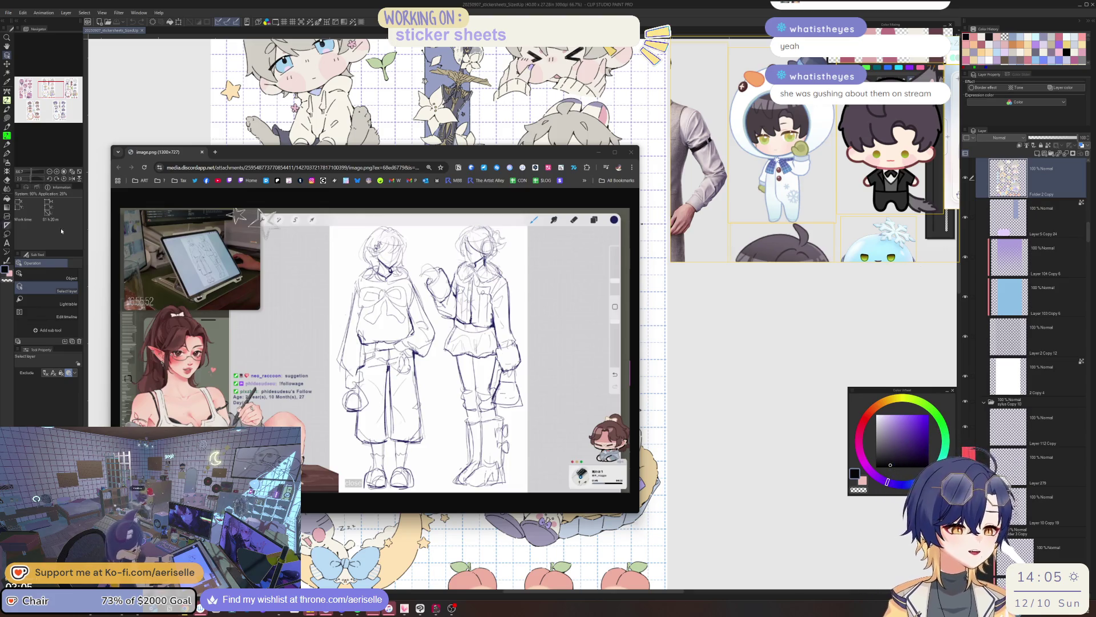
scroll(471, 457, up, 4)
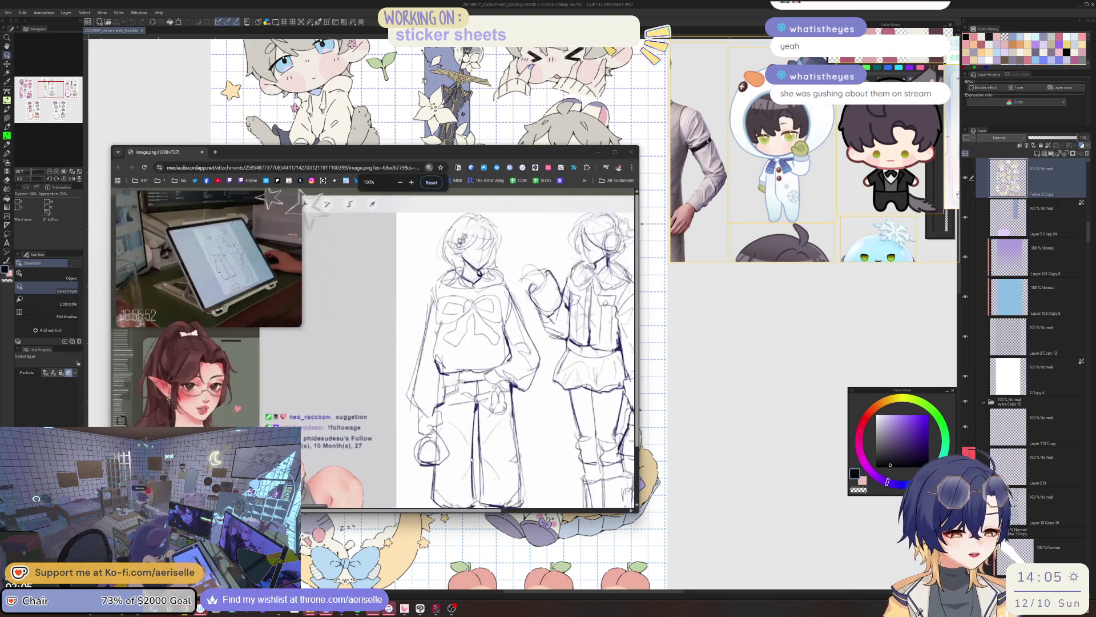
scroll(517, 511, right, 3)
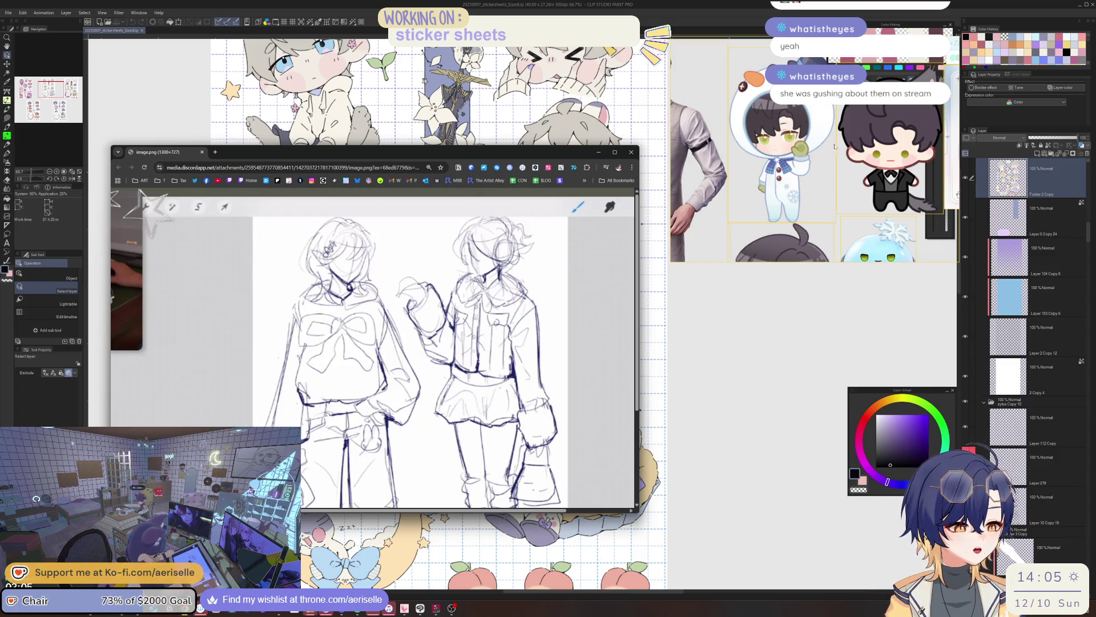
drag(180, 159, 128, 201)
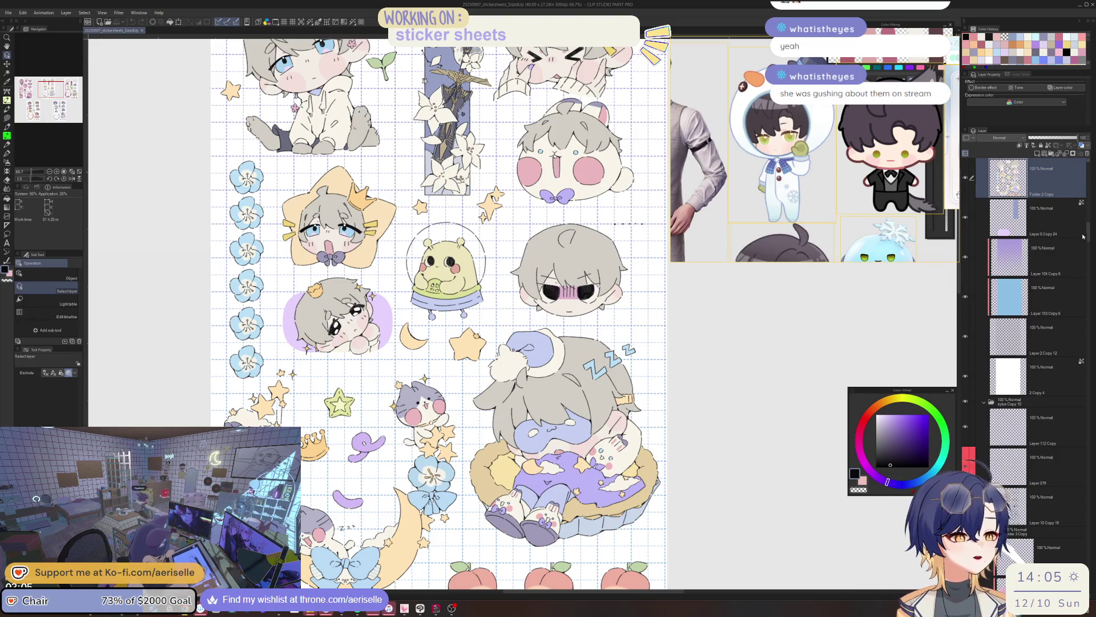
Create a new sketch layer and pan to the blank space beside the sticker sheet
drag(1088, 232, 1088, 166)
click(1037, 155)
mouse_move(825, 240)
mouse_down()
mouse_move(580, 240)
mouse_move(551, 286)
mouse_up()
Pen the garment's collar and first side lines, undoing the stray strokes
key(b)
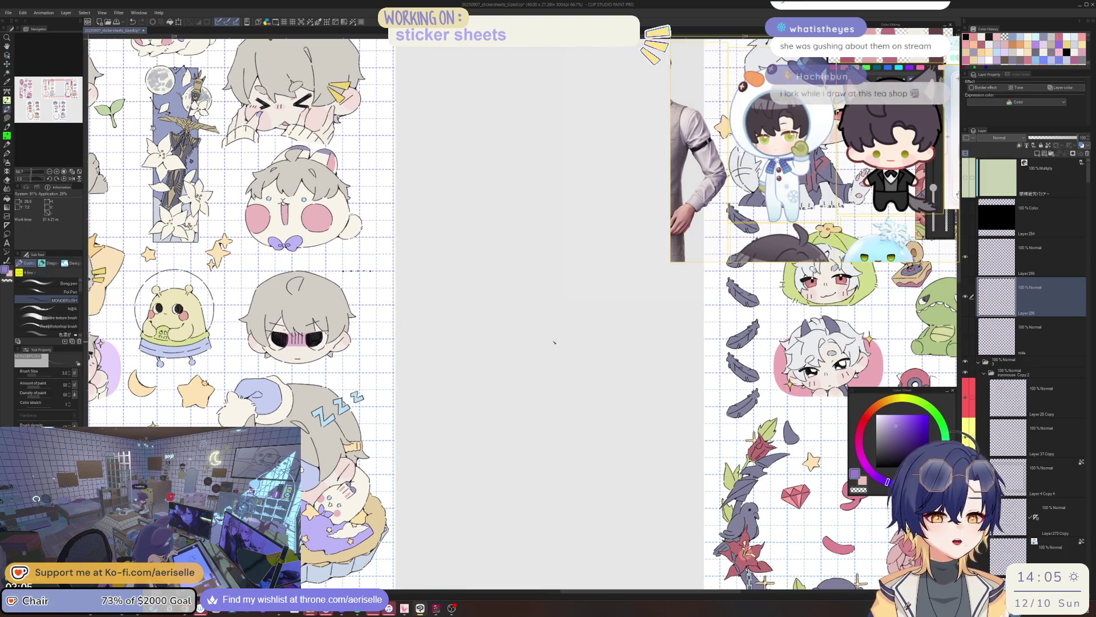
mouse_move(556, 346)
mouse_down()
mouse_move(539, 359)
mouse_move(520, 505)
mouse_up()
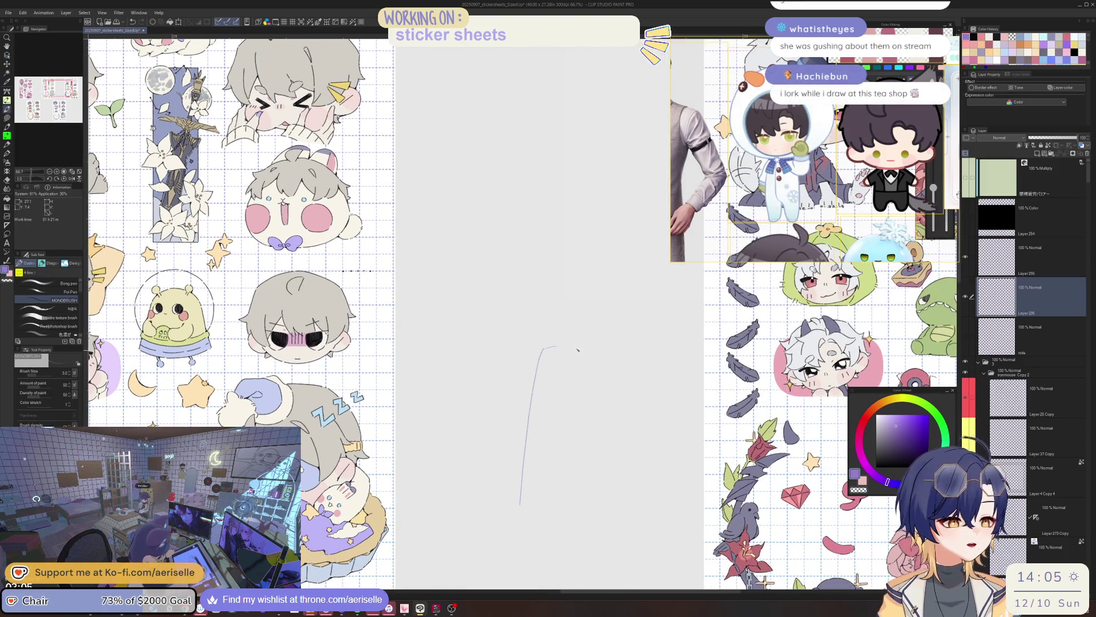
mouse_move(553, 347)
mouse_down()
mouse_move(572, 401)
mouse_move(588, 389)
mouse_up()
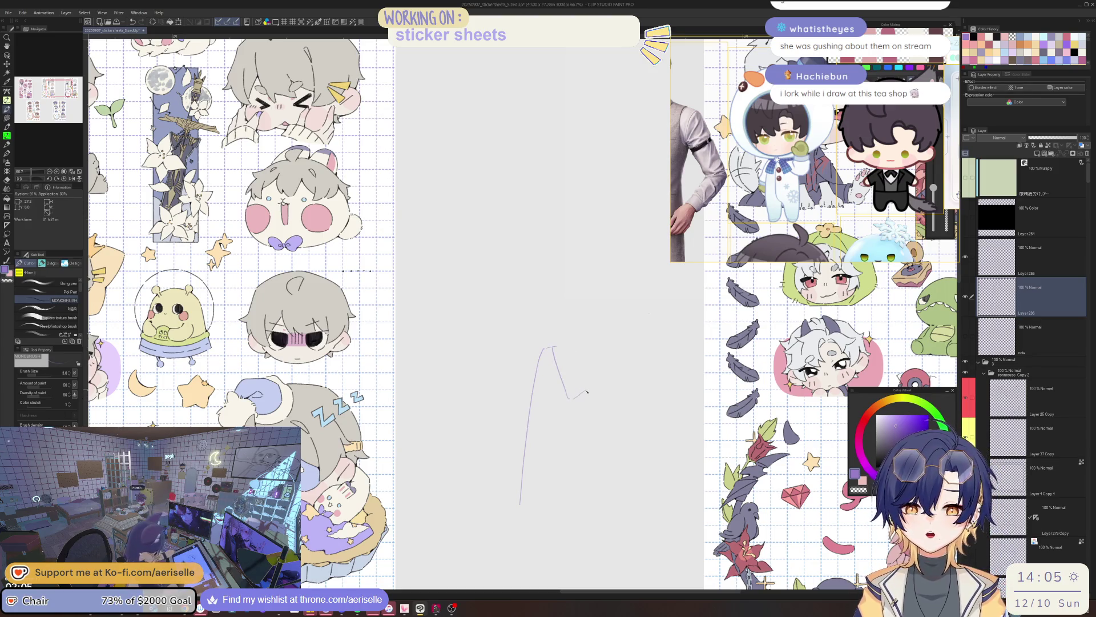
key(ctrl+z)
key(ctrl+z)
mouse_move(580, 340)
mouse_down()
mouse_move(619, 341)
mouse_move(645, 478)
mouse_up()
key(ctrl+z)
drag(636, 359, 662, 480)
mouse_move(595, 350)
mouse_down()
mouse_move(565, 399)
mouse_move(623, 346)
mouse_up()
Sketch the garment's left side, centre fold and hem, undoing the last right-edge stroke
mouse_move(636, 343)
mouse_down()
mouse_move(644, 399)
mouse_move(594, 375)
mouse_move(562, 587)
mouse_up()
drag(595, 389, 617, 583)
drag(616, 583, 599, 493)
drag(542, 520, 586, 516)
mouse_move(601, 332)
mouse_down()
mouse_move(621, 531)
mouse_move(634, 519)
mouse_move(655, 533)
mouse_up()
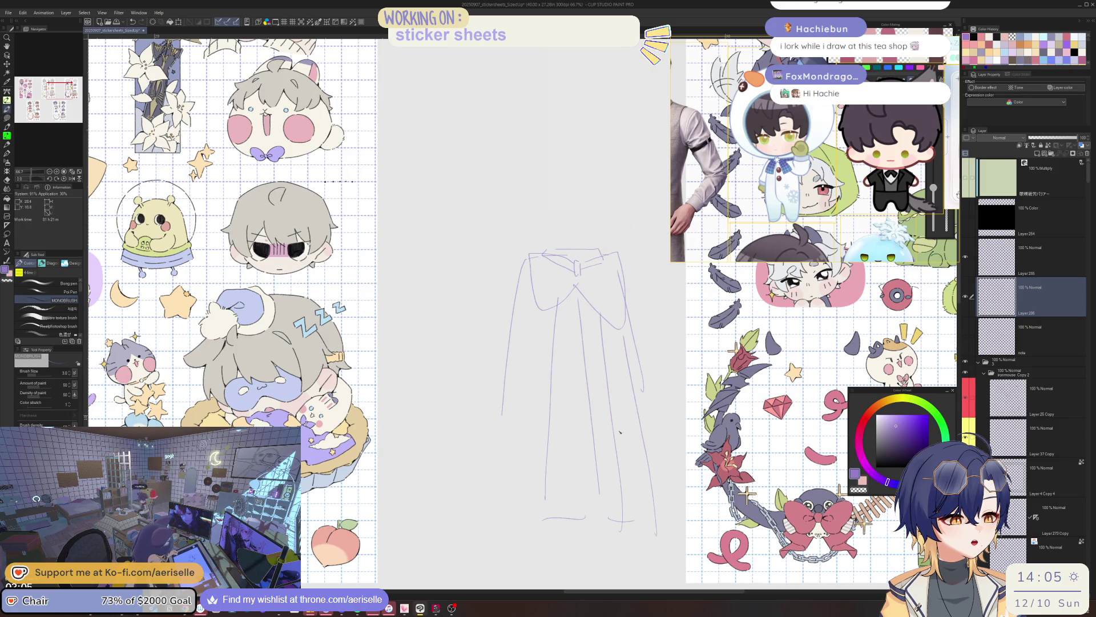
key(ctrl+z)
key(ctrl+minus)
key(ctrl+minus)
key(ctrl+minus)
Erase the rough garment sketch with a large eraser
key(e)
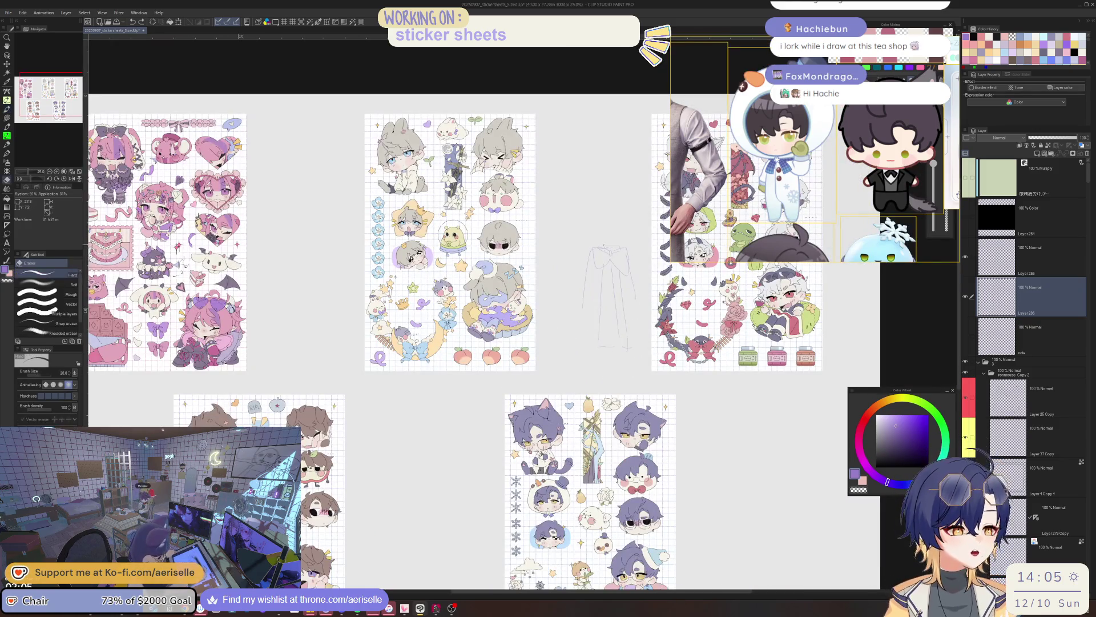
mouse_move(603, 234)
mouse_down()
mouse_move(588, 320)
mouse_move(624, 335)
mouse_up()
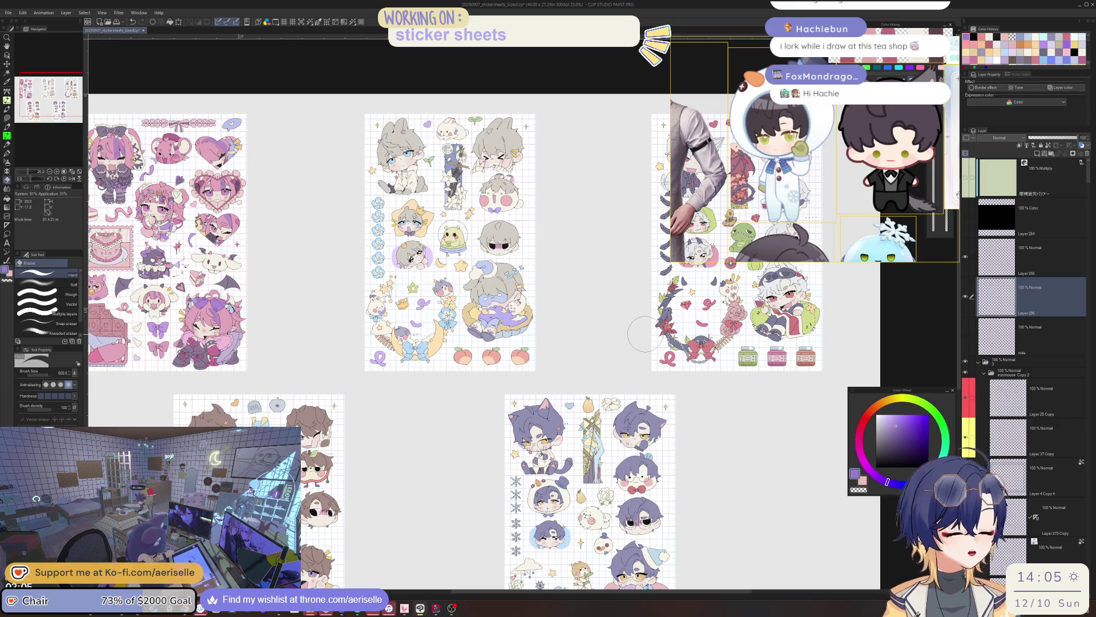
scroll(645, 334, up, 2)
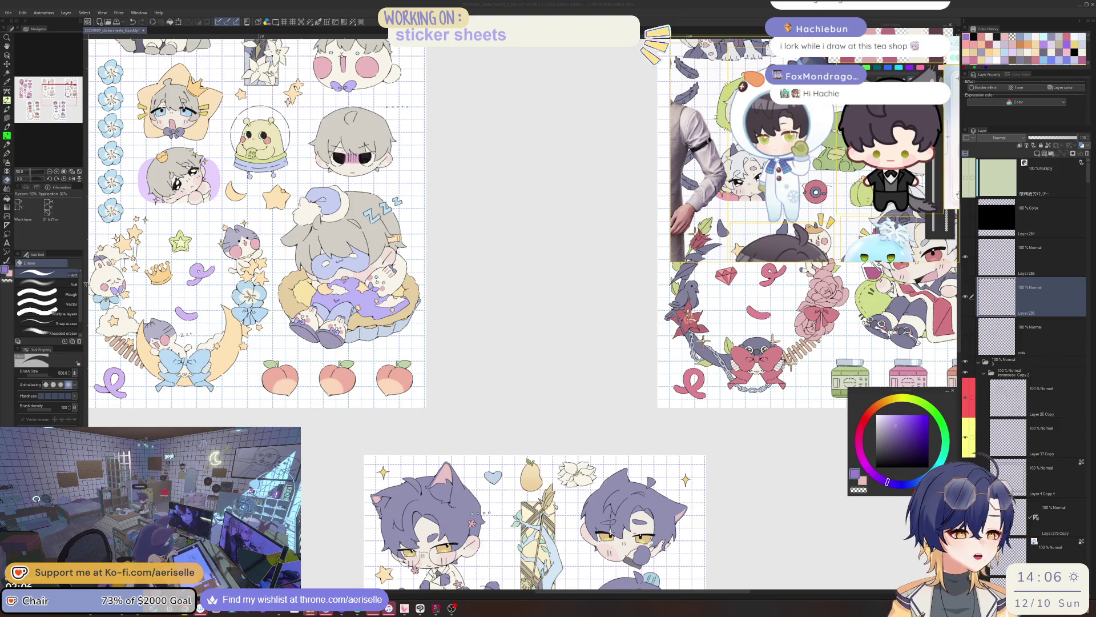
Delete the emptied sketch layer and centre the brown-haired sticker sheet in view
click(1021, 290)
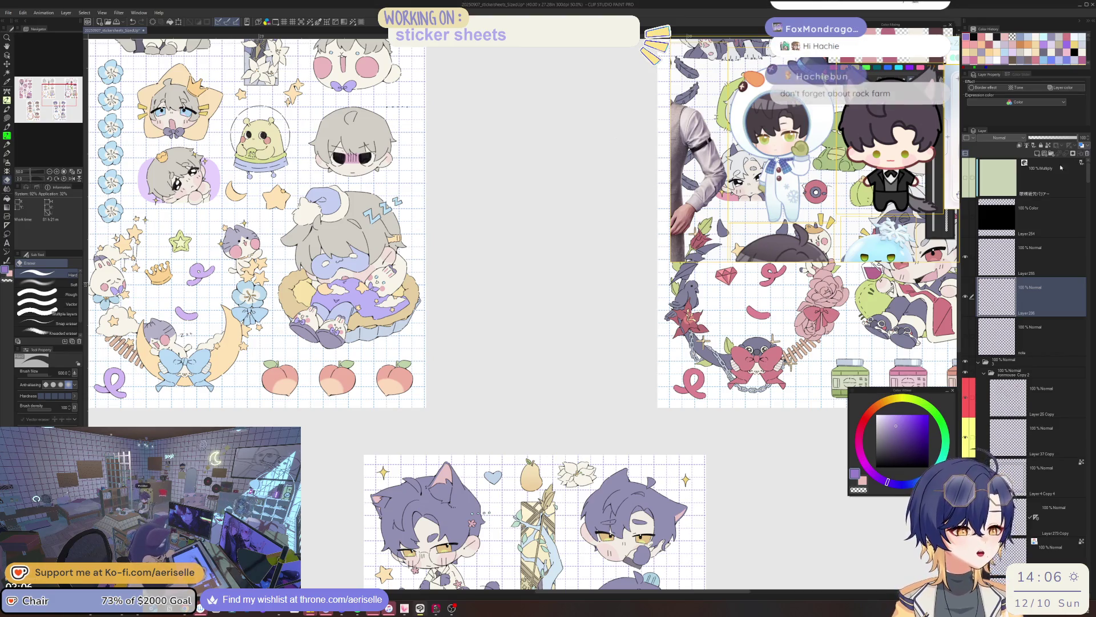
key(ctrl+e)
mouse_move(470, 342)
mouse_down()
mouse_move(556, 348)
mouse_move(801, 410)
mouse_move(898, 275)
mouse_up()
mouse_move(514, 343)
mouse_down()
mouse_move(555, 284)
mouse_move(652, 230)
mouse_up()
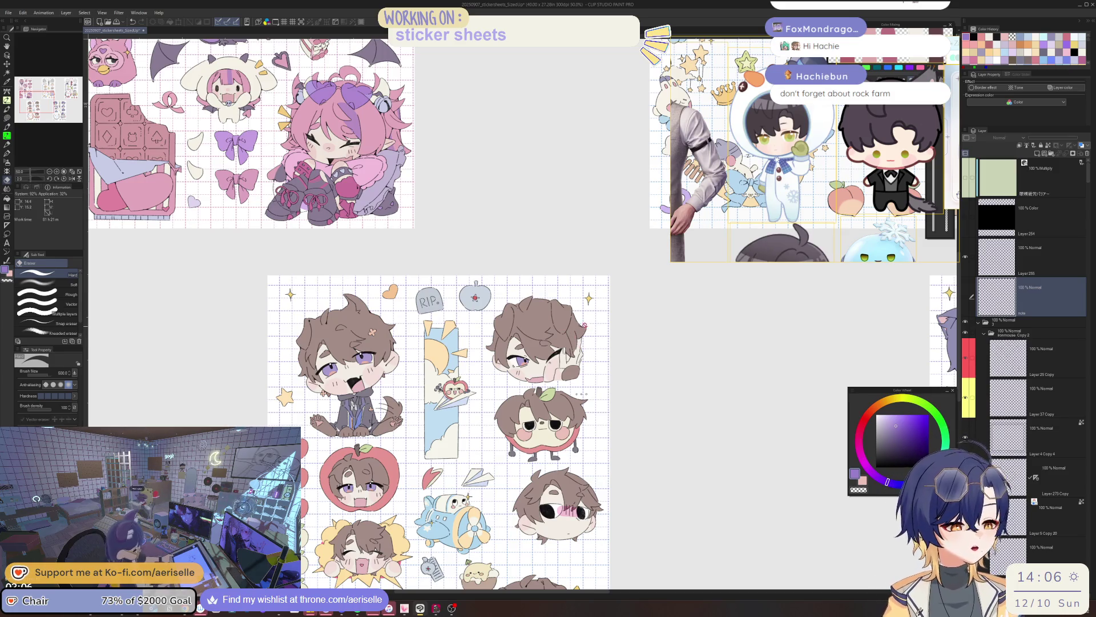
Zoom in and select the winking chibi sticker's layer from the canvas
scroll(577, 325, up, 5)
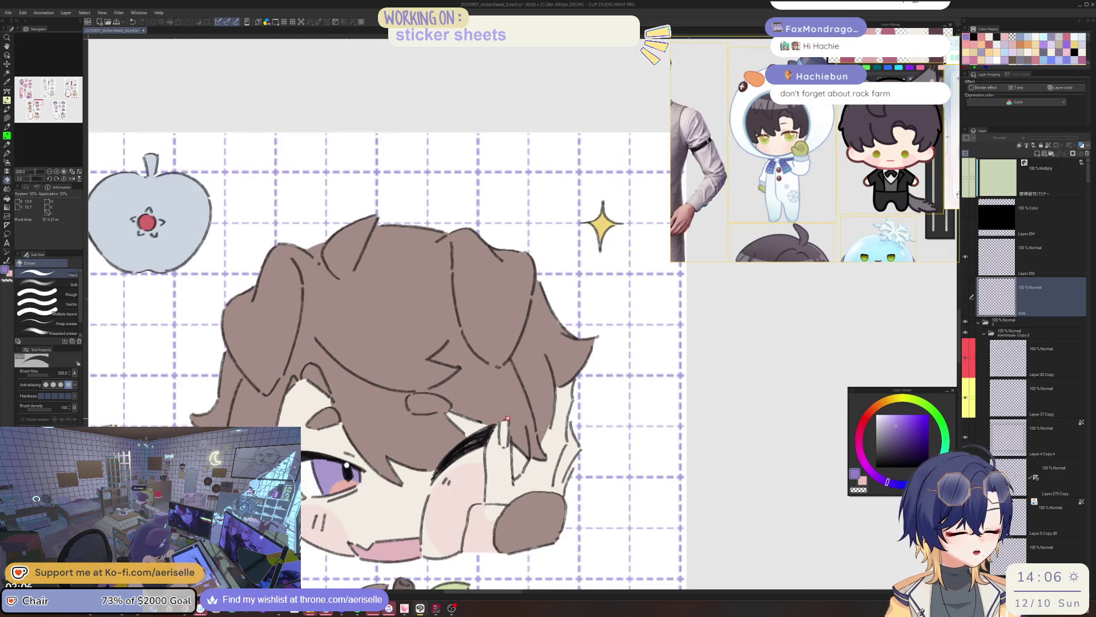
scroll(507, 418, down, 4)
scroll(560, 355, up, 1)
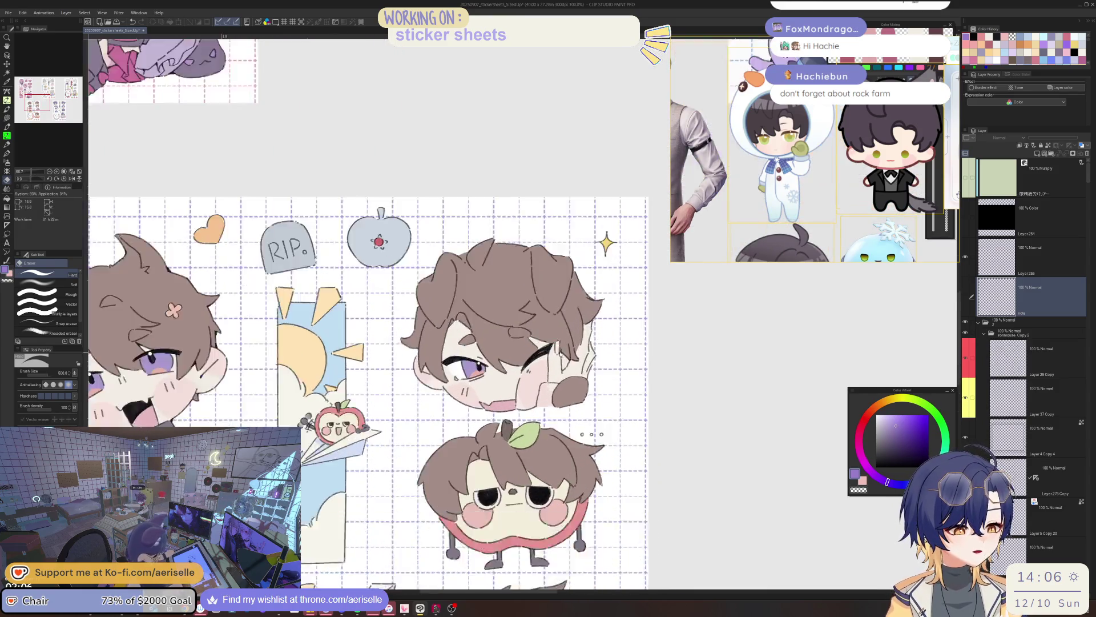
scroll(560, 354, up, 2)
key(o)
click(561, 354)
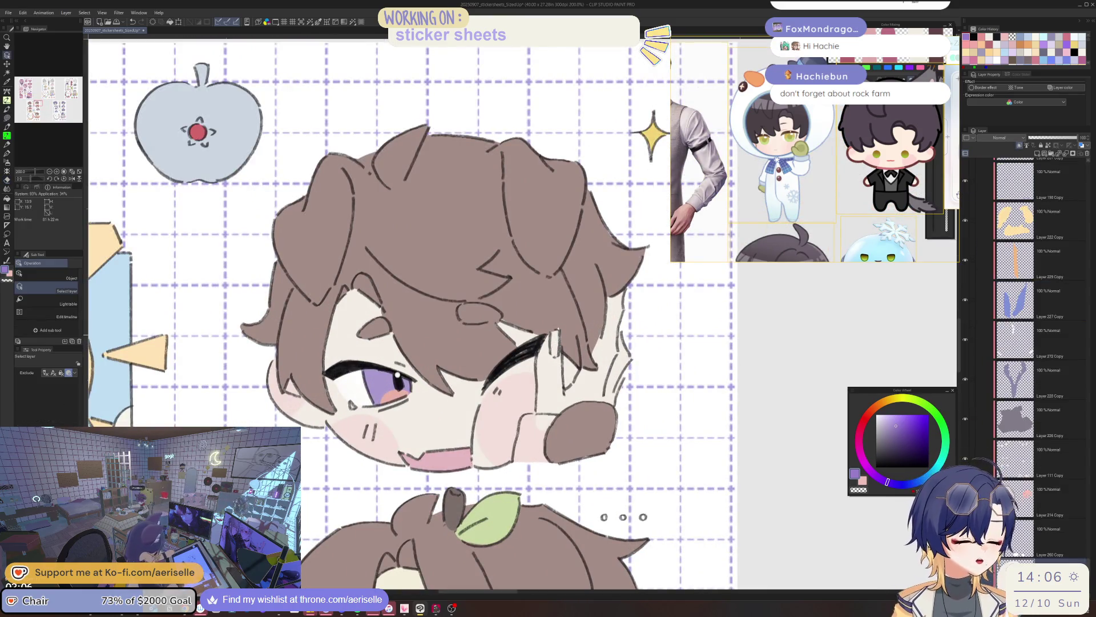
Pick a light orange-tan colour and lasso-fill a small piece beside the face
drag(903, 390, 757, 299)
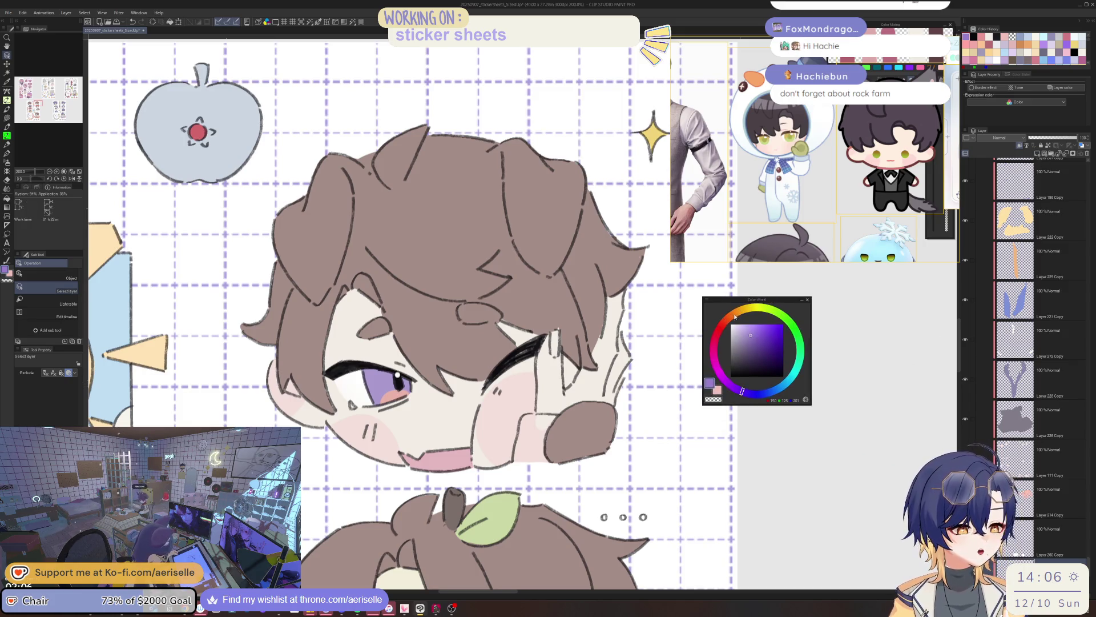
click(739, 311)
click(747, 330)
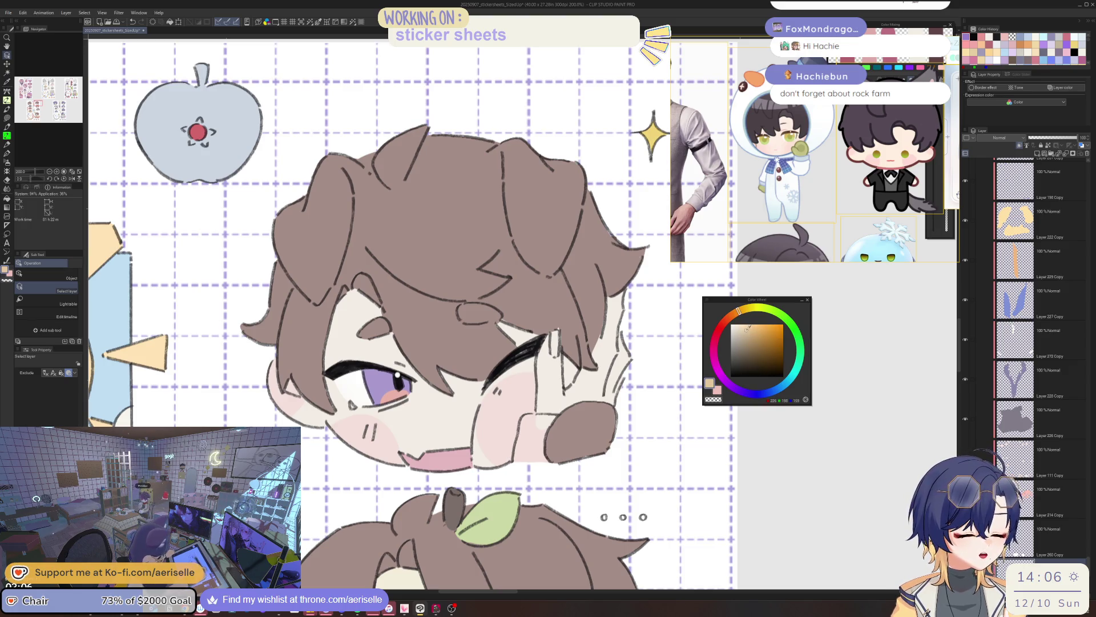
scroll(551, 328, up, 3)
key(u)
mouse_move(551, 330)
mouse_down()
mouse_move(560, 383)
mouse_move(562, 331)
mouse_up()
Select the layer holding the tan piece using the canvas layer picker
scroll(604, 284, down, 4)
scroll(604, 284, down, 2)
scroll(562, 228, up, 3)
key(o)
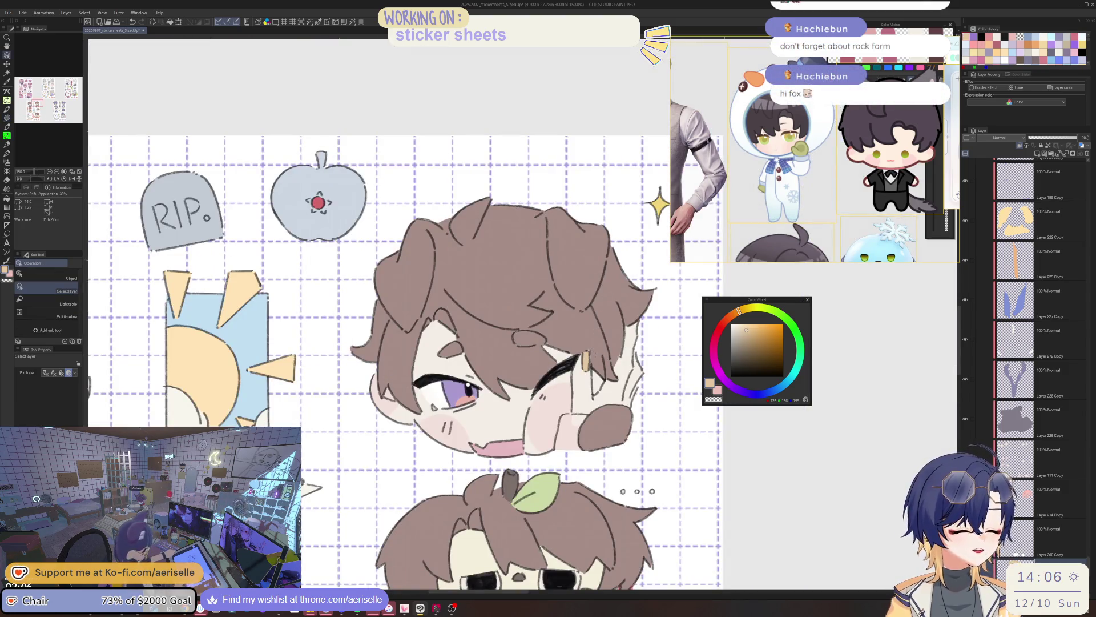
click(588, 351)
scroll(577, 350, up, 3)
key(u)
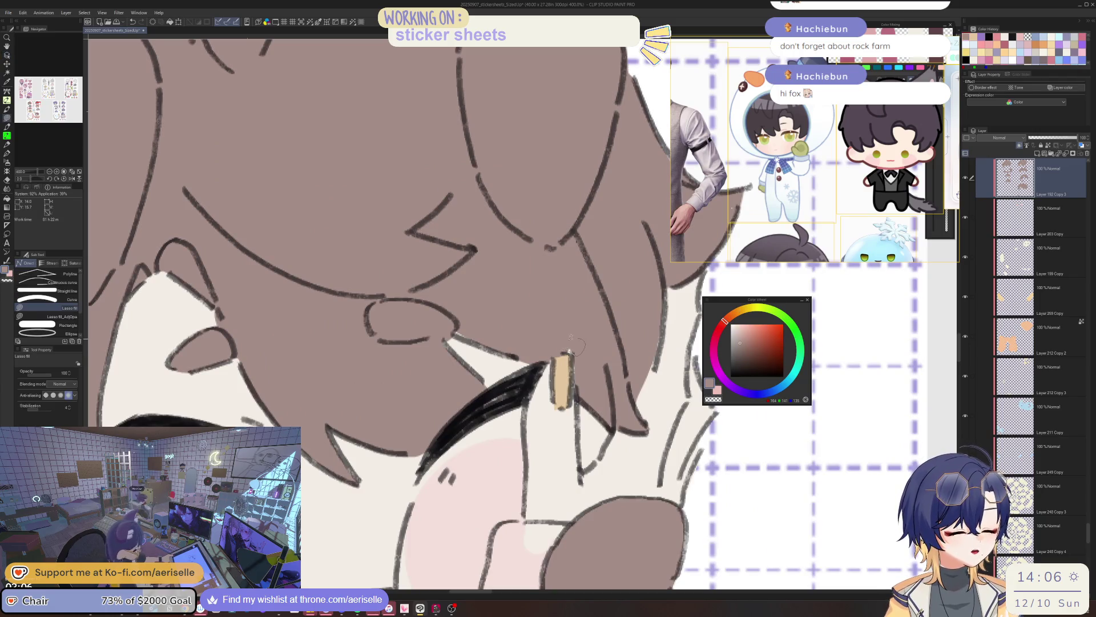
Pick the sticker's layer and colour, then lasso-fill along the grey sleeve's left edge
scroll(580, 349, down, 6)
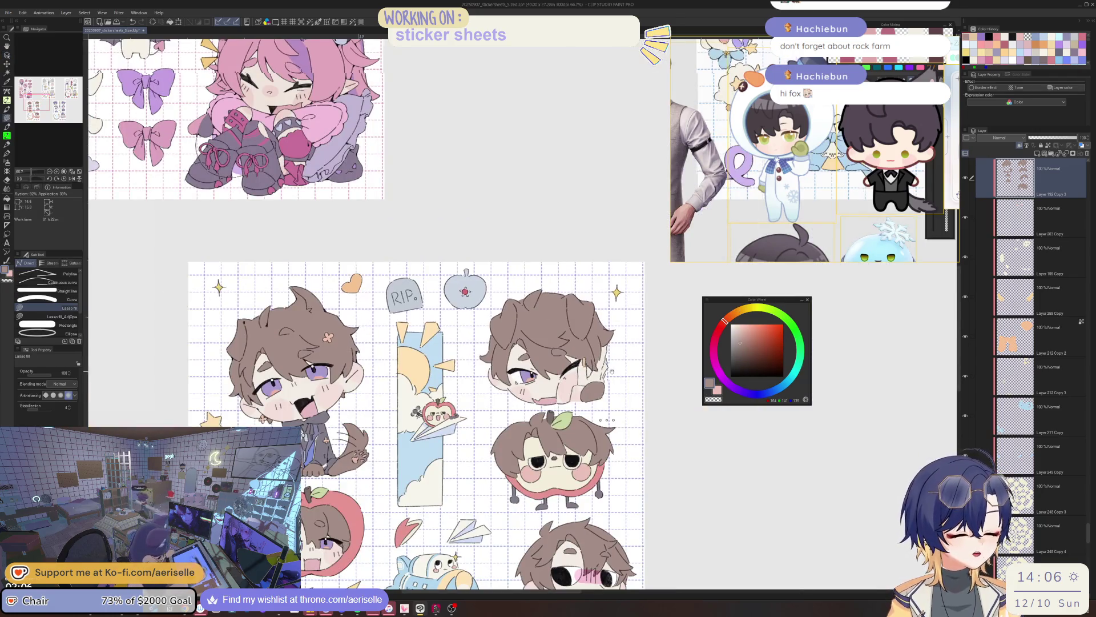
scroll(580, 350, up, 3)
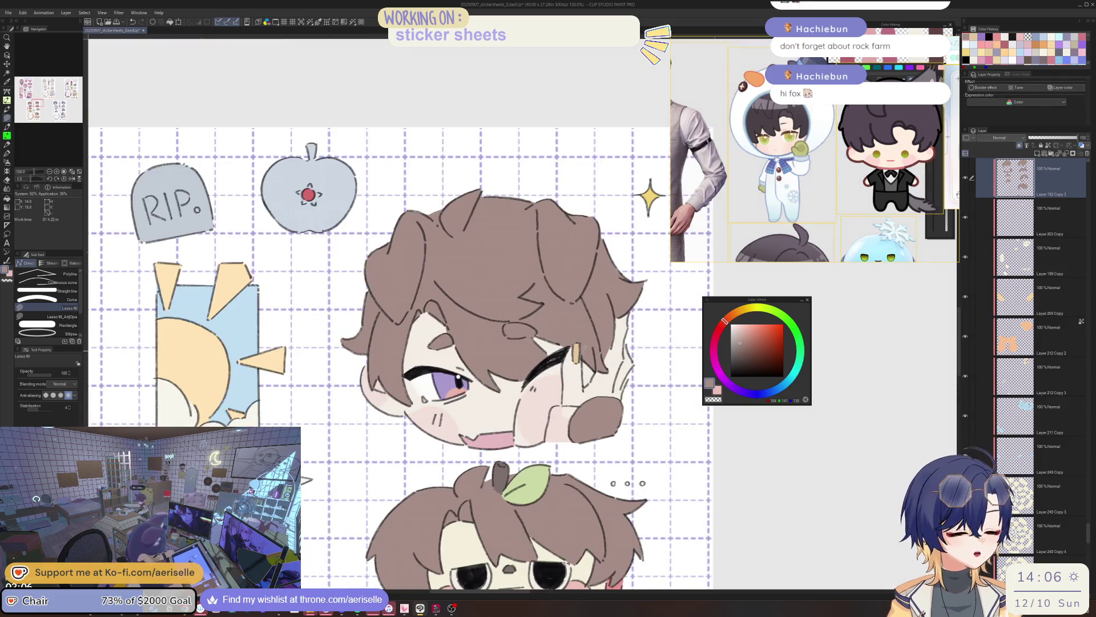
scroll(595, 335, down, 3)
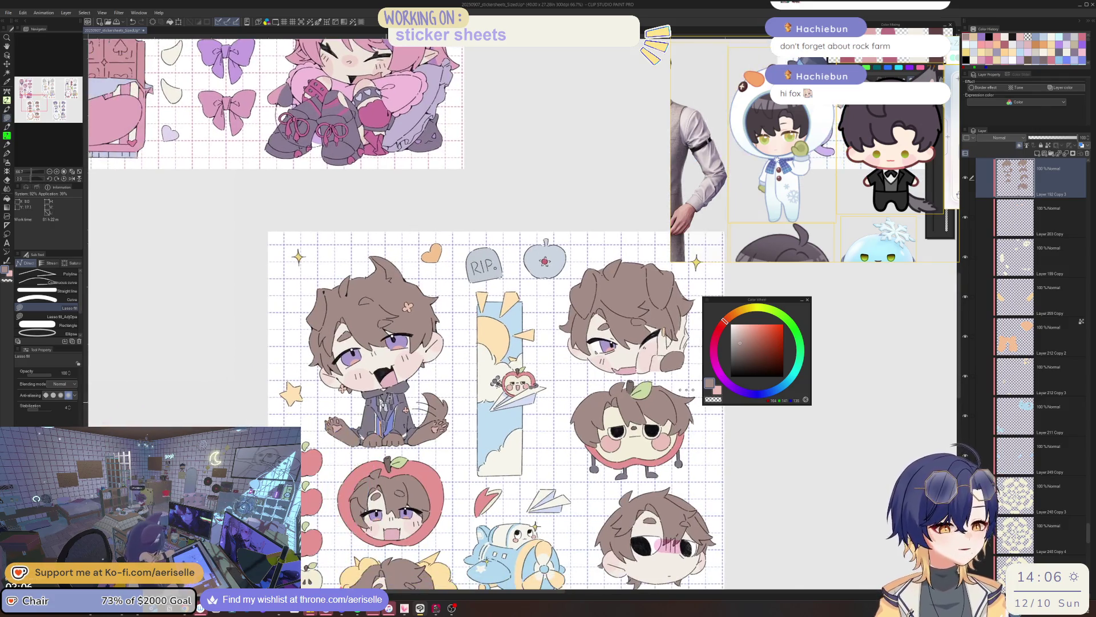
ctrl+shift+click(557, 361)
scroll(557, 361, up, 5)
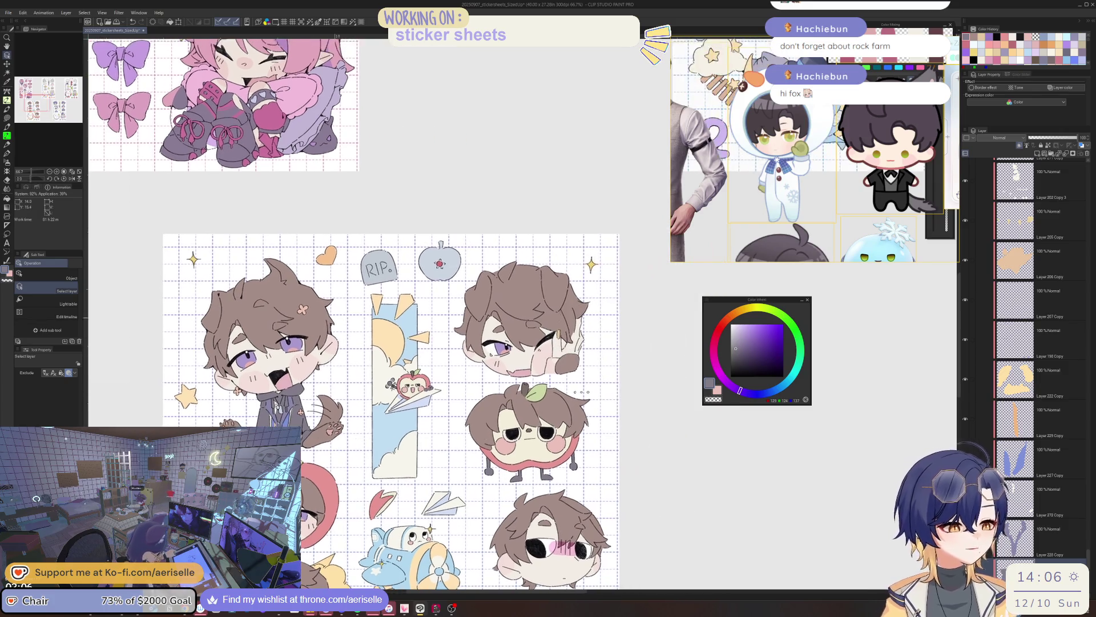
key(u)
mouse_move(493, 373)
mouse_down()
mouse_move(474, 477)
mouse_move(542, 467)
mouse_move(533, 420)
mouse_move(553, 369)
mouse_move(510, 421)
mouse_up()
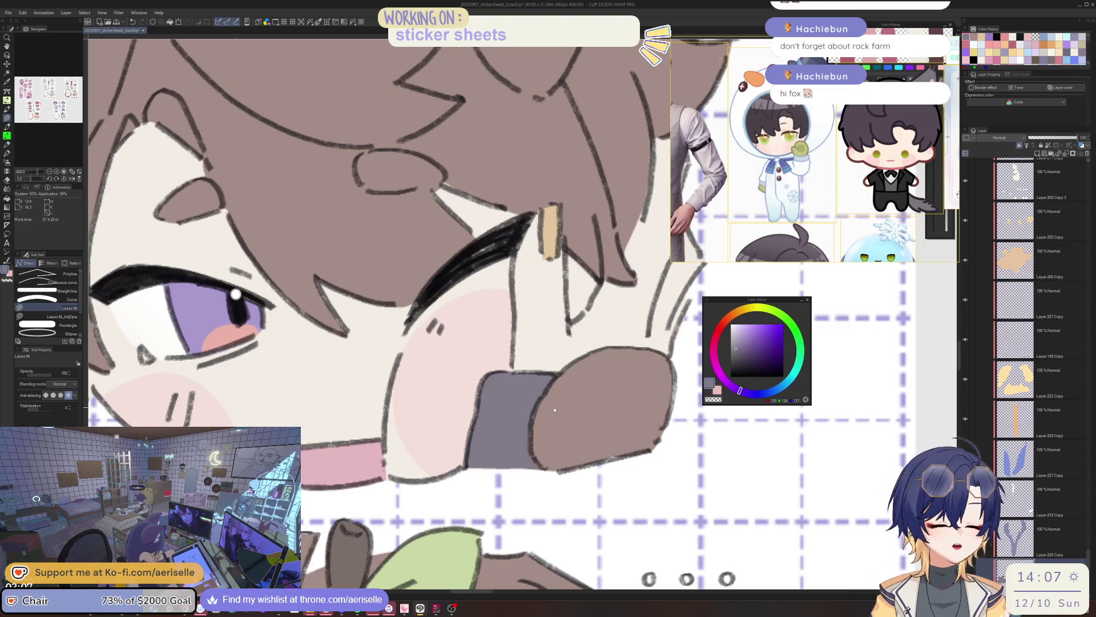
key(super+s)
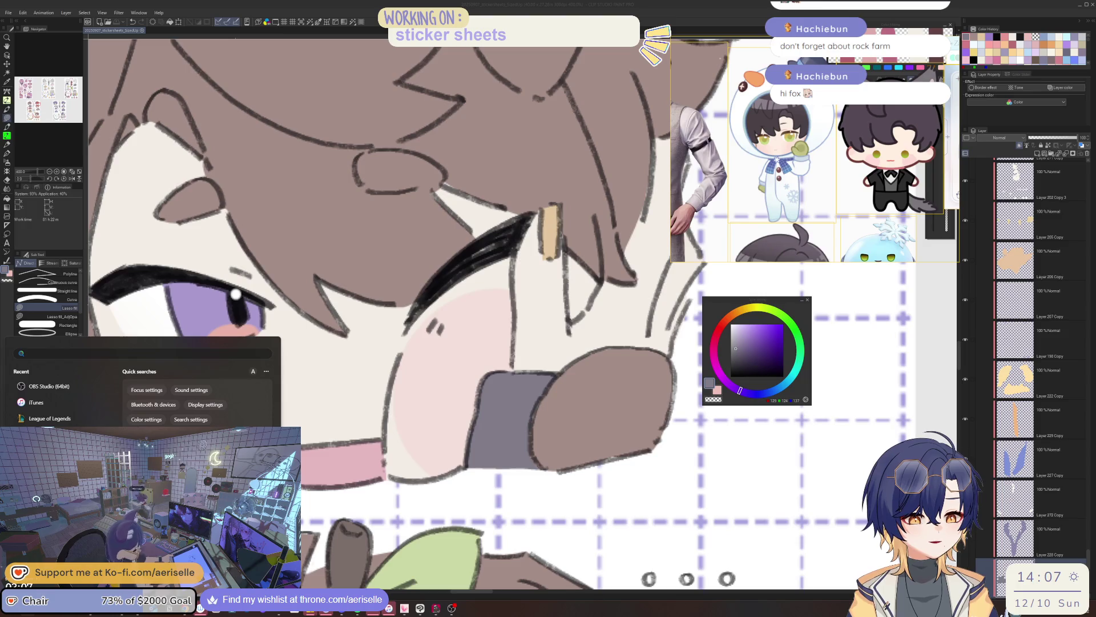
key(Escape)
click(620, 333)
scroll(621, 332, down, 5)
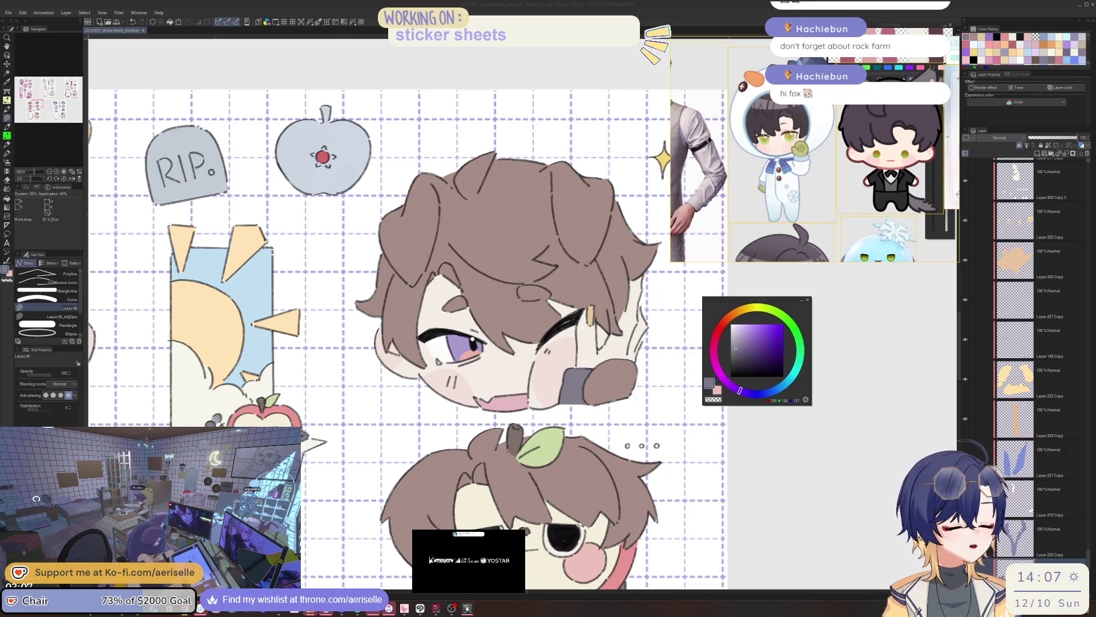
Eyedrop the light skin pink from the chibi's face
click(547, 382)
key(ctrl+shift)
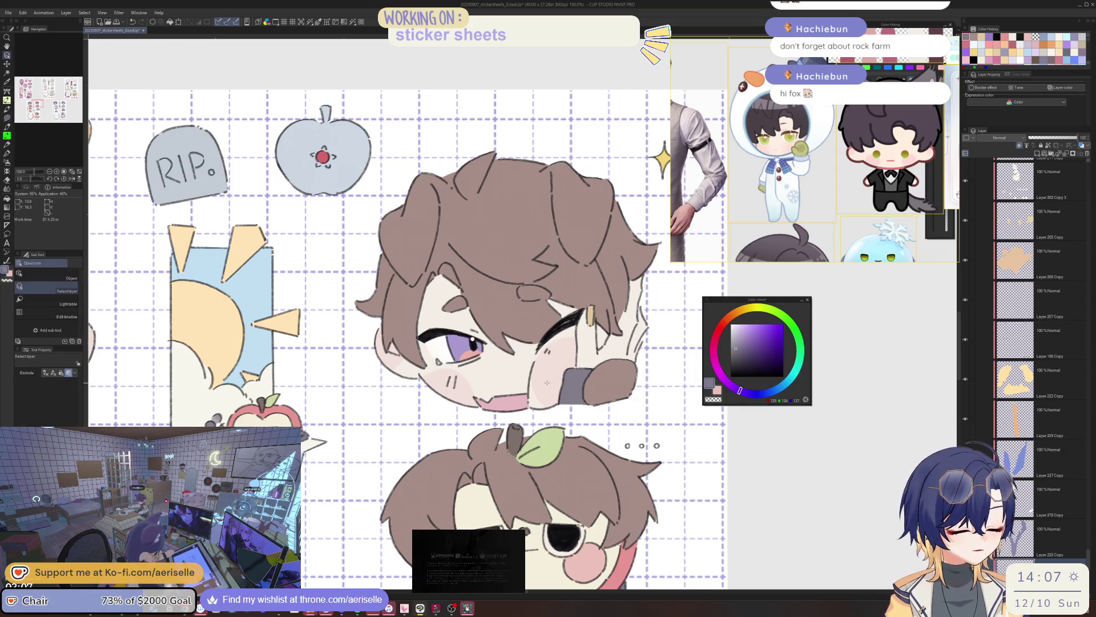
key(p)
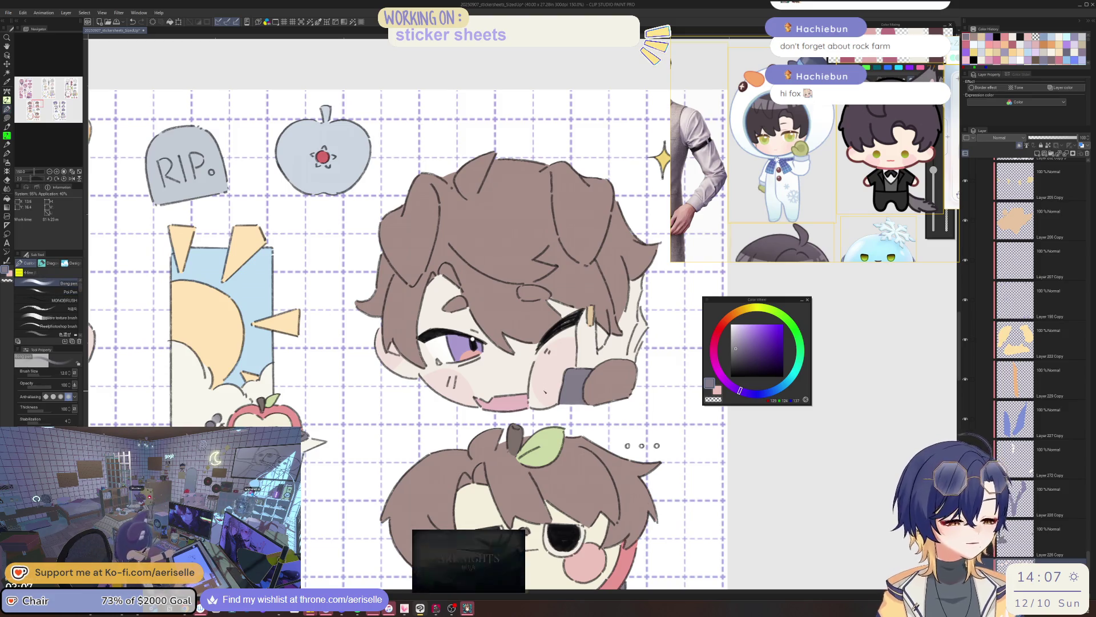
alt+click(543, 389)
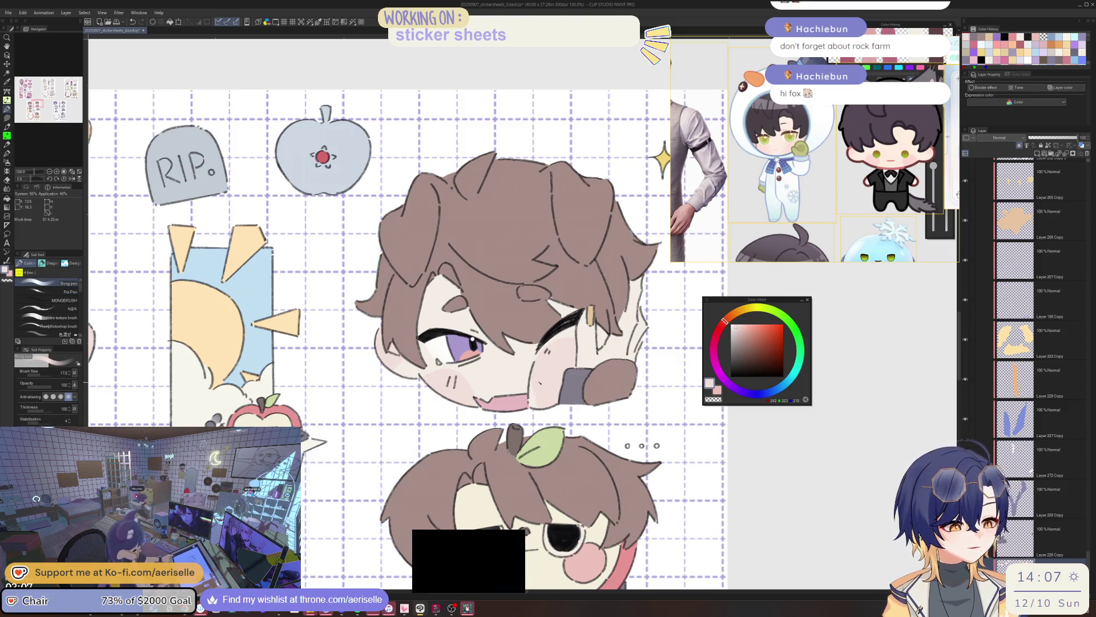
Select Layer 3 Copy 22 from the winking chibi's artwork and switch to the MONOBRUSH brush
key(ctrl+0)
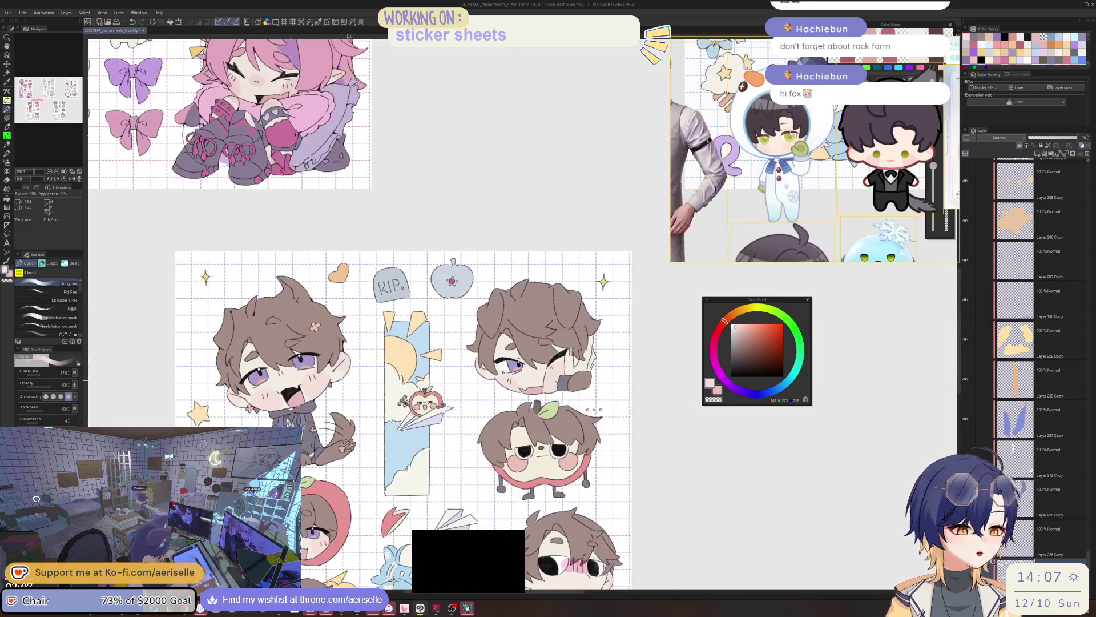
scroll(542, 388, up, 5)
ctrl+shift+click(580, 393)
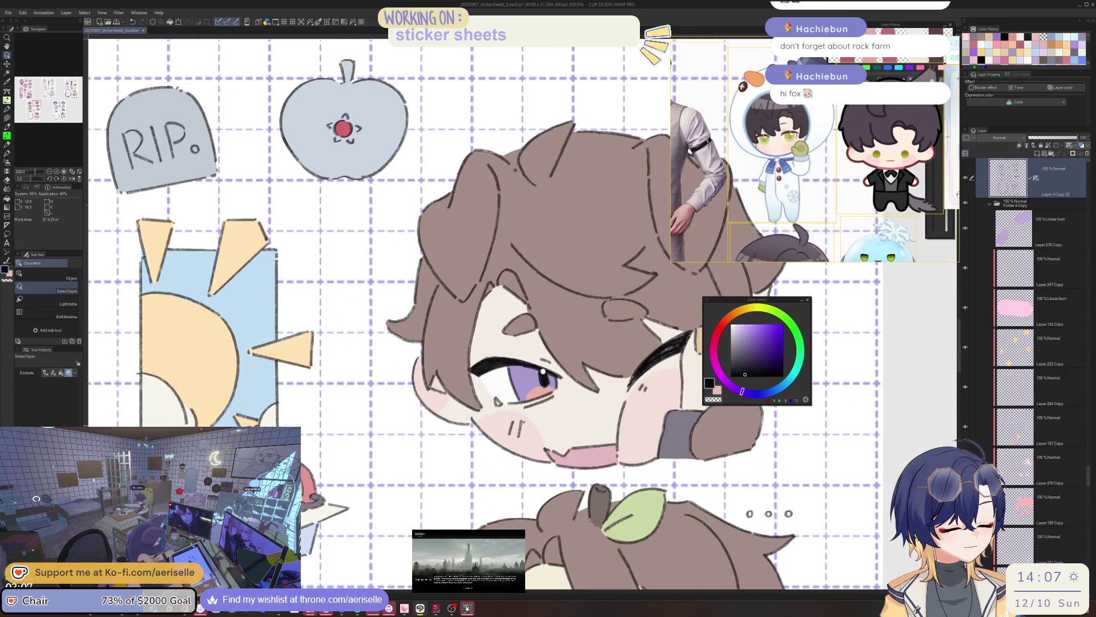
alt+click(580, 393)
drag(582, 394, 561, 398)
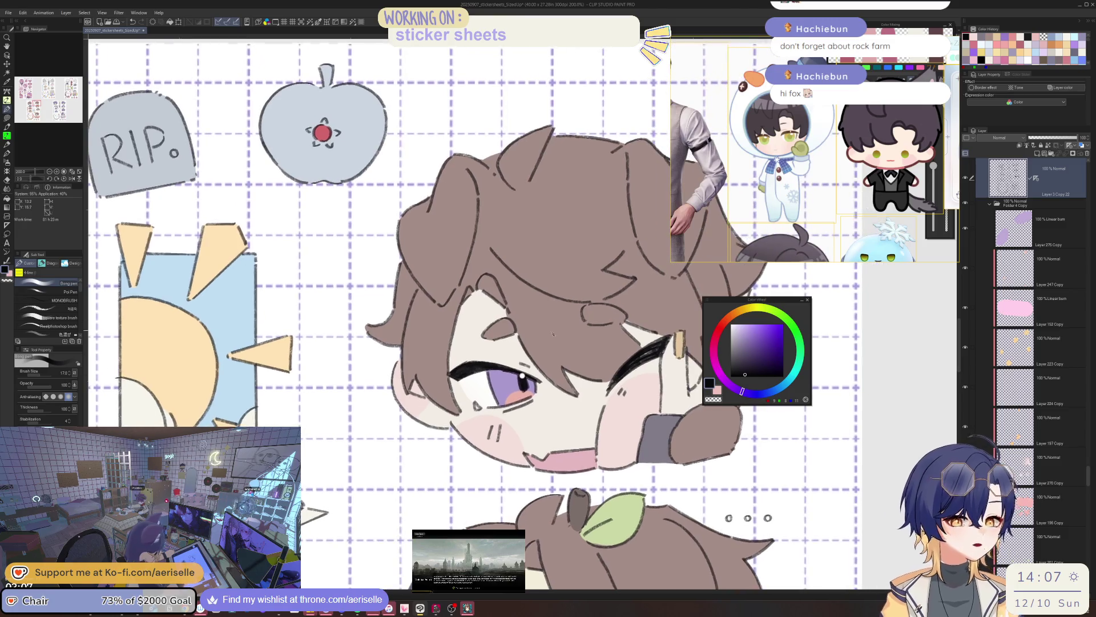
key(period)
key(period)
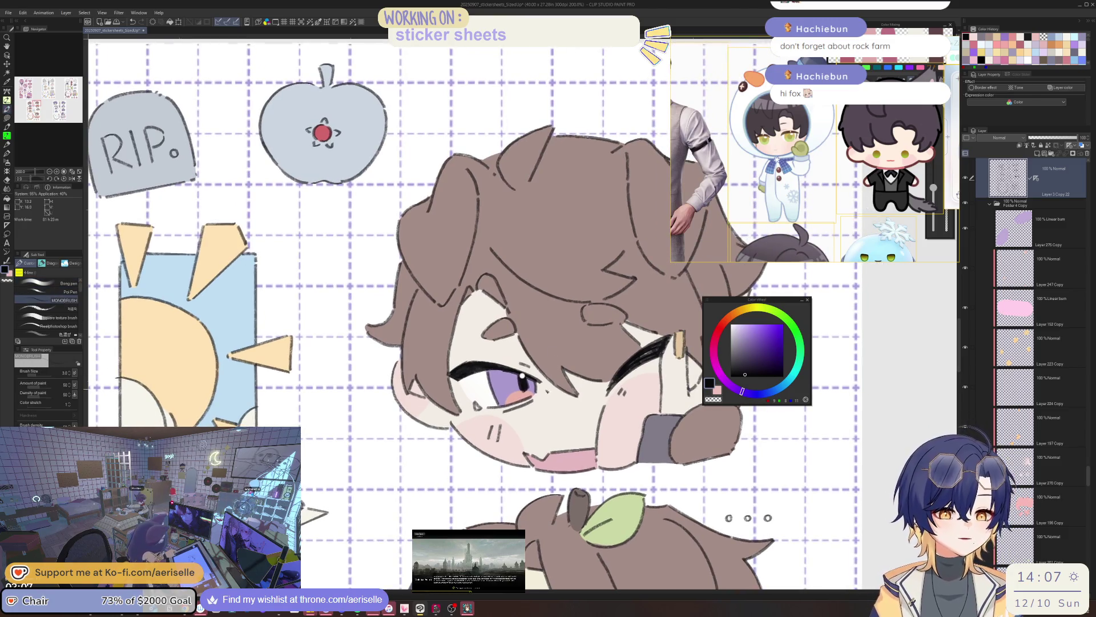
scroll(553, 393, up, 2)
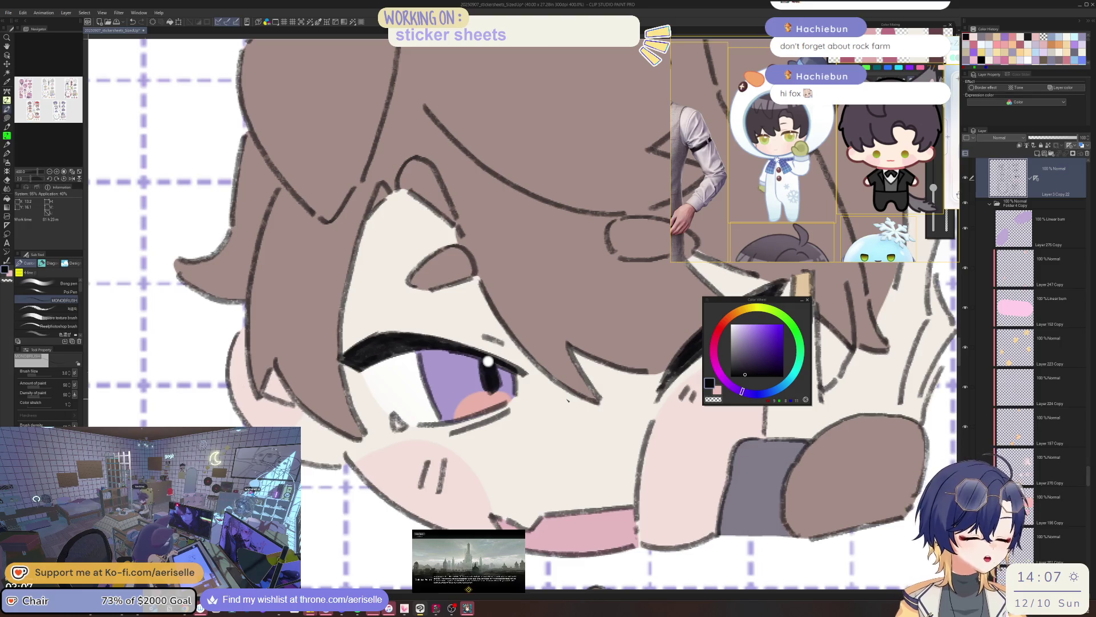
Move the floating reference images left of centre and zoom out to 25% showing all sheets
drag(784, 237, 644, 184)
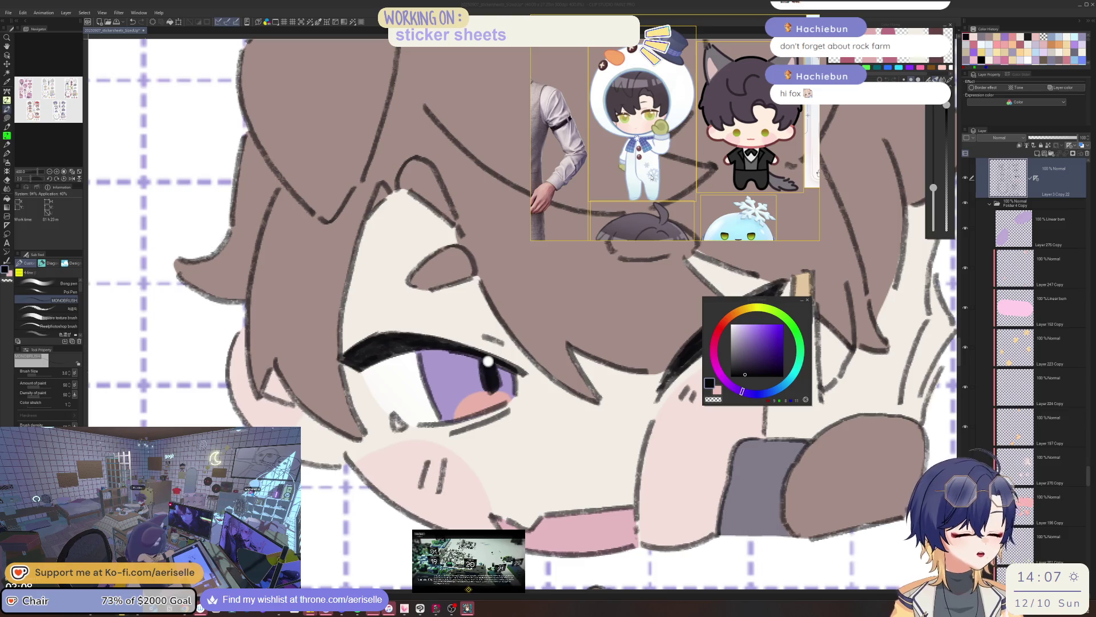
click(567, 407)
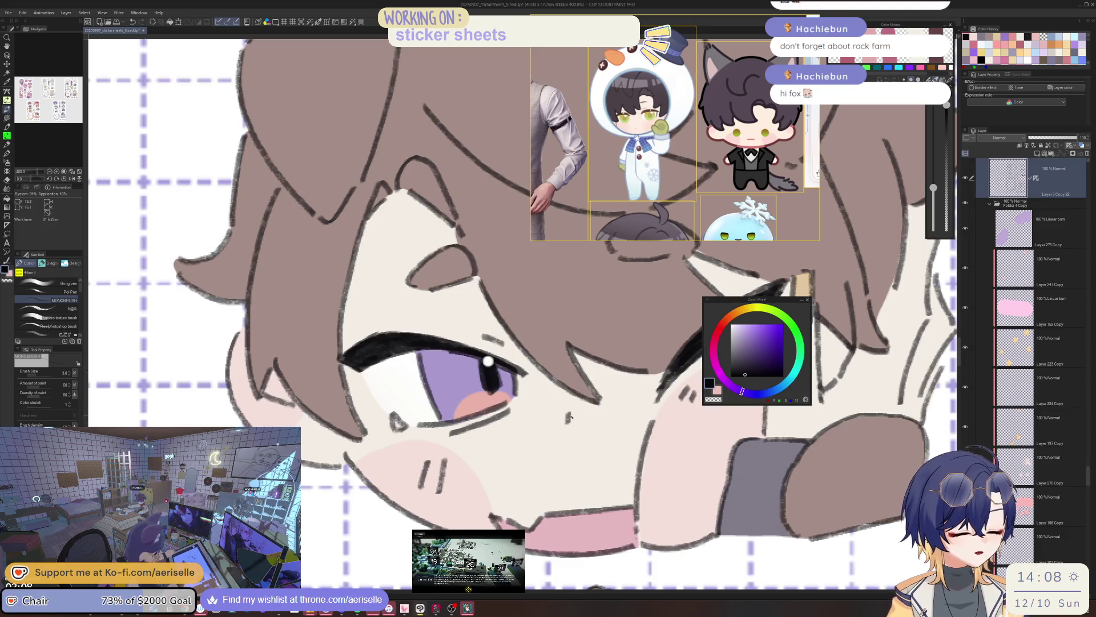
scroll(596, 428, down, 8)
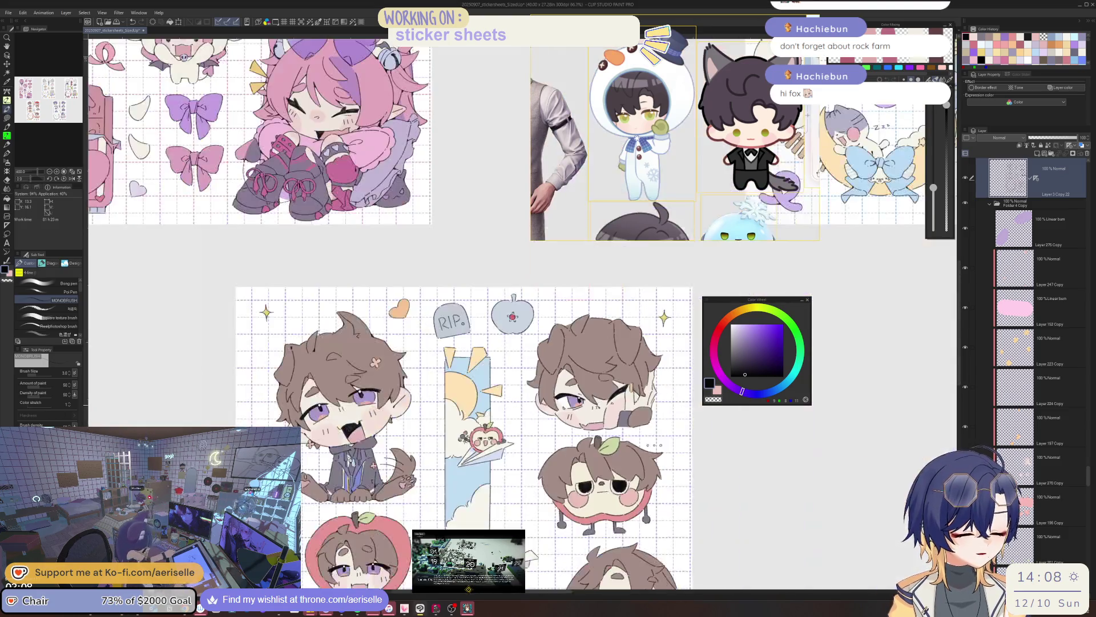
scroll(571, 428, up, 5)
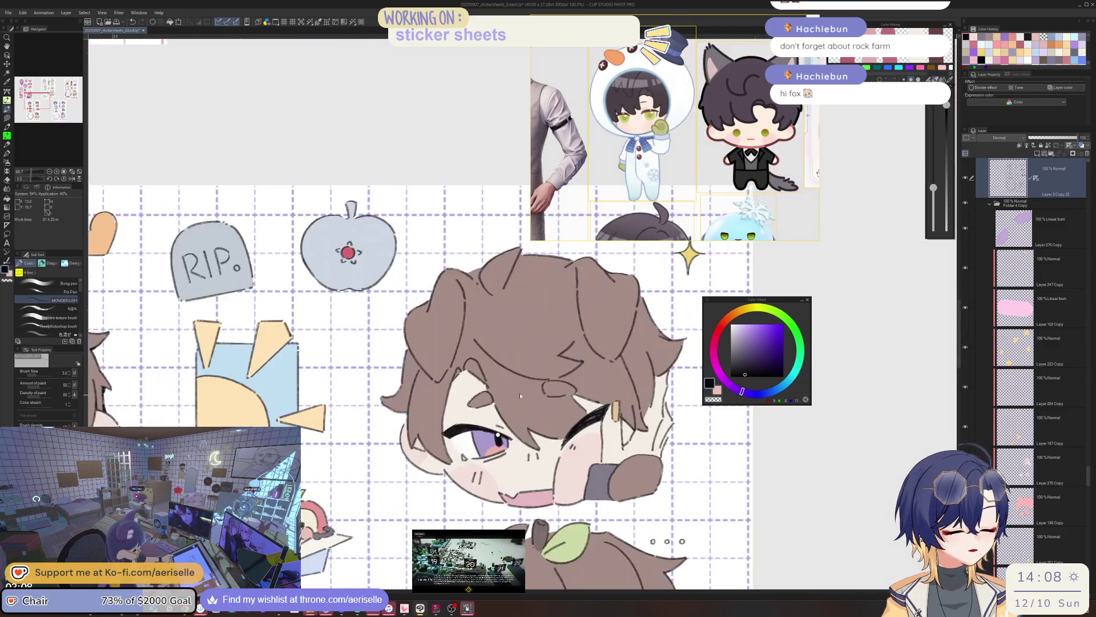
scroll(571, 429, down, 3)
drag(615, 467, 600, 448)
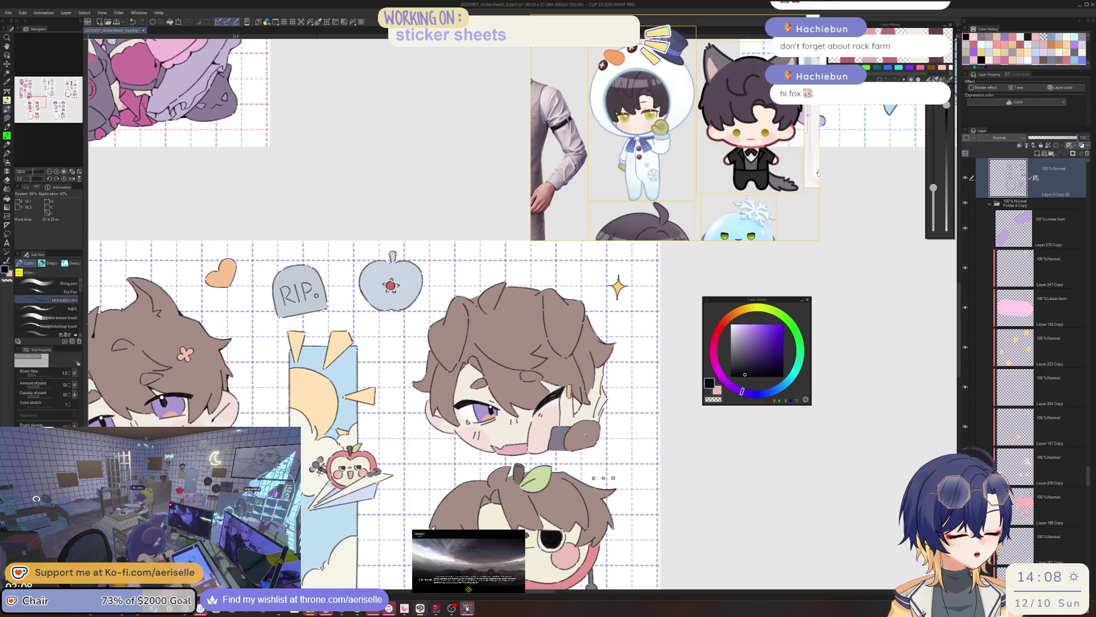
scroll(587, 436, down, 2)
mouse_move(606, 415)
mouse_down()
mouse_move(608, 391)
mouse_move(619, 407)
mouse_move(592, 412)
mouse_up()
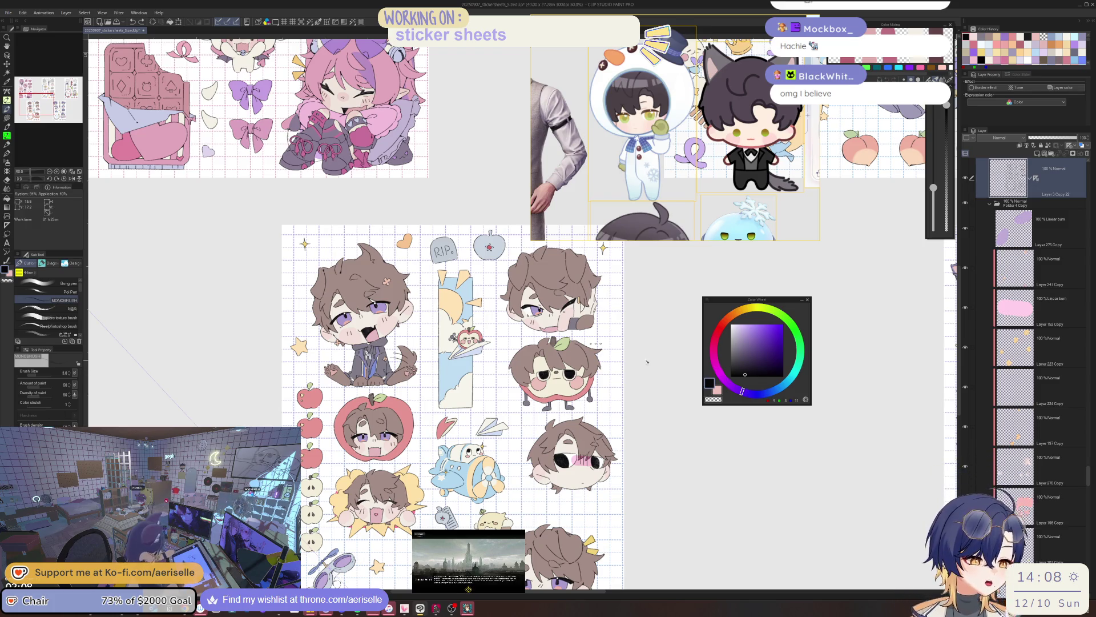
scroll(1088, 472, up, 4)
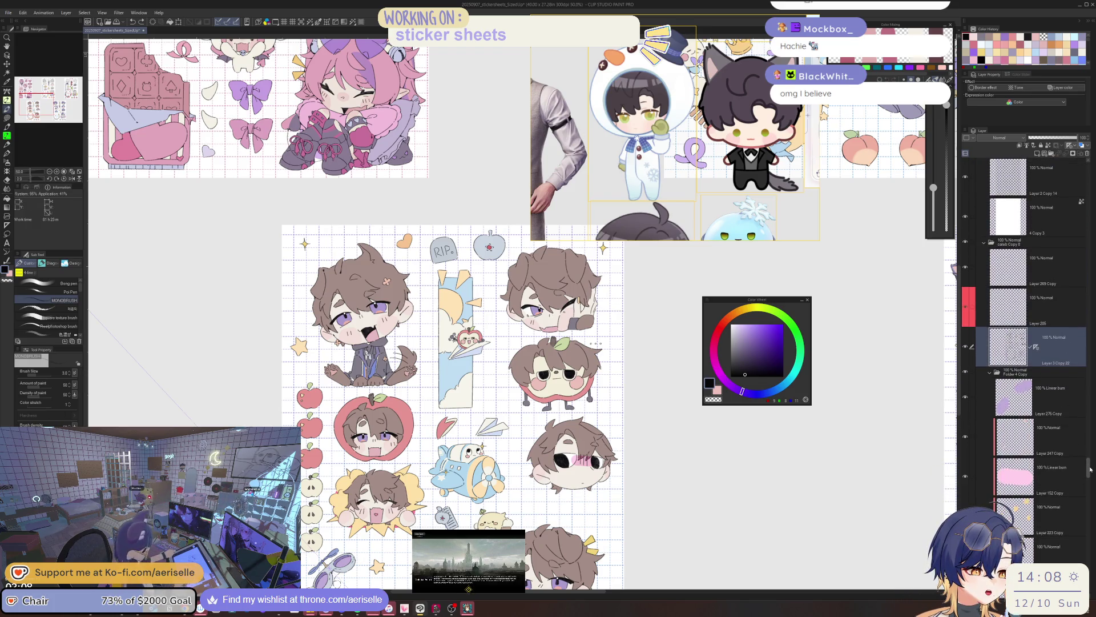
key(minus)
key(minus)
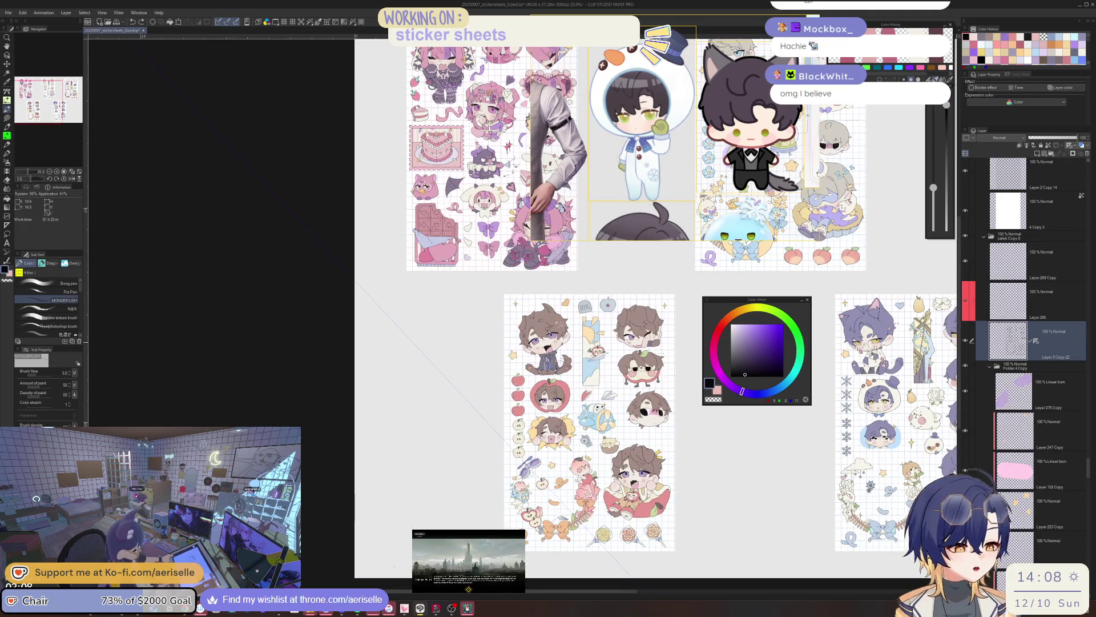
Lasso around the lower-middle sticker sheet, then clear the selection
key(m)
mouse_move(498, 290)
mouse_down()
mouse_move(709, 277)
mouse_move(696, 549)
mouse_move(628, 573)
mouse_up()
mouse_move(360, 423)
mouse_down()
mouse_move(493, 427)
mouse_move(468, 397)
mouse_up()
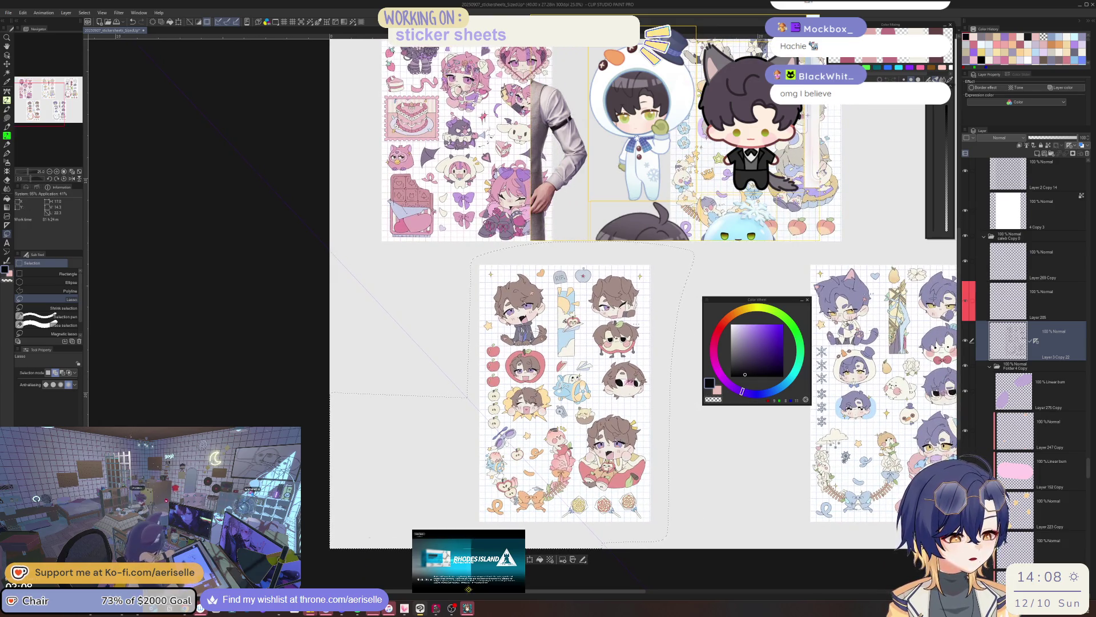
key(ctrl+d)
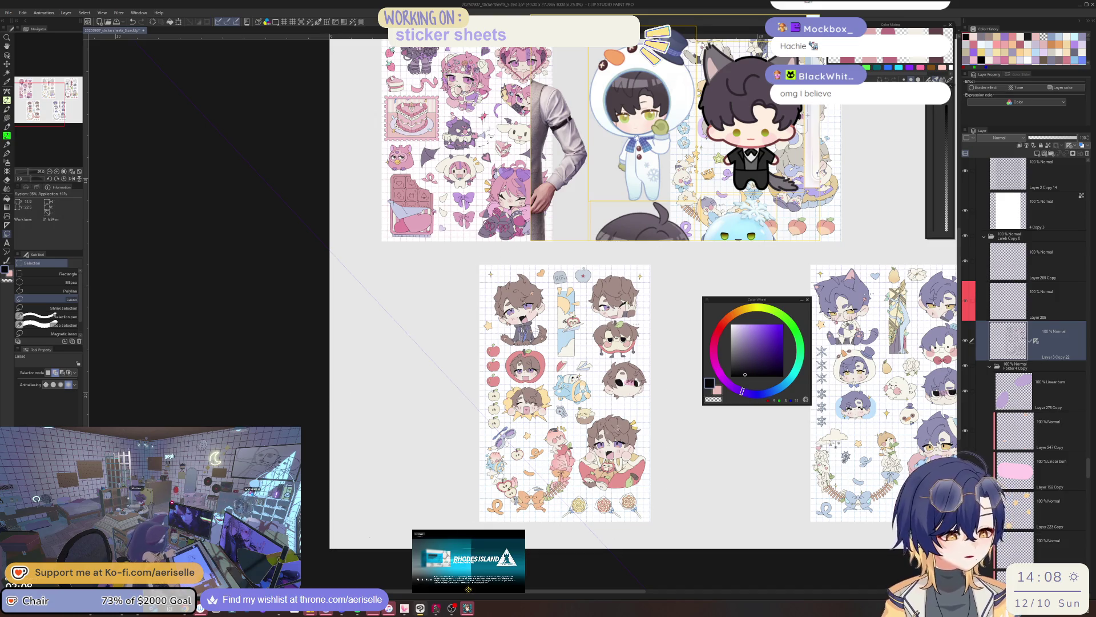
Delete the ruler from Layer 3 Copy 22 and clear a stray selection
right_click(1036, 343)
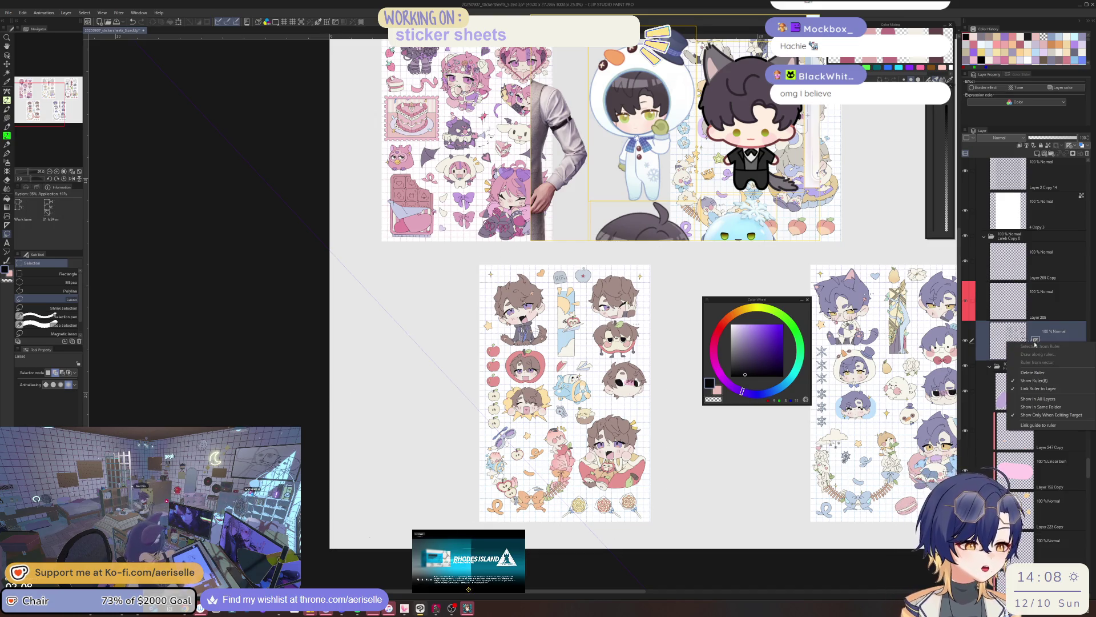
click(1048, 377)
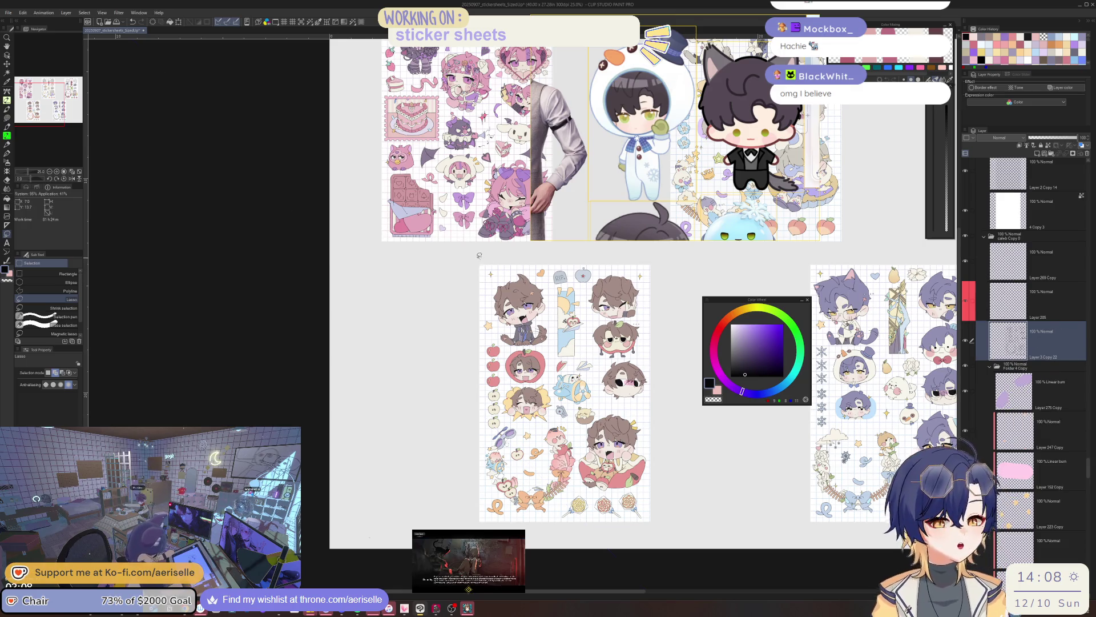
mouse_move(474, 298)
mouse_down()
mouse_move(478, 448)
mouse_move(548, 539)
mouse_move(665, 379)
mouse_move(655, 257)
mouse_up()
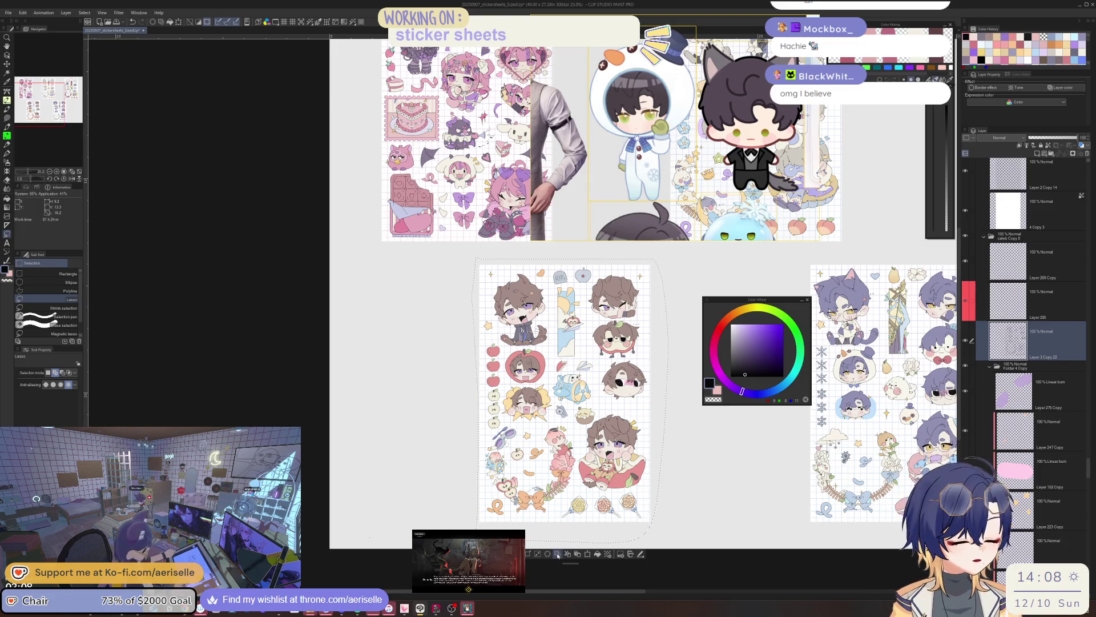
click(557, 554)
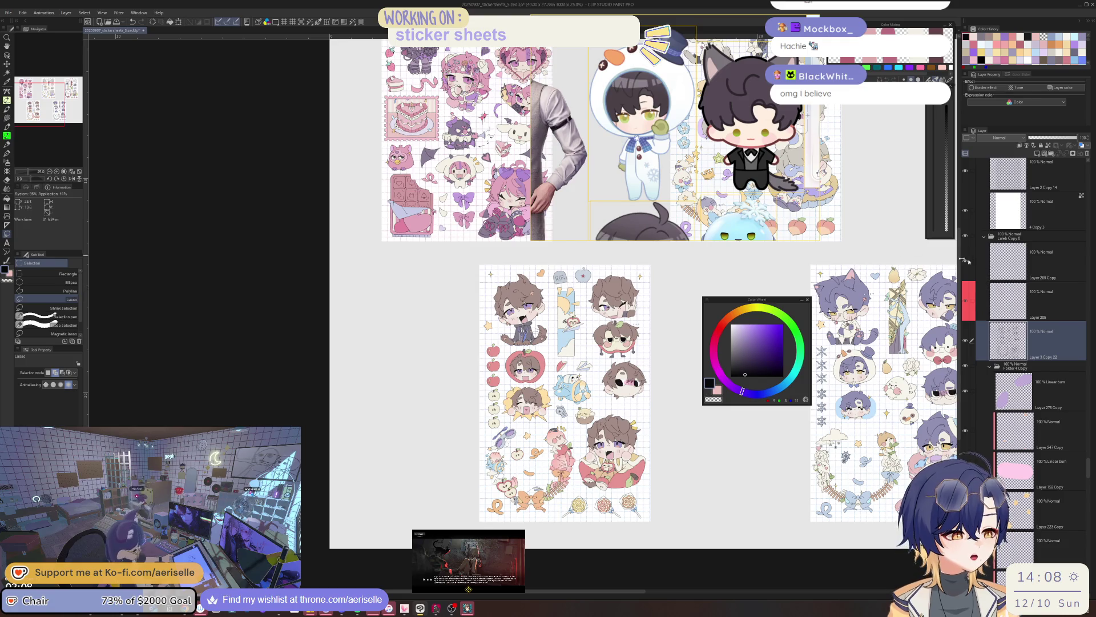
Check the middle sheet's chibi up close, then make the reference image window taller
key(ctrl+plus)
key(ctrl+plus)
key(ctrl+plus)
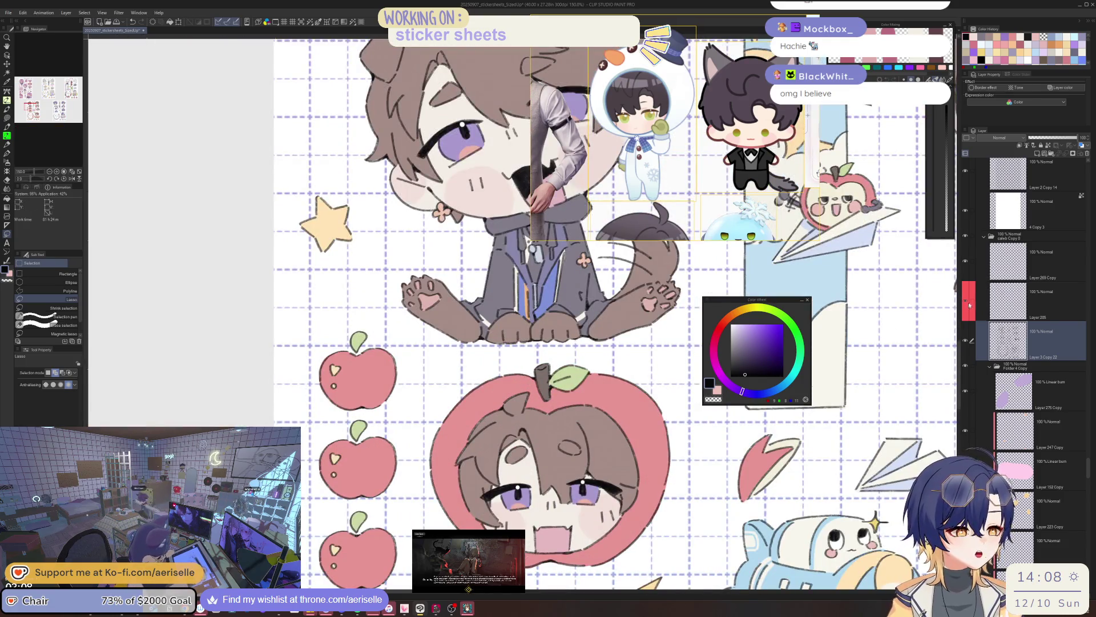
key(ctrl+minus)
key(ctrl+minus)
key(ctrl+minus)
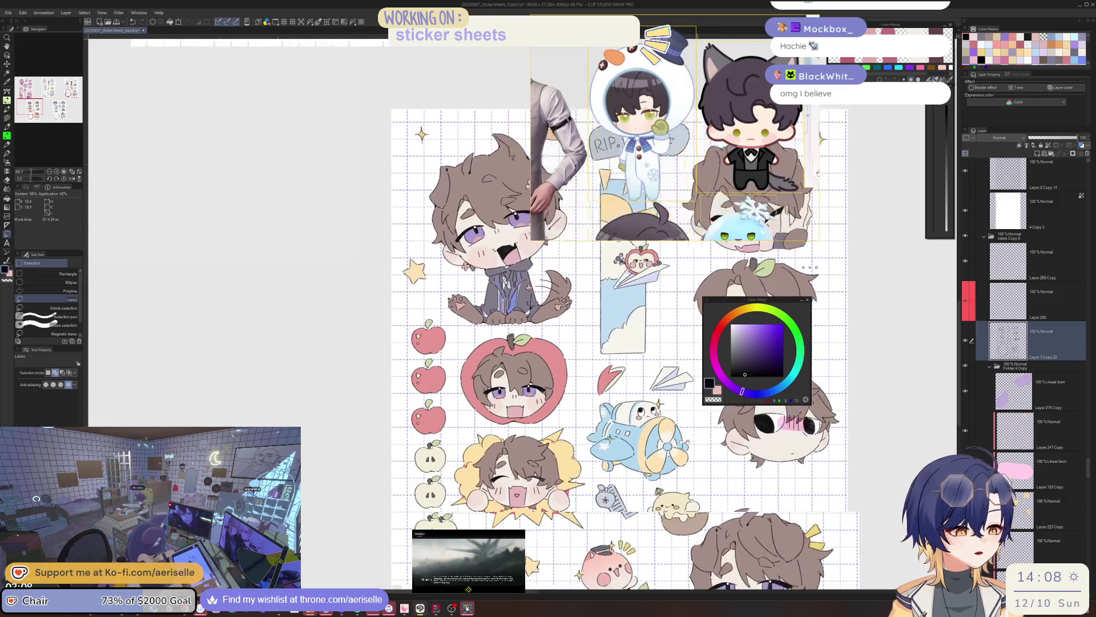
scroll(591, 457, up, 5)
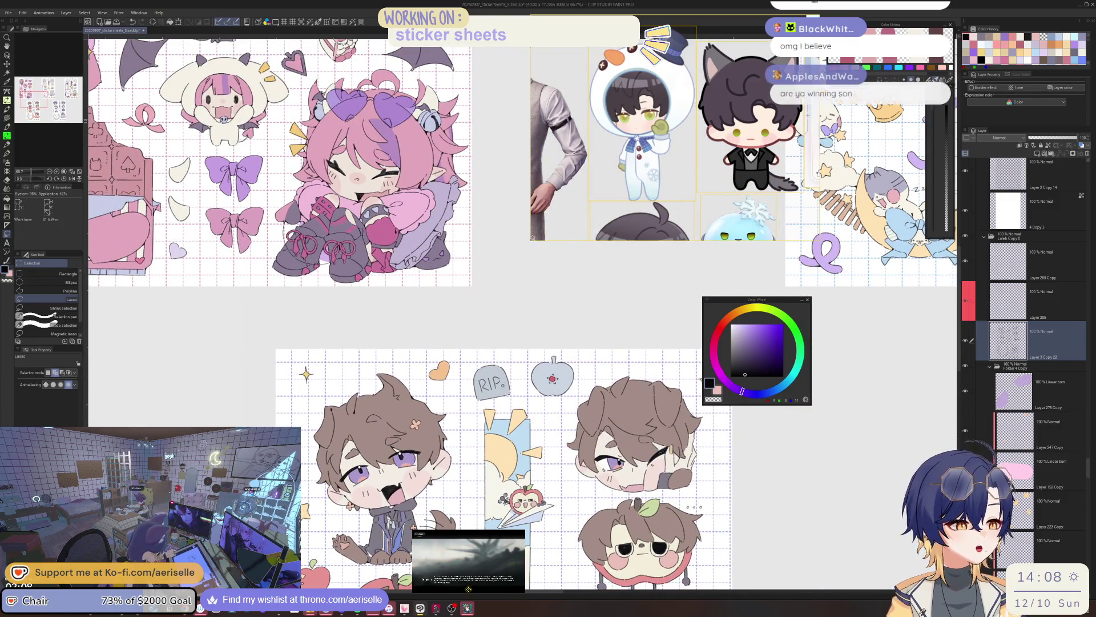
drag(534, 240, 534, 324)
Move the reference window further left and navigate it to the purple-haired sticker sheet
drag(675, 249, 599, 244)
scroll(594, 243, down, 5)
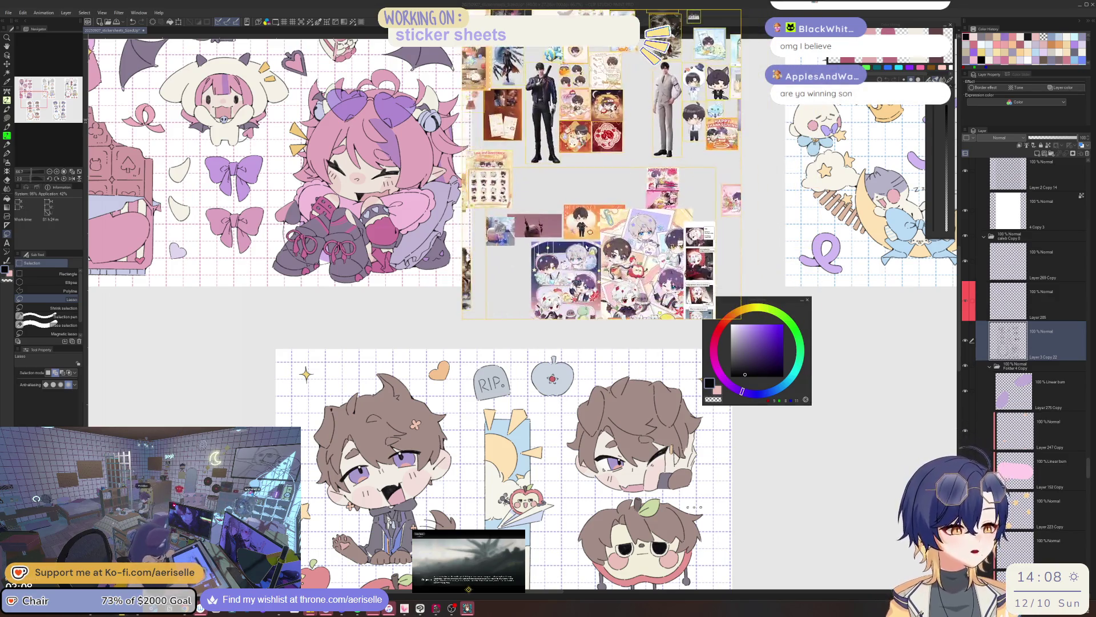
scroll(593, 154, up, 8)
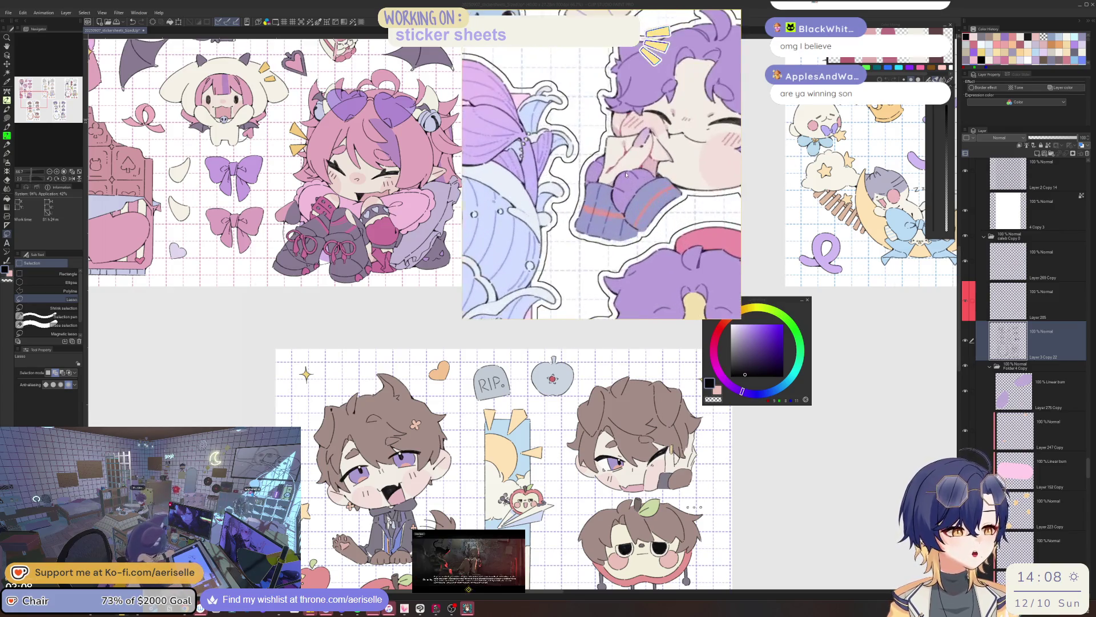
drag(641, 207, 667, 249)
scroll(667, 249, up, 3)
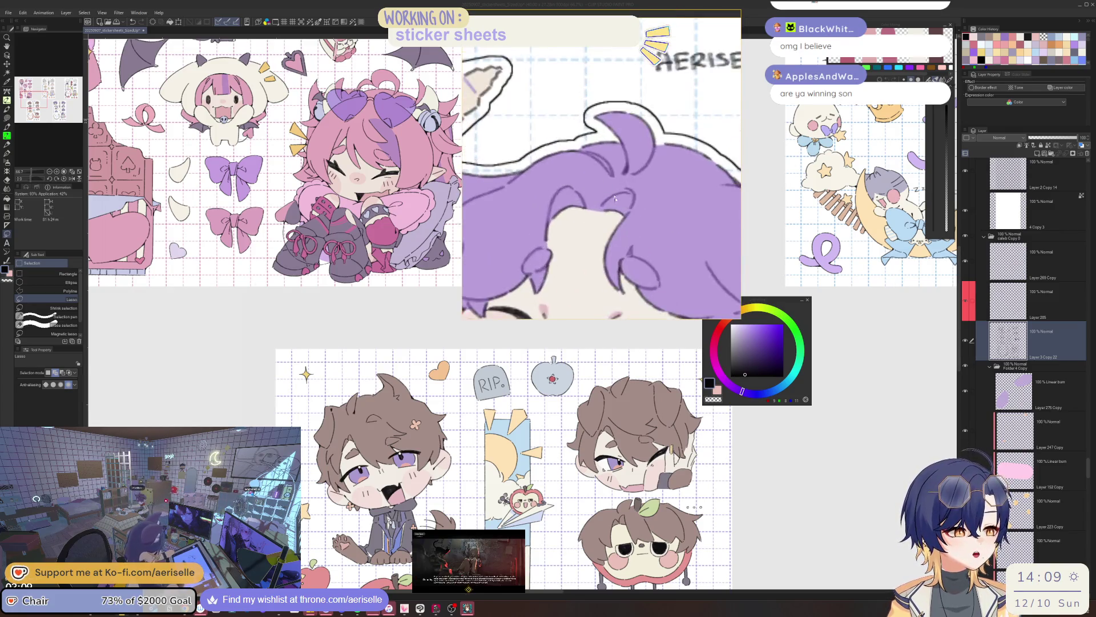
scroll(579, 252, down, 4)
scroll(578, 252, down, 4)
scroll(640, 188, up, 5)
scroll(640, 189, down, 5)
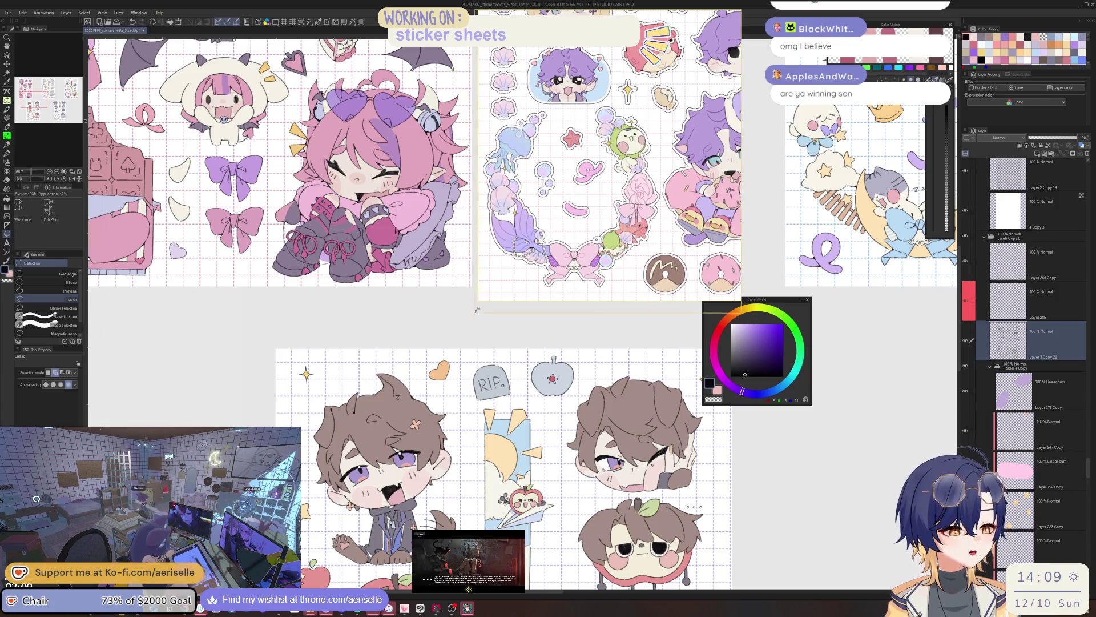
scroll(514, 268, up, 3)
scroll(571, 263, down, 5)
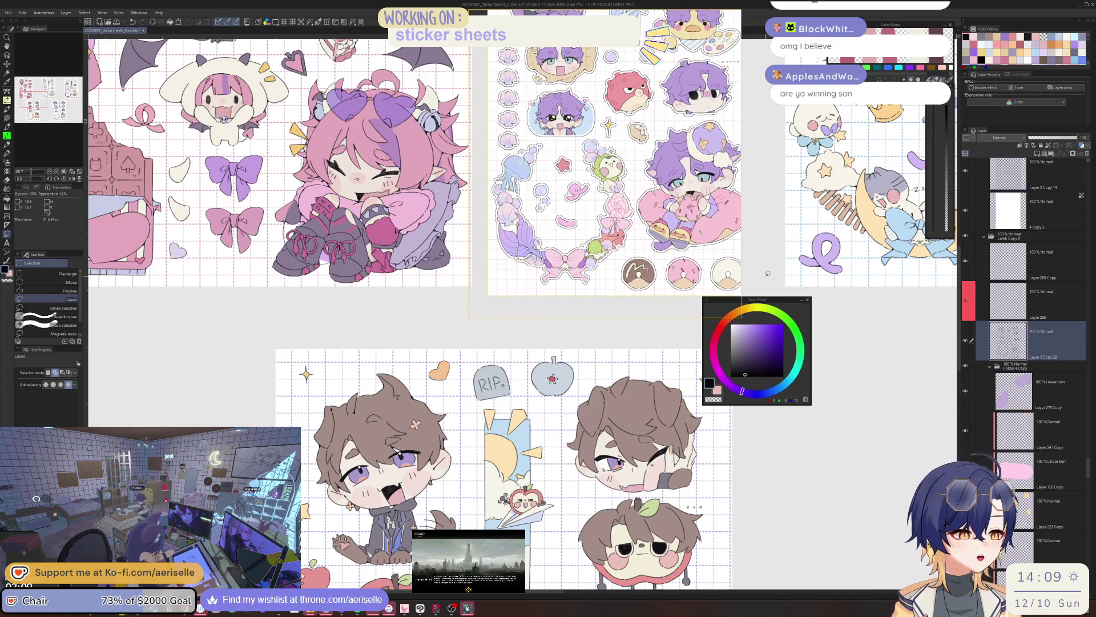
Pan the main canvas to centre the lower sticker sheet
mouse_move(902, 229)
mouse_down()
mouse_move(806, 198)
mouse_move(932, 209)
mouse_up()
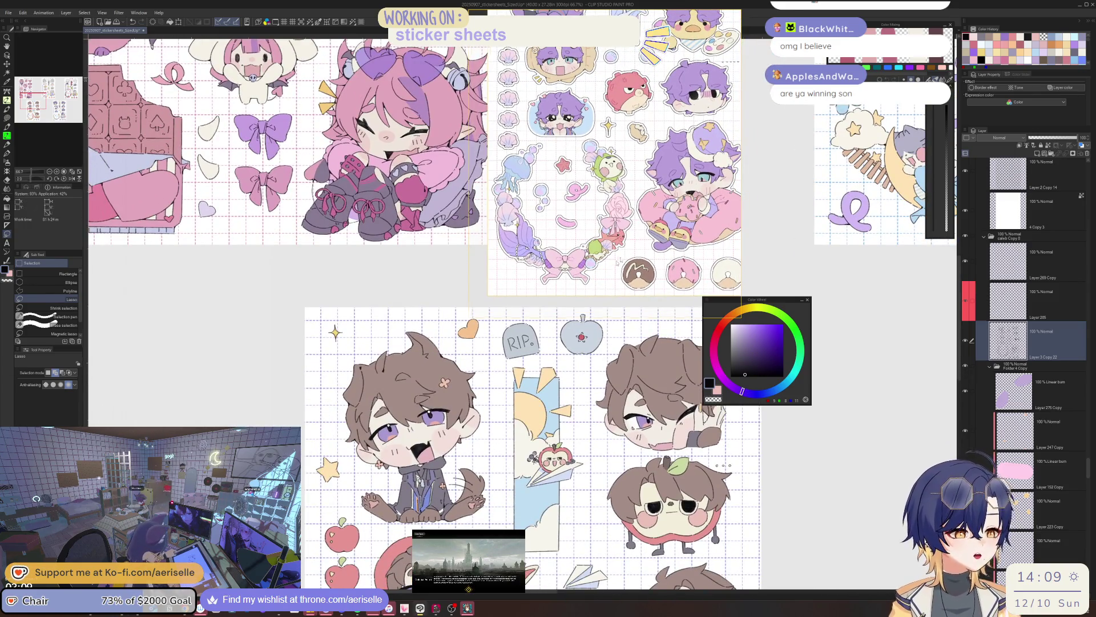
drag(617, 263, 672, 243)
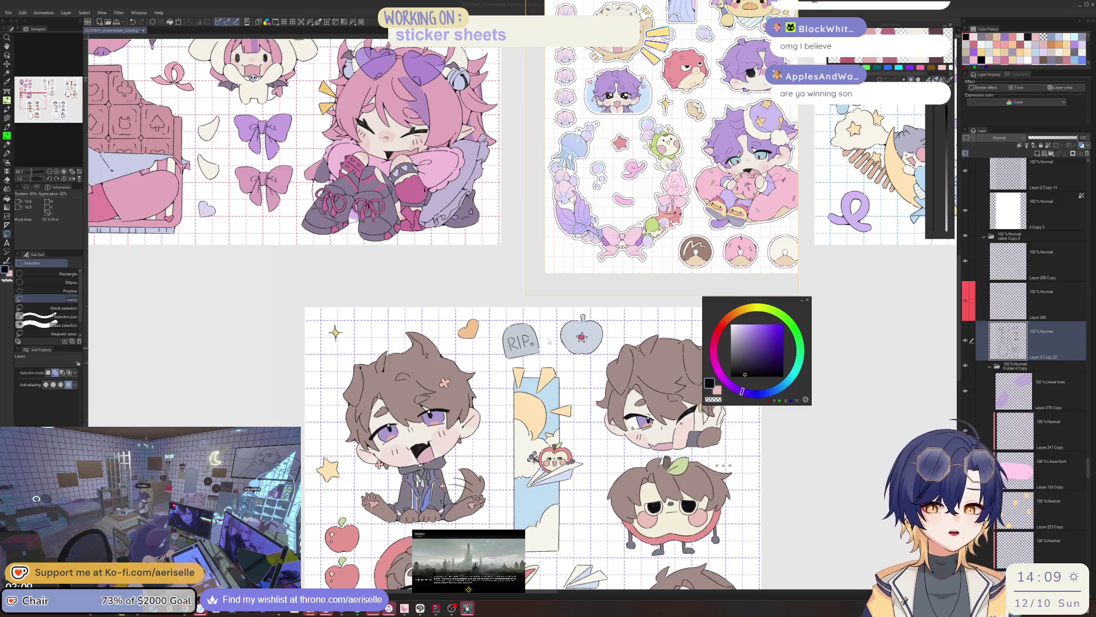
scroll(619, 350, up, 3)
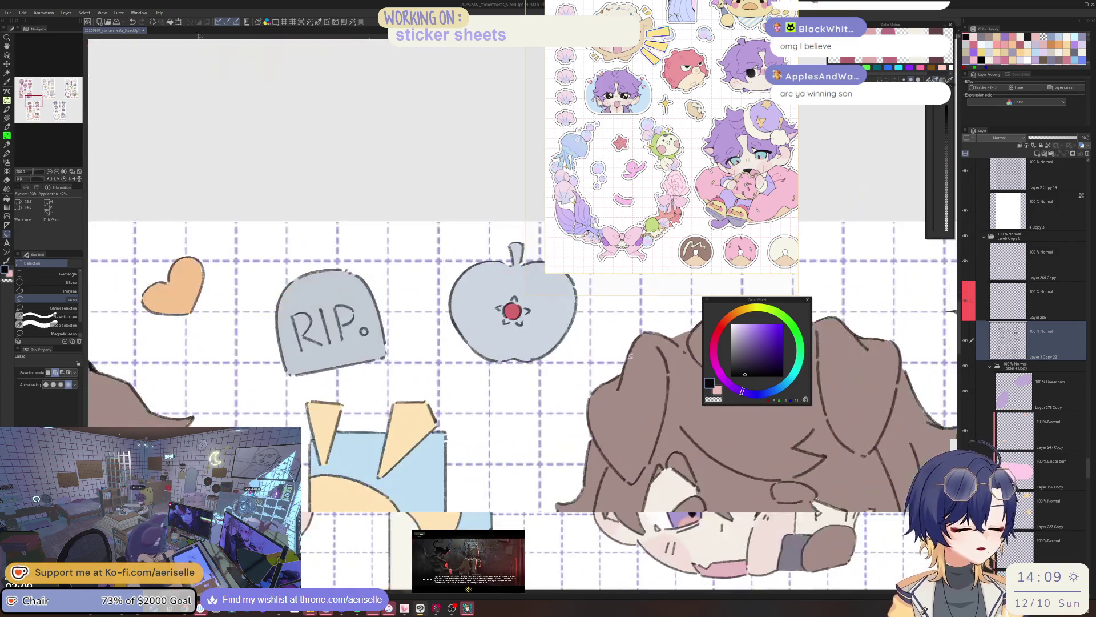
scroll(619, 350, down, 3)
scroll(514, 314, down, 1)
scroll(514, 314, up, 5)
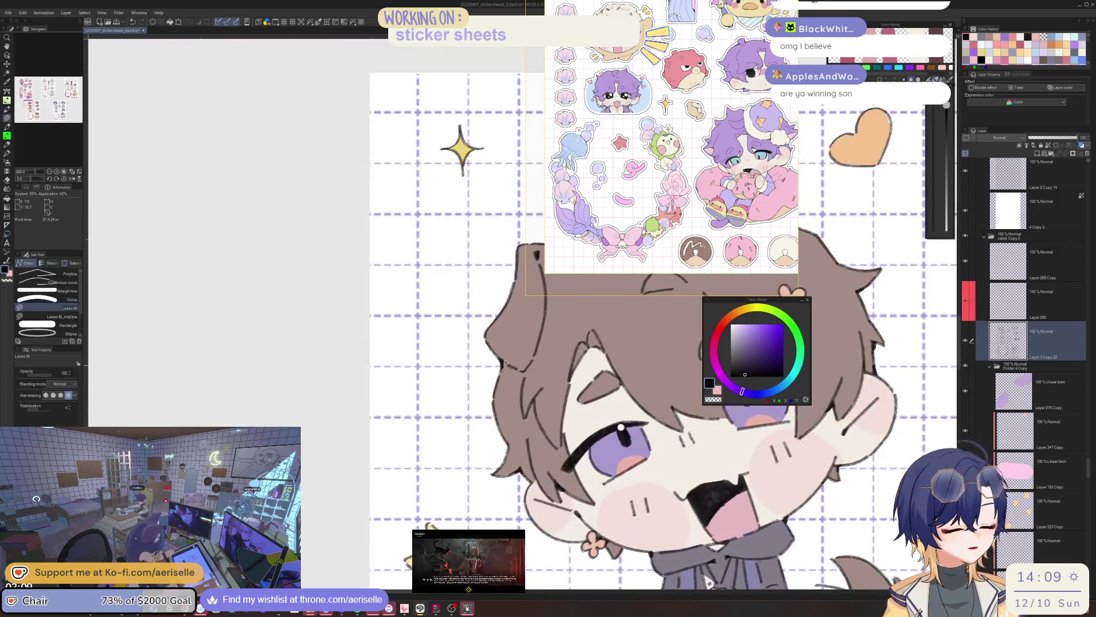
scroll(511, 451, down, 2)
scroll(511, 451, up, 2)
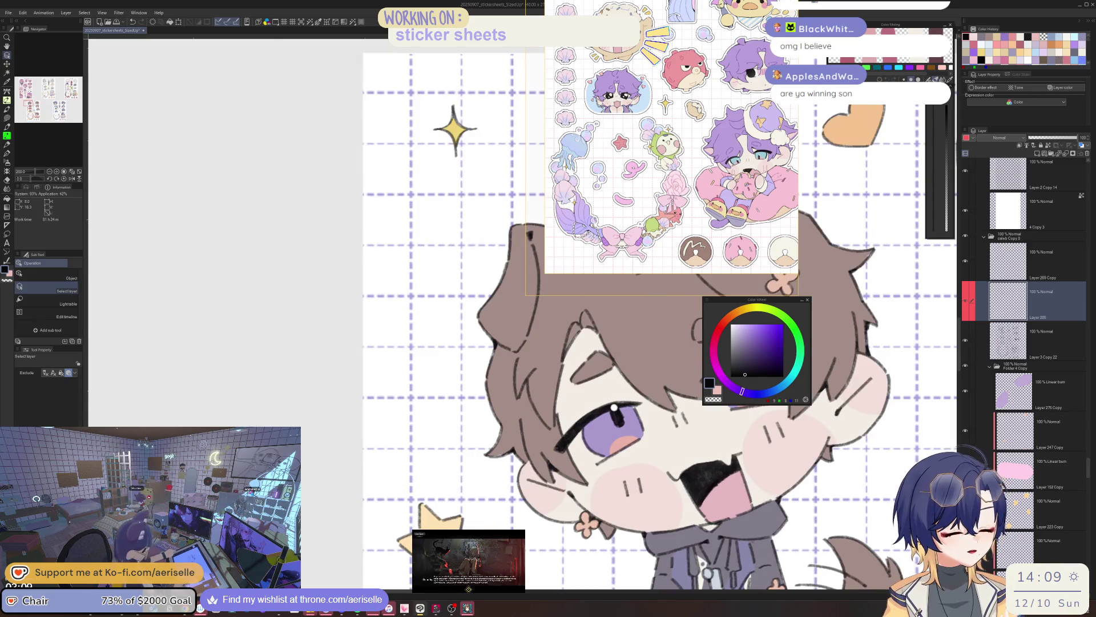
key(b)
drag(632, 422, 565, 410)
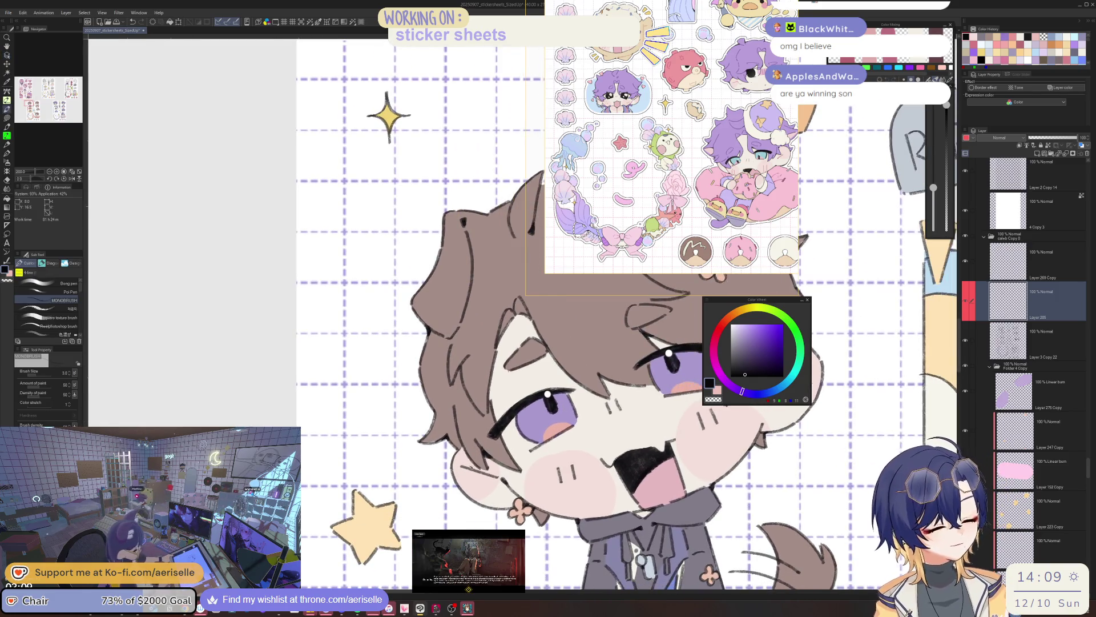
key(minus)
key(minus)
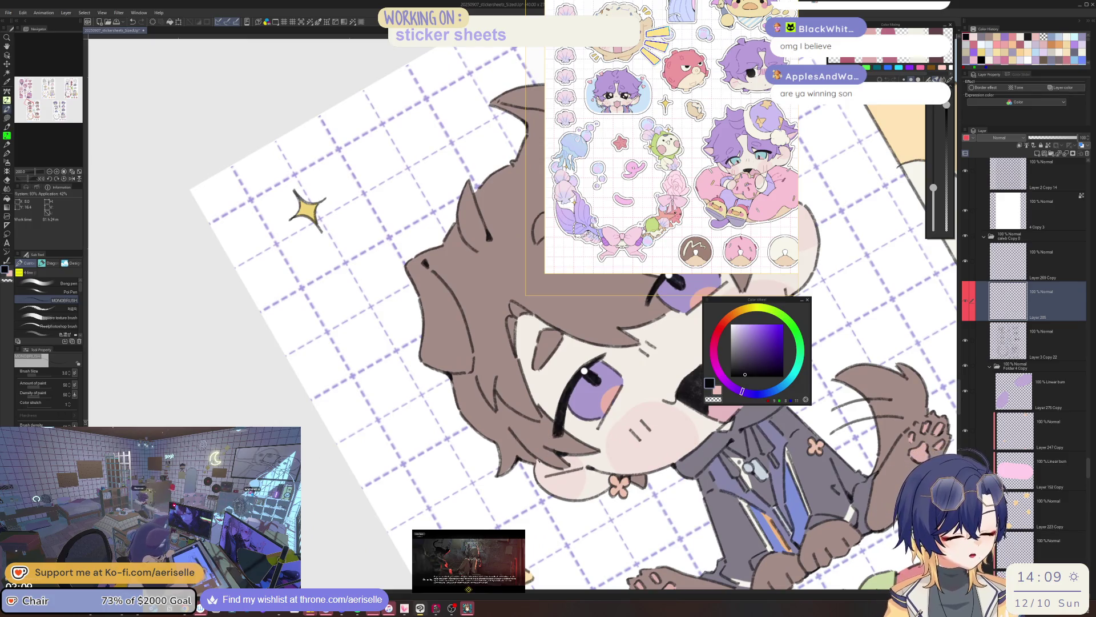
key(asciicircum)
key(asciicircum)
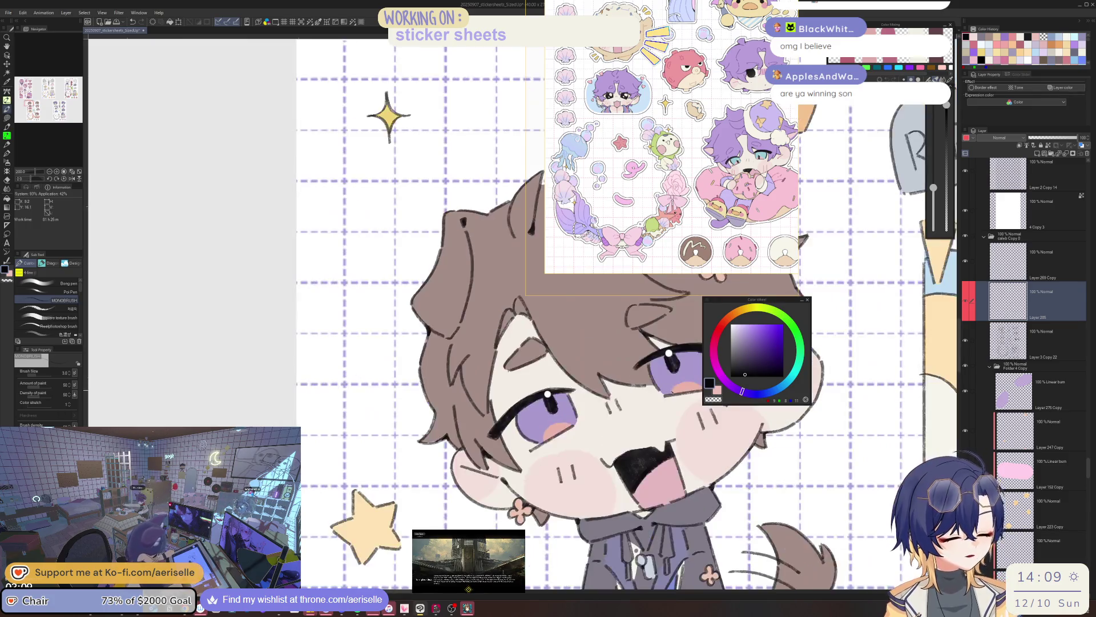
scroll(536, 462, up, 3)
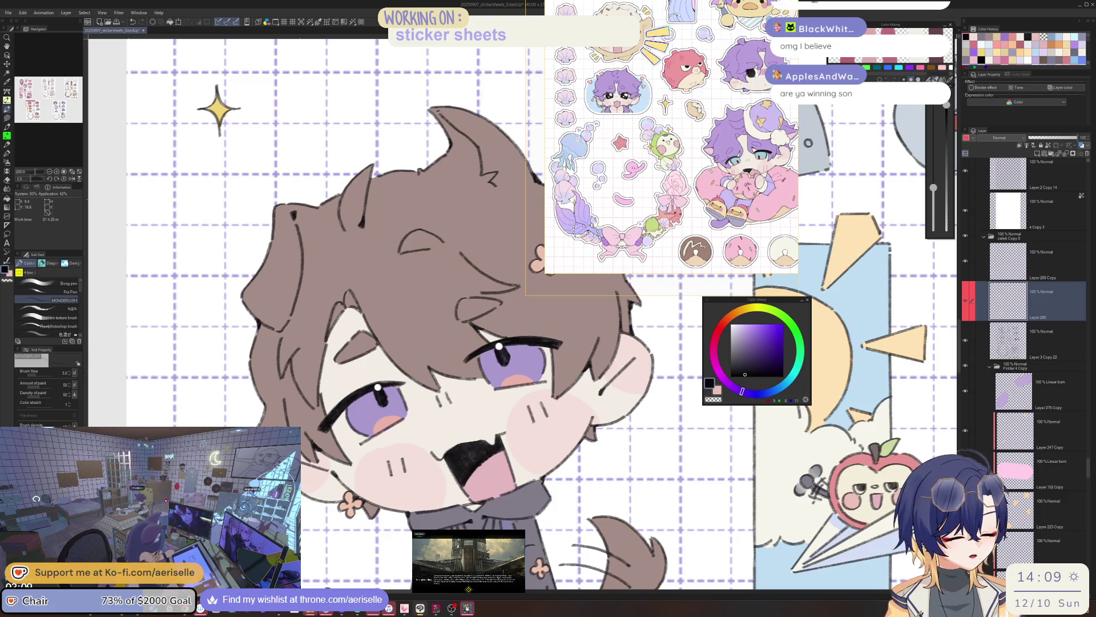
drag(514, 342, 610, 265)
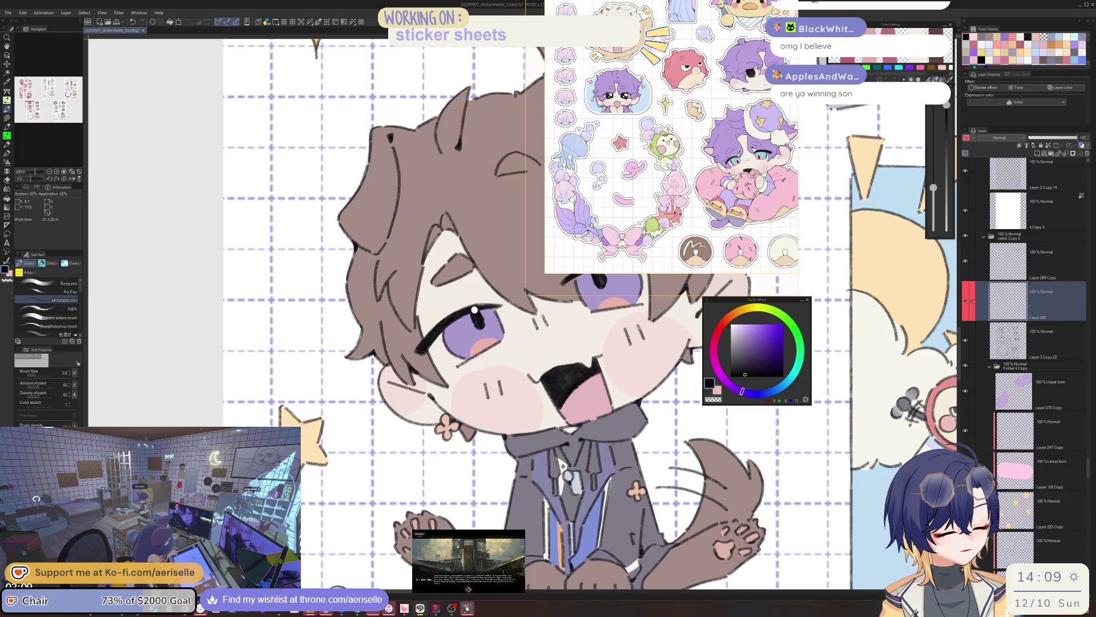
drag(518, 459, 525, 374)
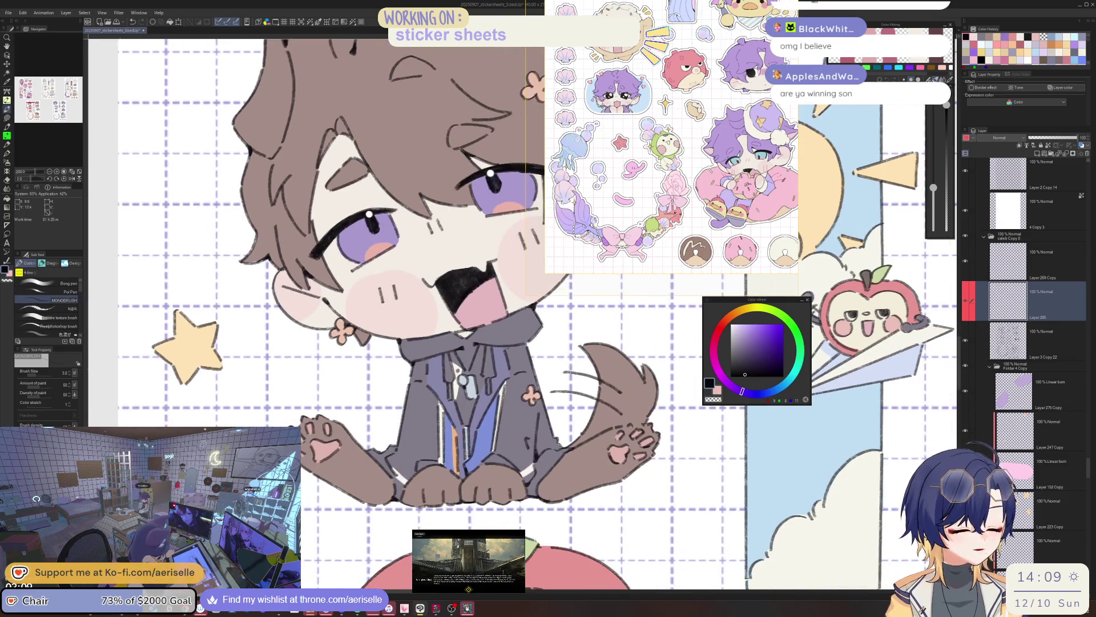
scroll(562, 451, up, 2)
scroll(567, 451, down, 4)
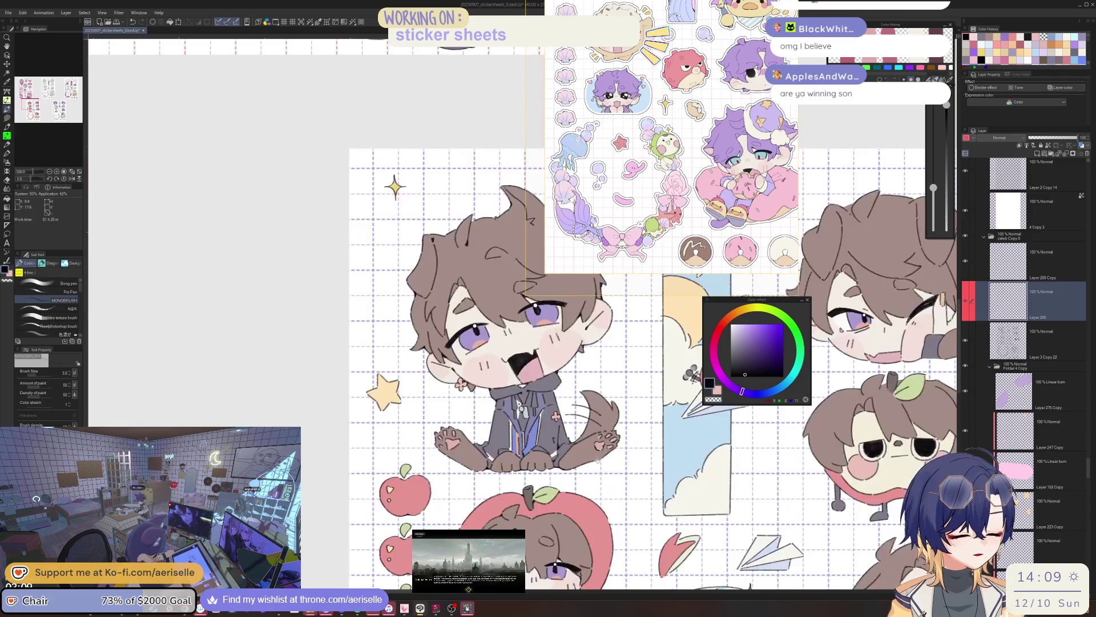
scroll(567, 450, up, 2)
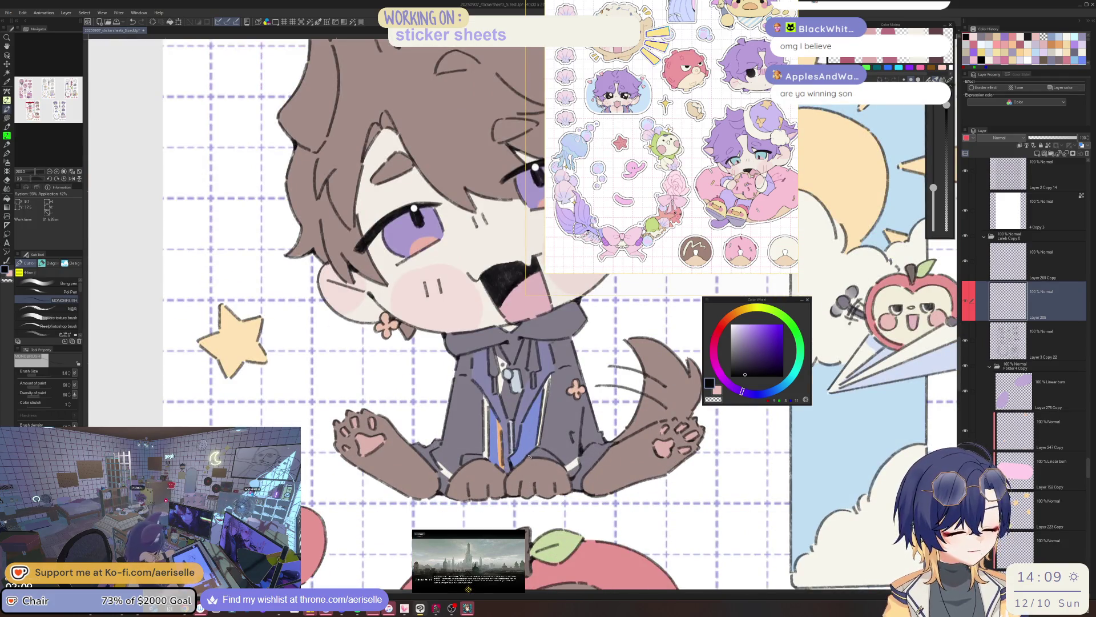
key(h)
scroll(571, 434, down, 2)
scroll(599, 411, up, 2)
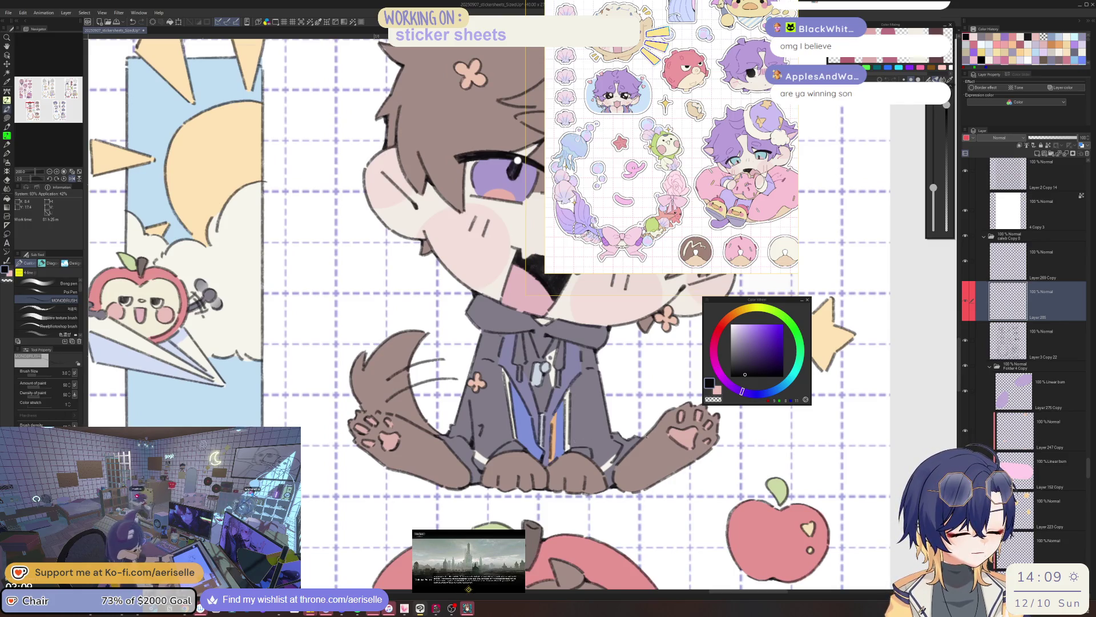
key(h)
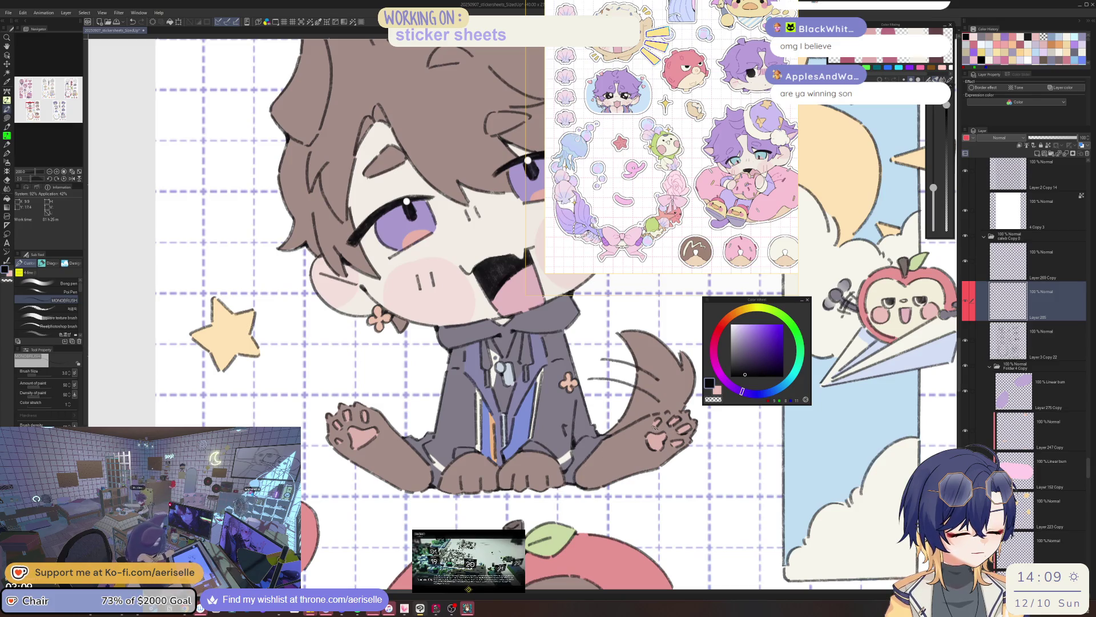
scroll(682, 414, up, 2)
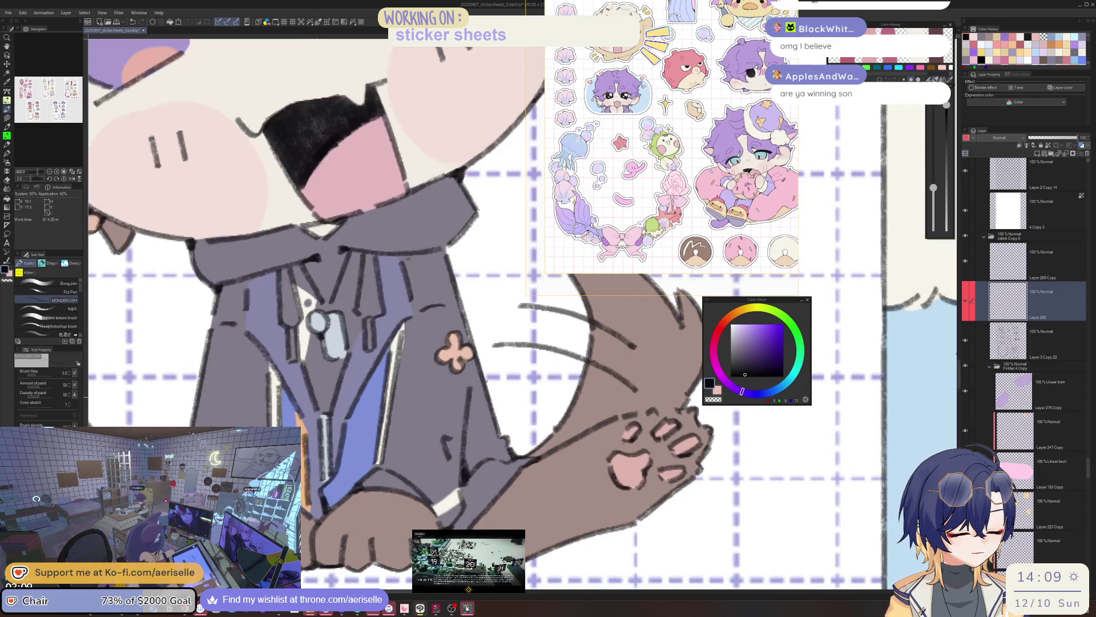
scroll(684, 405, down, 4)
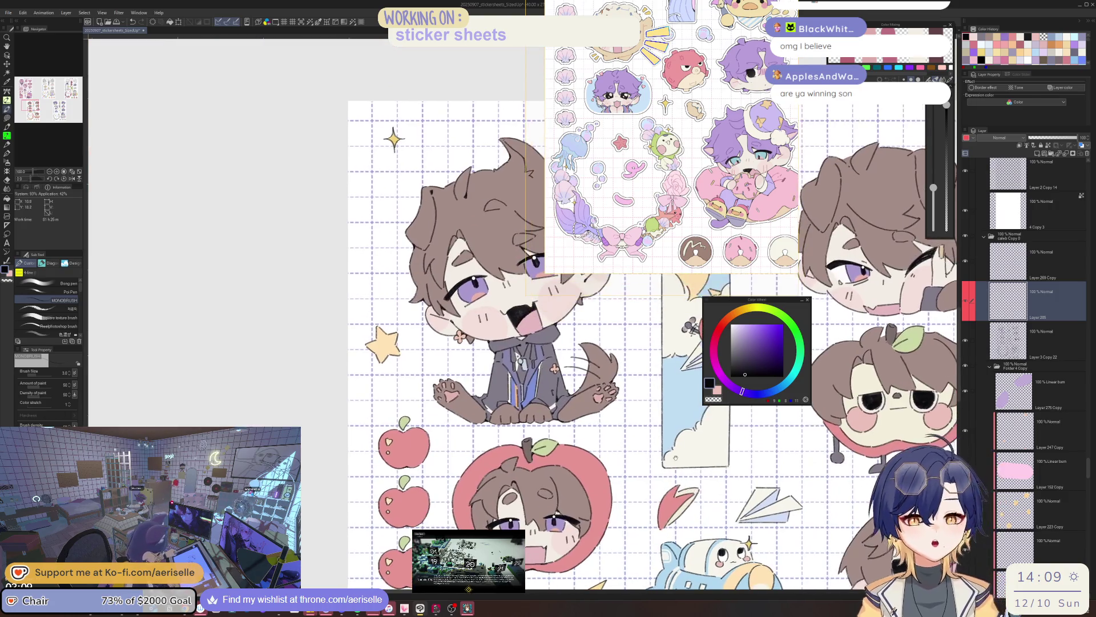
mouse_move(576, 368)
mouse_down()
mouse_move(612, 408)
mouse_move(612, 457)
mouse_up()
drag(623, 404, 618, 418)
scroll(623, 411, up, 1)
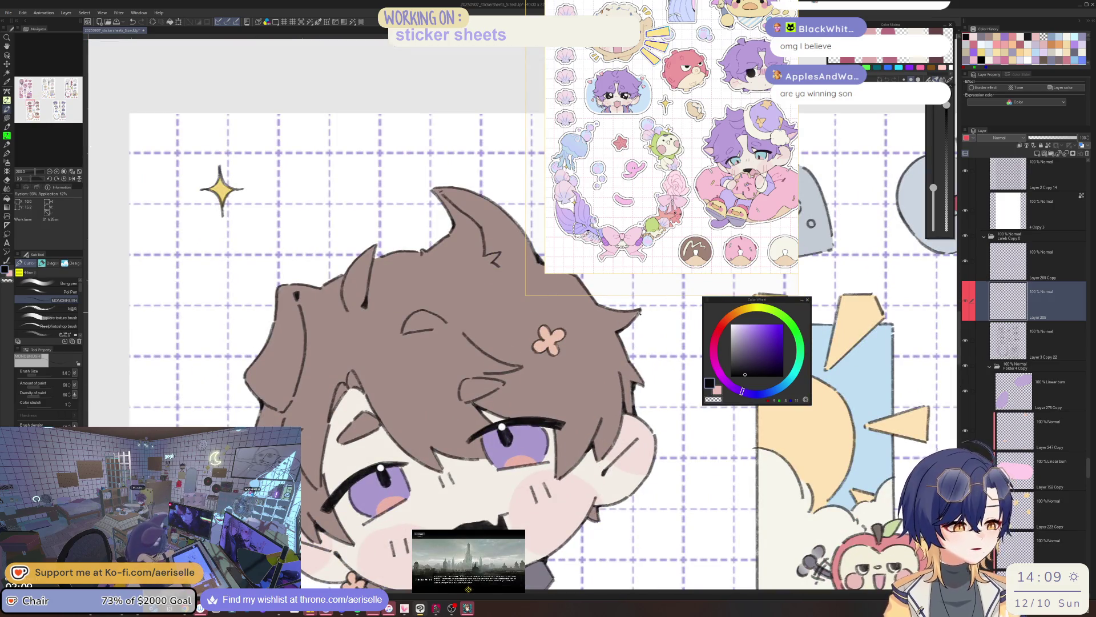
mouse_move(615, 349)
mouse_down()
mouse_move(605, 442)
mouse_move(661, 478)
mouse_up()
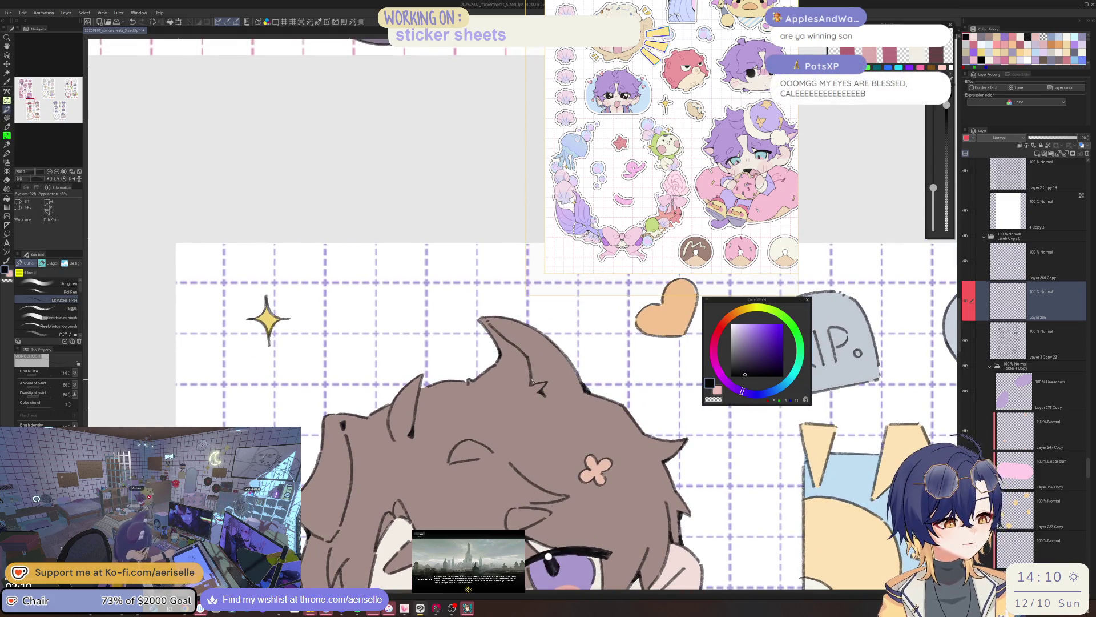
scroll(562, 343, down, 5)
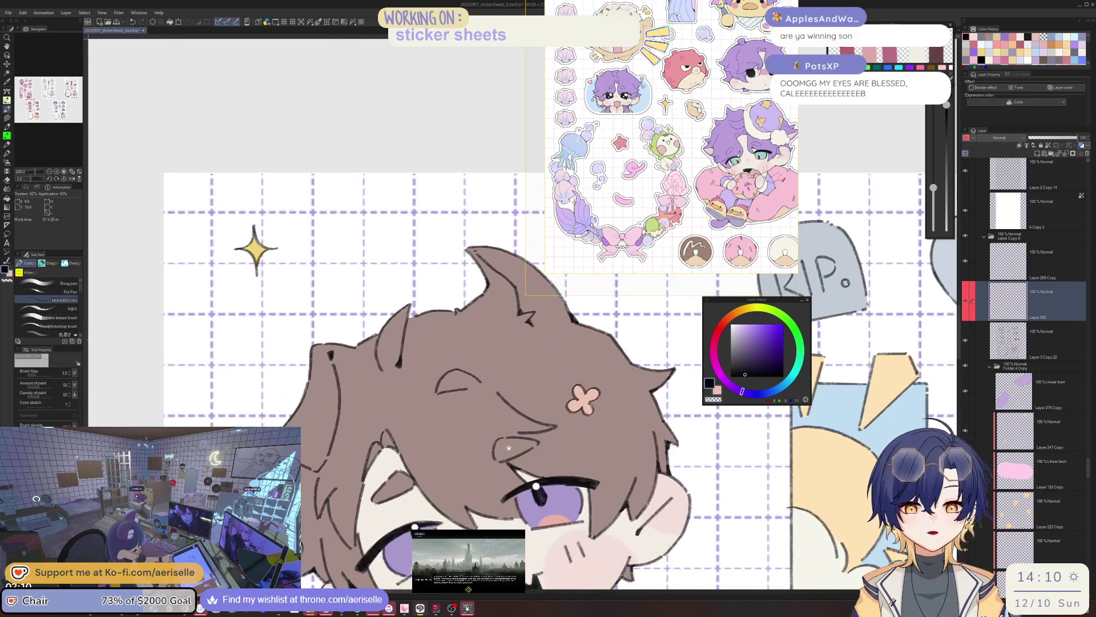
scroll(513, 424, left, 4)
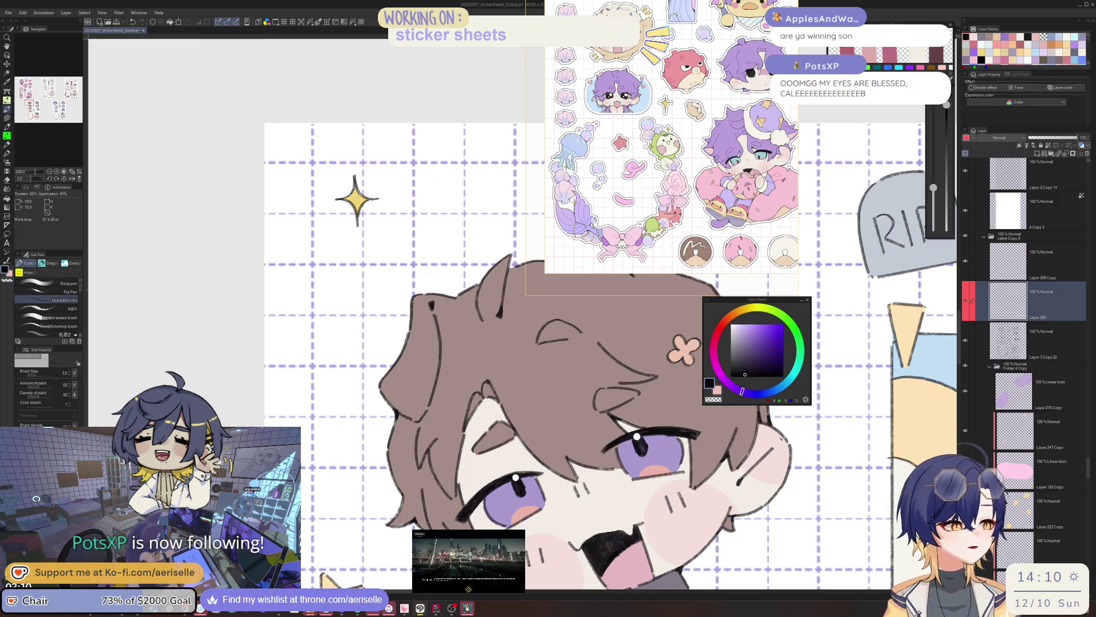
mouse_move(674, 171)
mouse_down()
mouse_move(190, 240)
mouse_move(238, 215)
mouse_up()
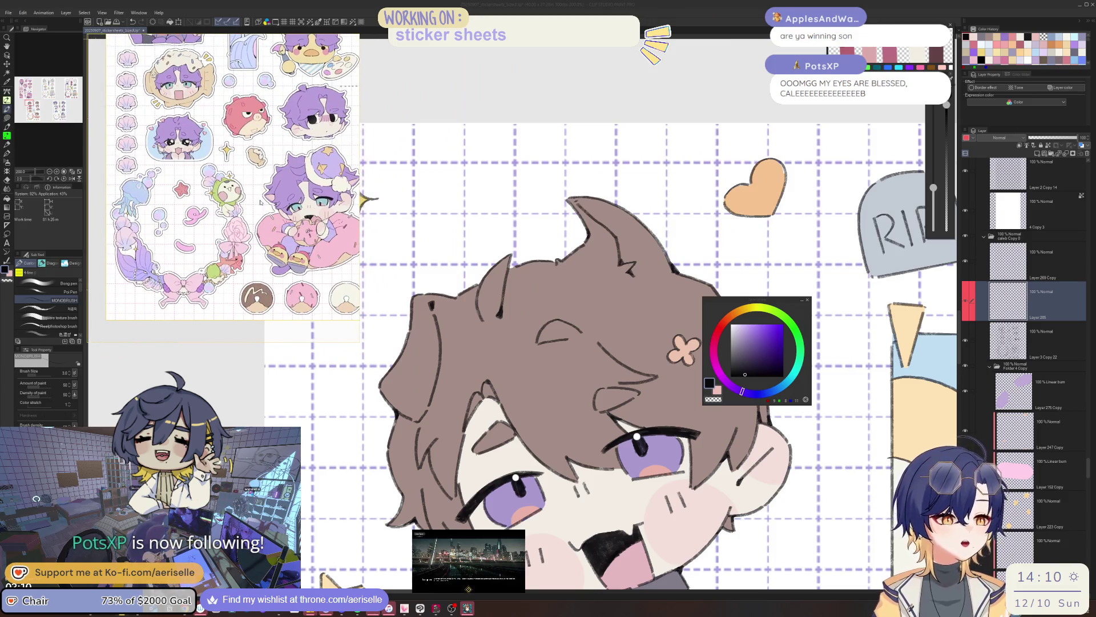
scroll(254, 239, down, 2)
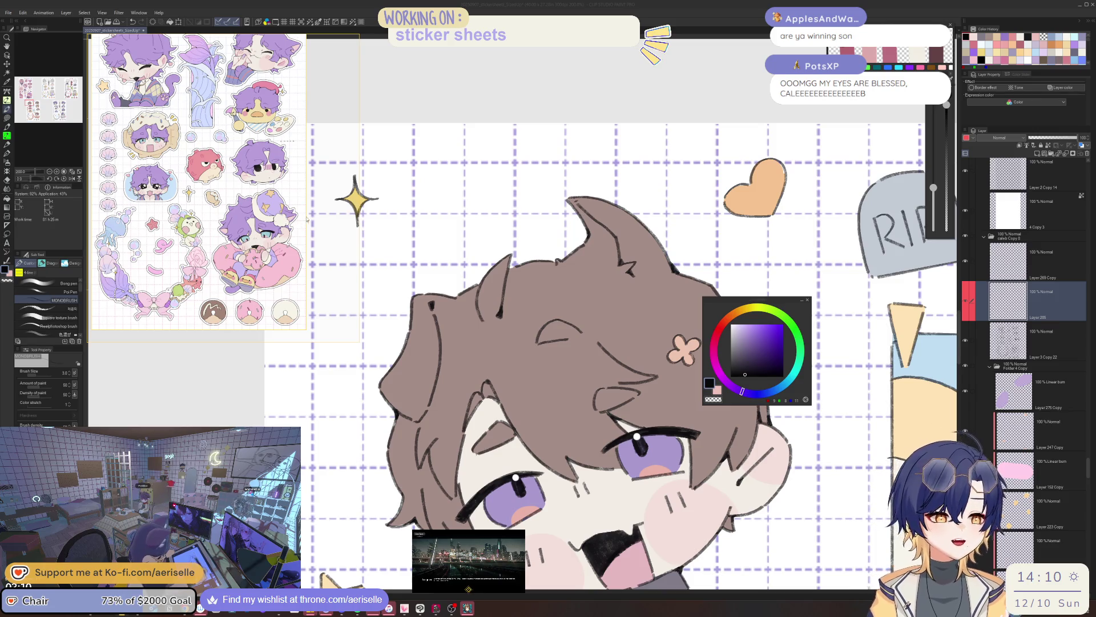
drag(360, 227, 308, 227)
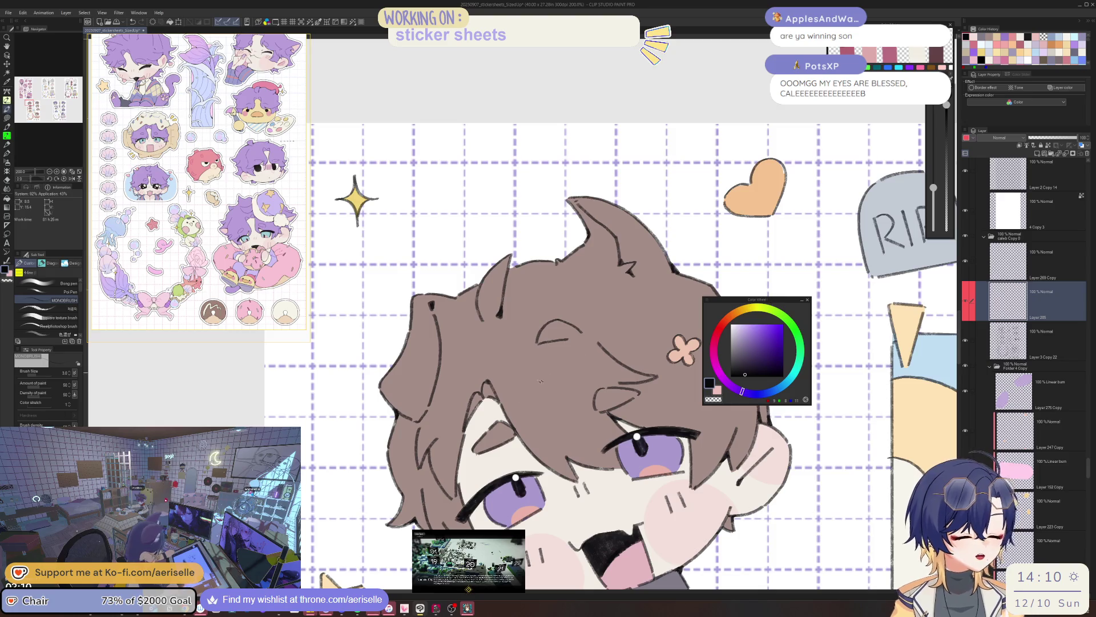
scroll(490, 391, up, 5)
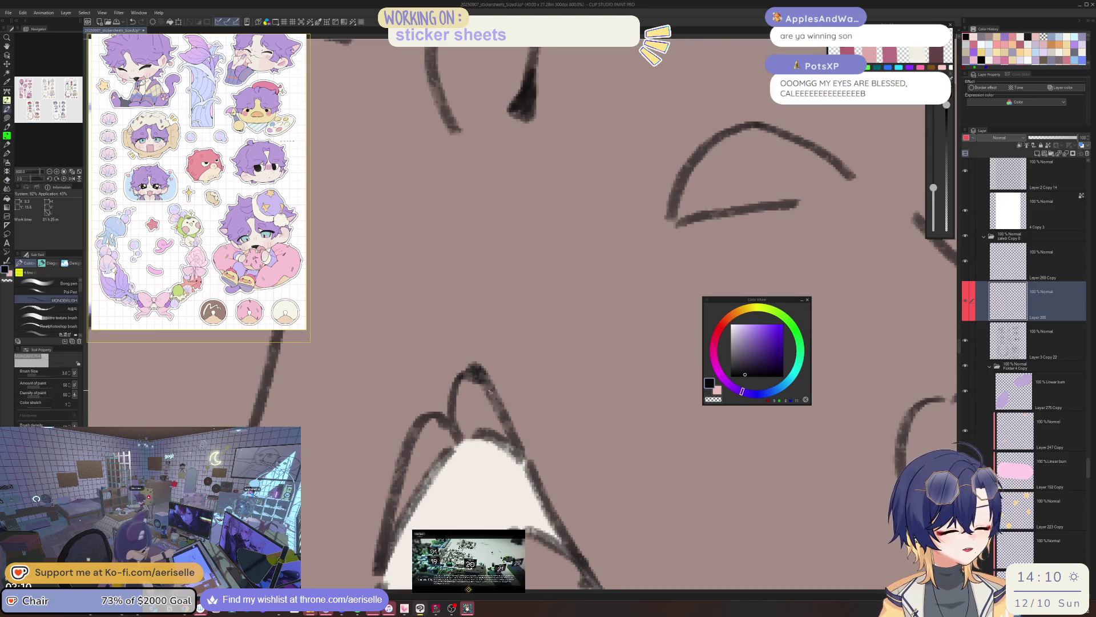
scroll(548, 446, down, 5)
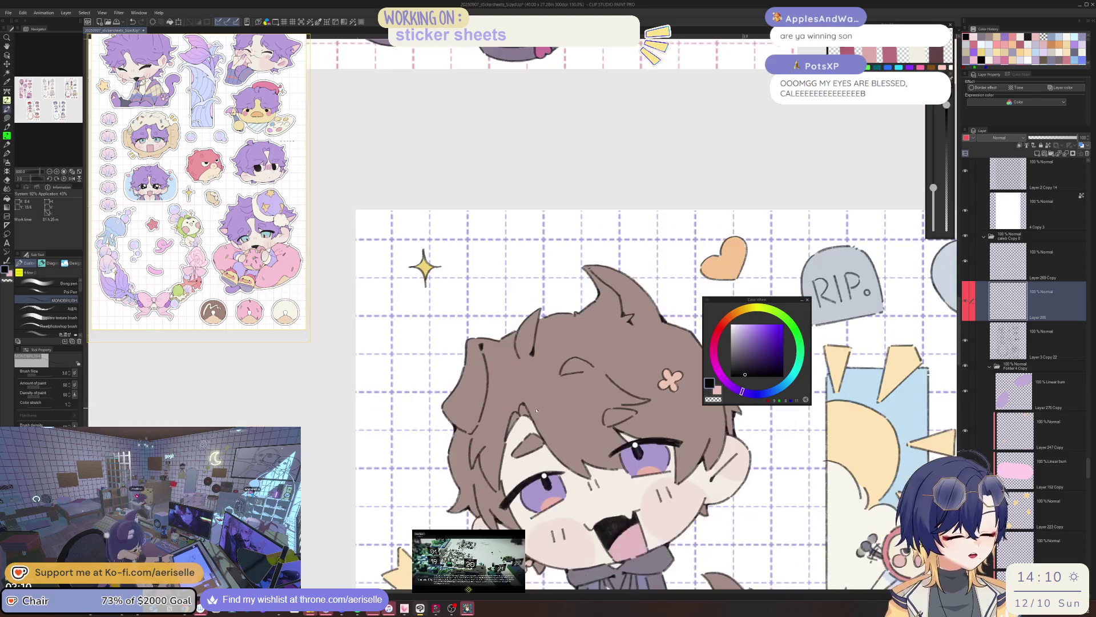
scroll(548, 446, down, 3)
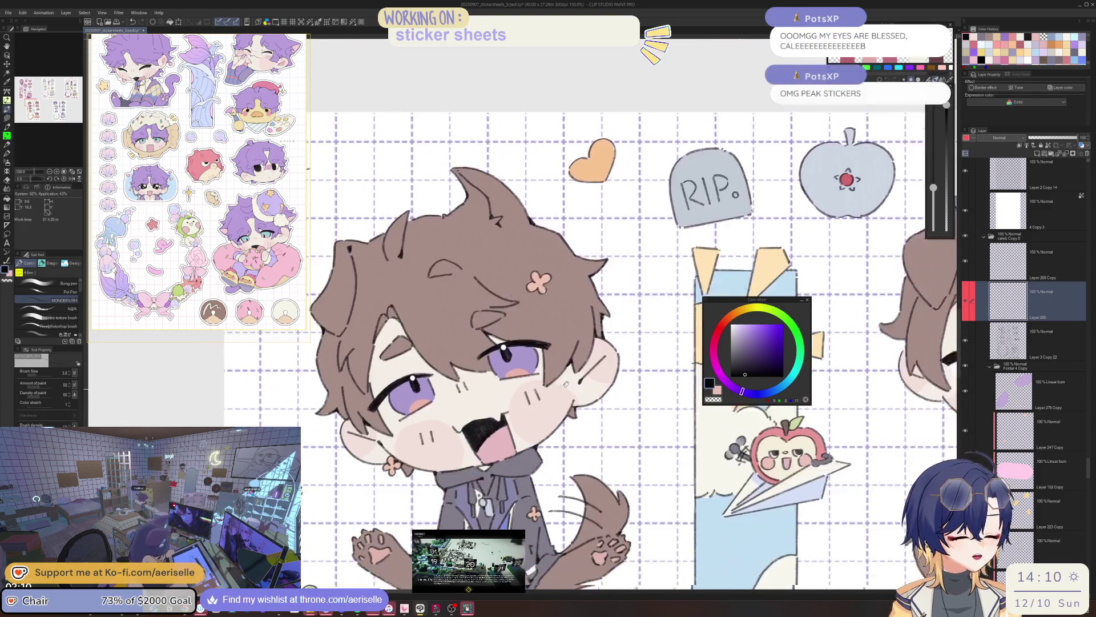
scroll(587, 403, up, 4)
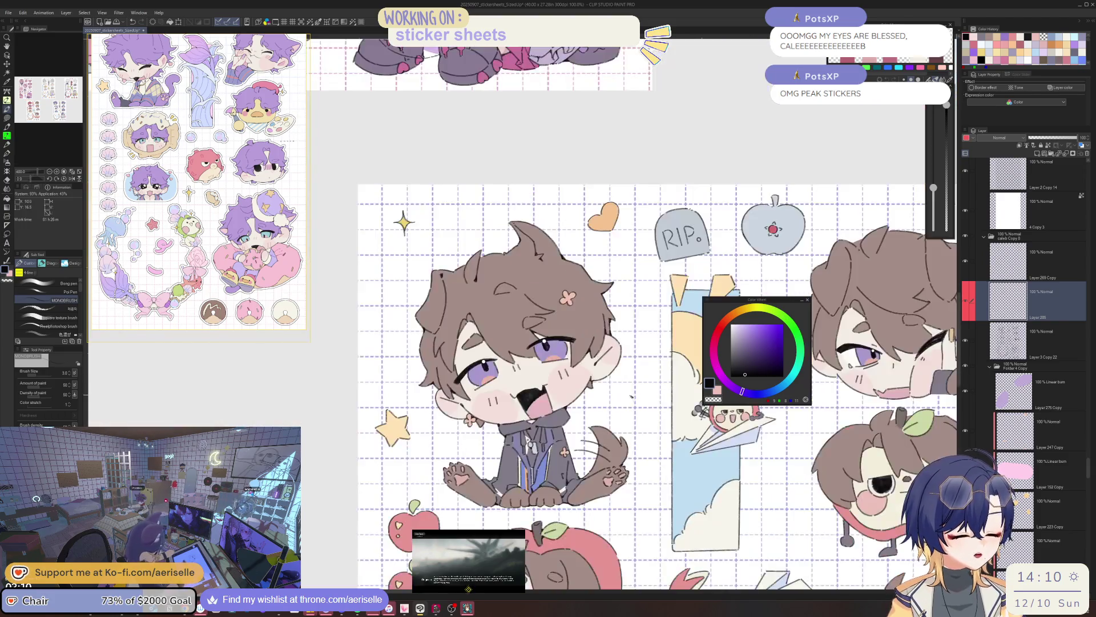
scroll(584, 382, down, 4)
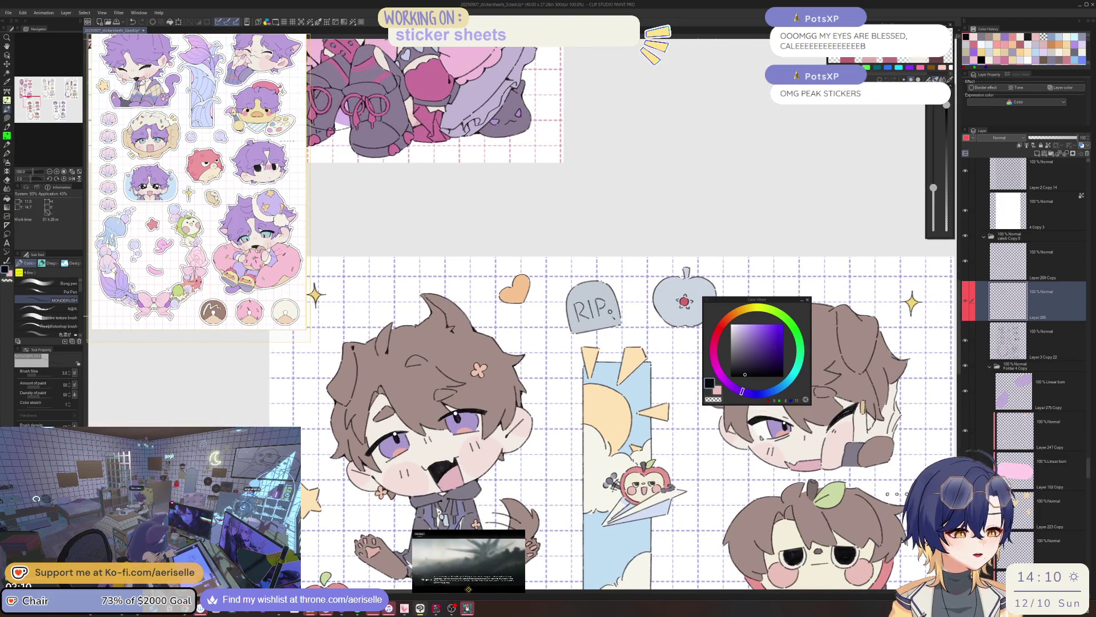
scroll(613, 320, up, 2)
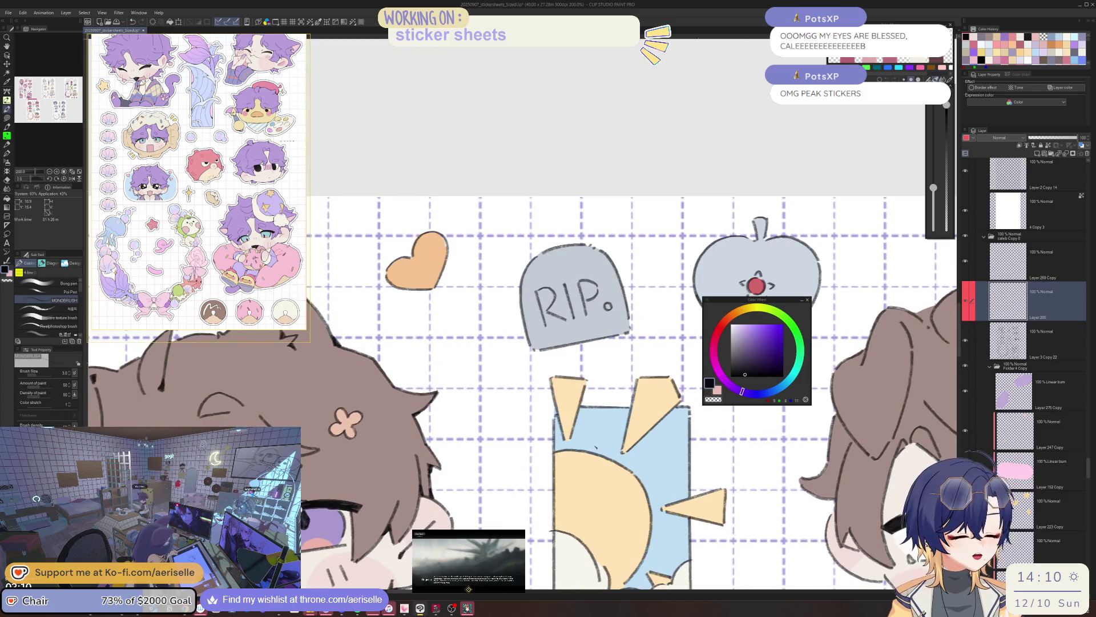
scroll(611, 379, down, 5)
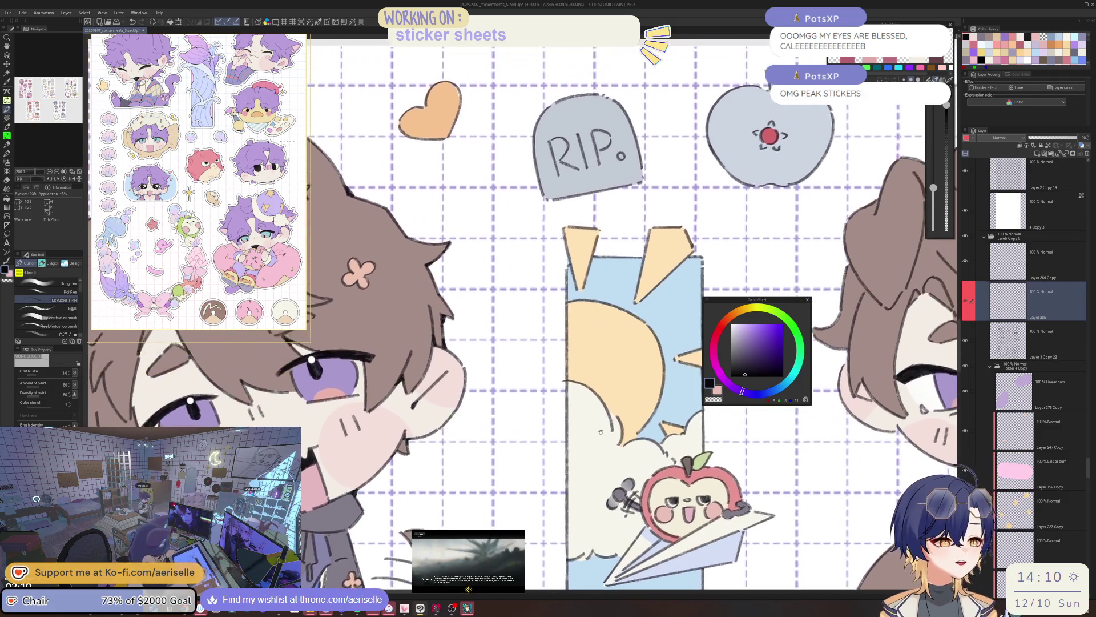
scroll(594, 498, down, 2)
scroll(594, 498, down, 3)
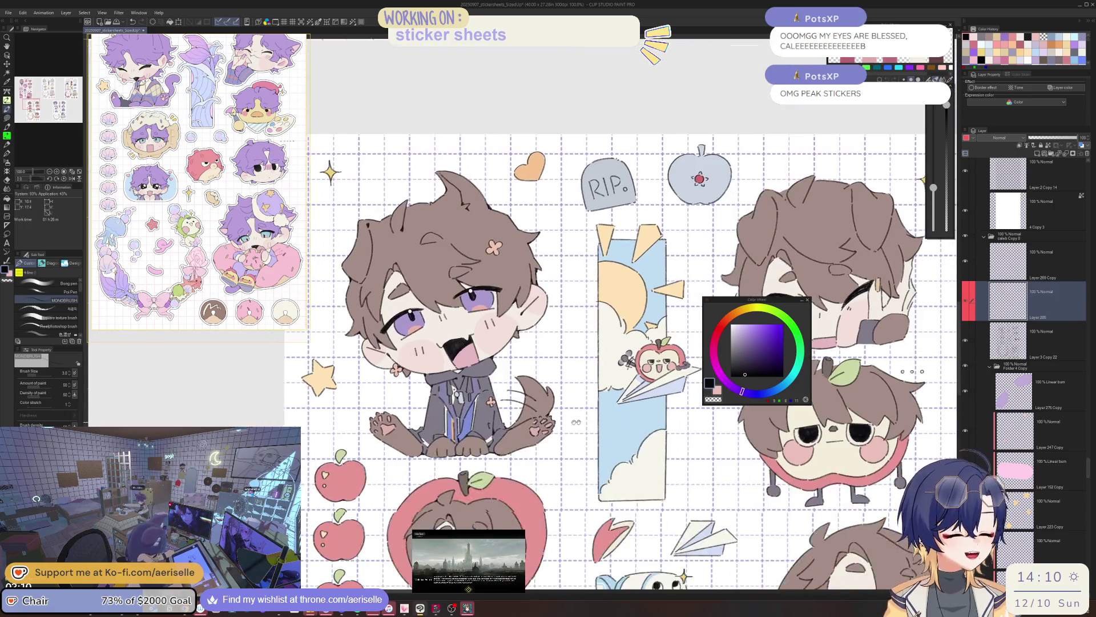
scroll(596, 400, up, 1)
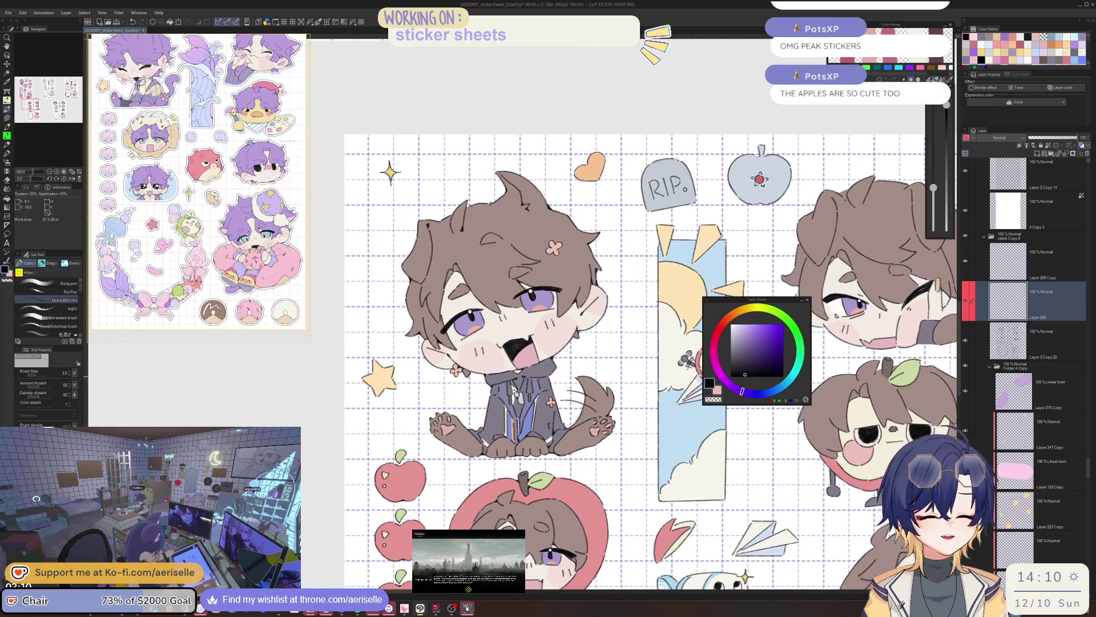
scroll(516, 374, up, 3)
scroll(516, 374, down, 3)
scroll(529, 284, down, 5)
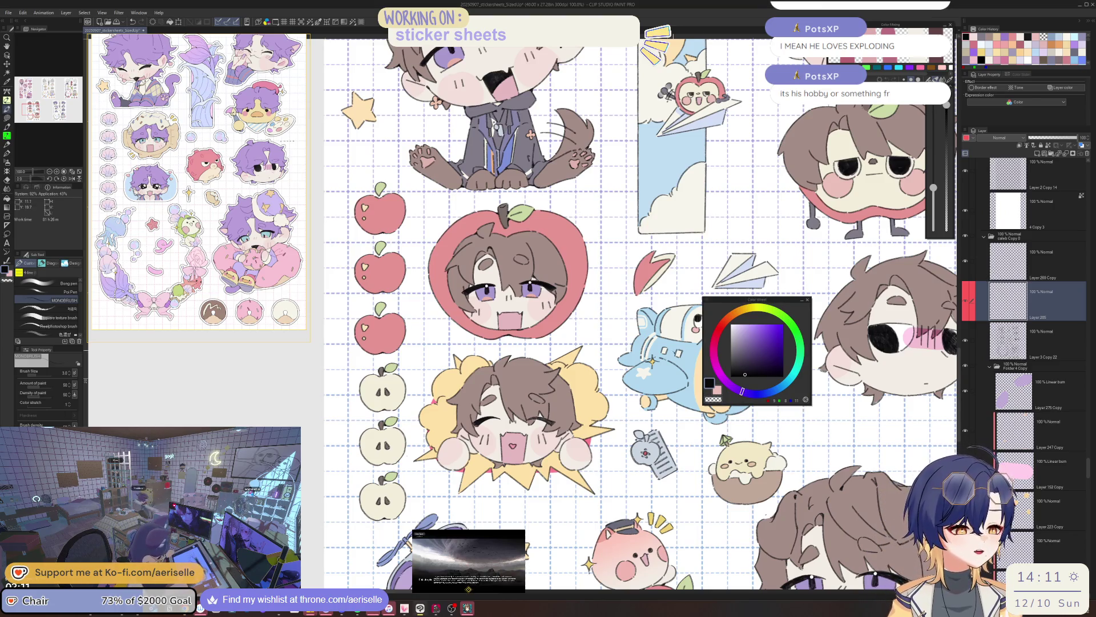
scroll(737, 305, down, 2)
drag(759, 453, 638, 424)
scroll(638, 425, down, 3)
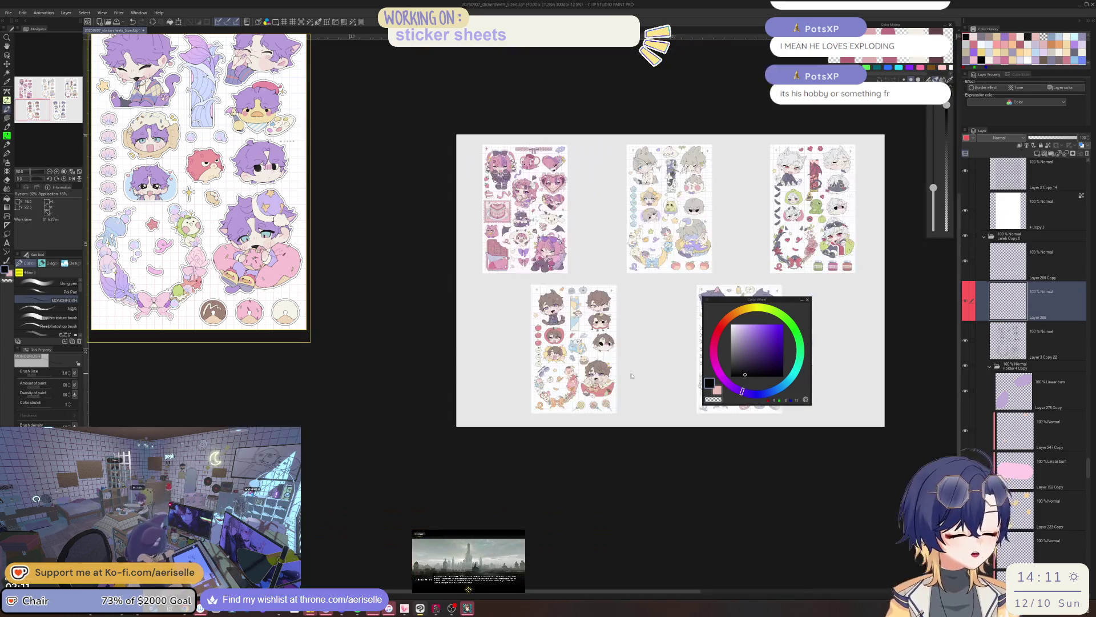
scroll(680, 285, up, 4)
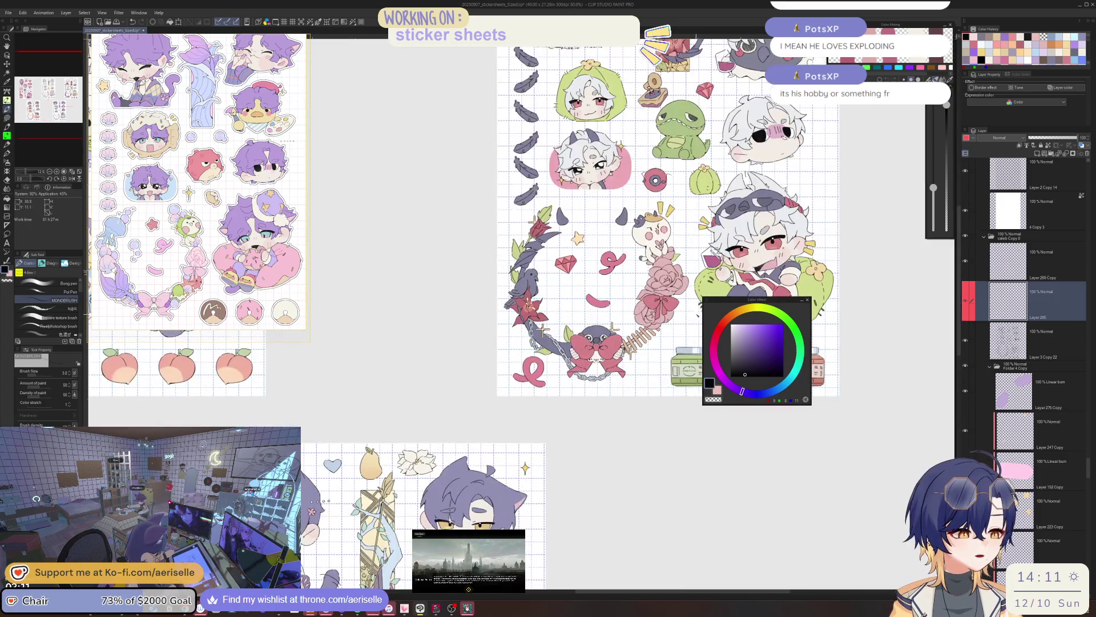
scroll(668, 285, down, 1)
mouse_move(554, 425)
mouse_down()
mouse_move(603, 327)
mouse_move(760, 400)
mouse_up()
mouse_move(263, 577)
mouse_down()
mouse_move(411, 394)
mouse_move(494, 368)
mouse_up()
scroll(495, 374, up, 4)
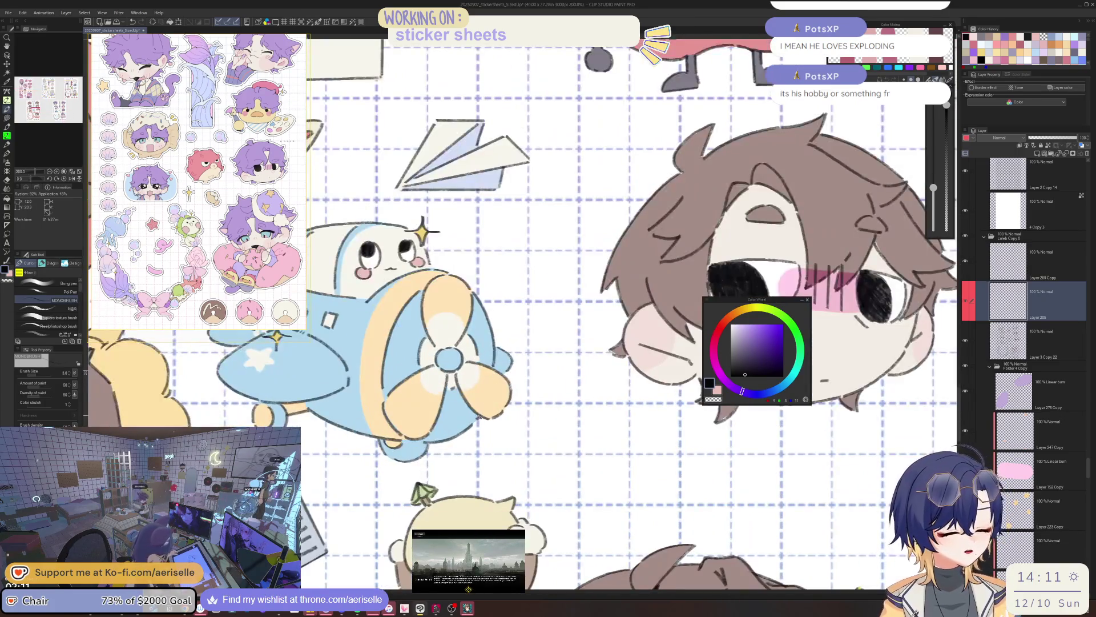
scroll(574, 425, up, 2)
scroll(575, 423, up, 1)
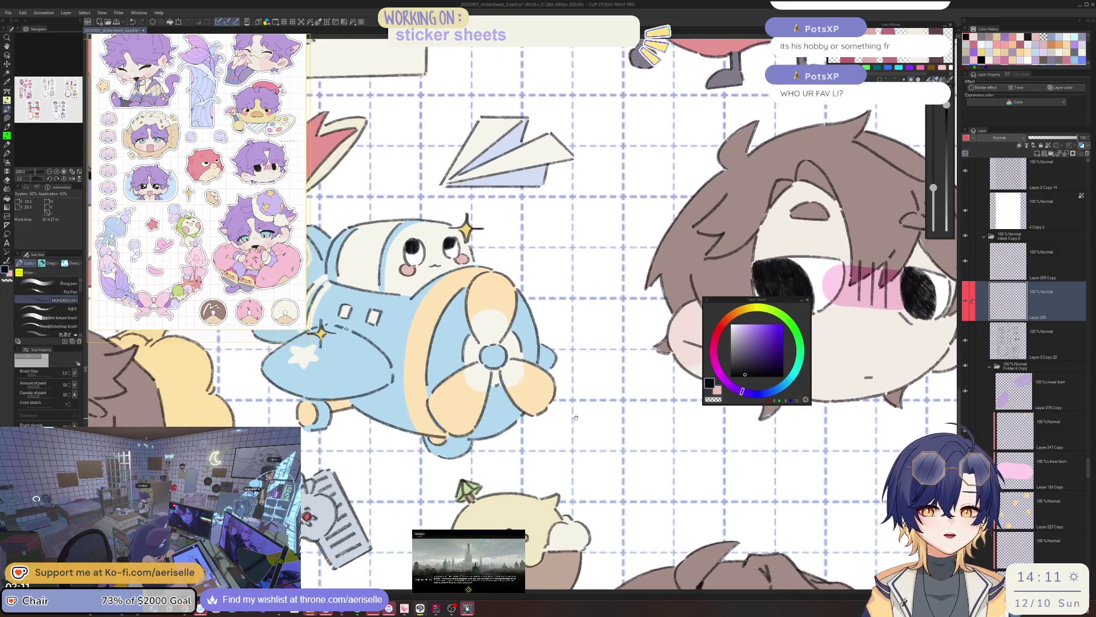
key(minus)
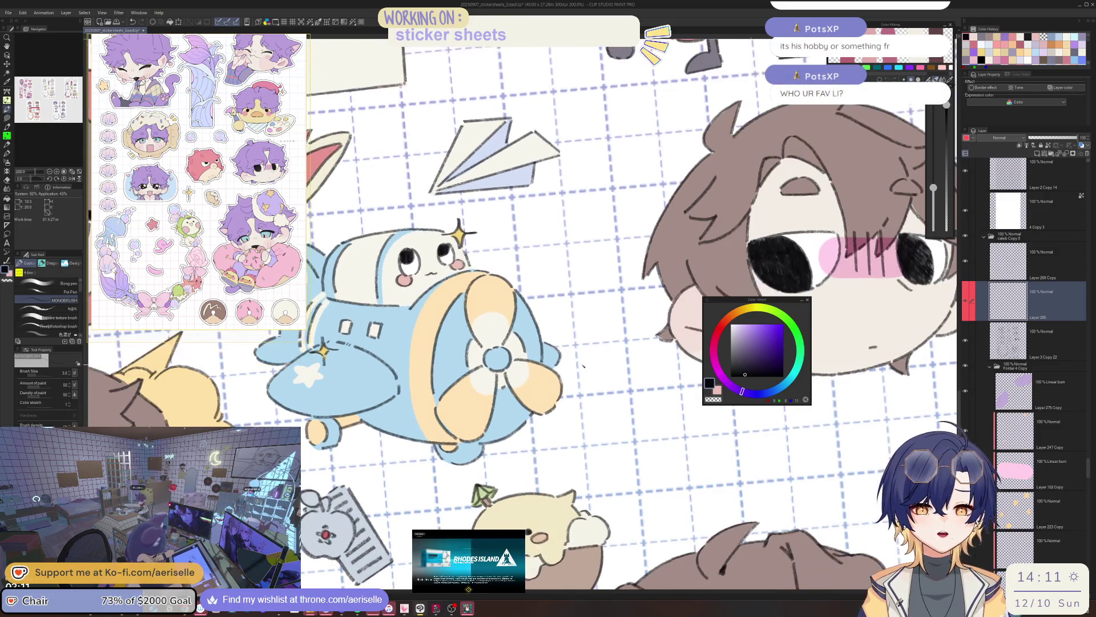
key(minus)
scroll(535, 410, up, 3)
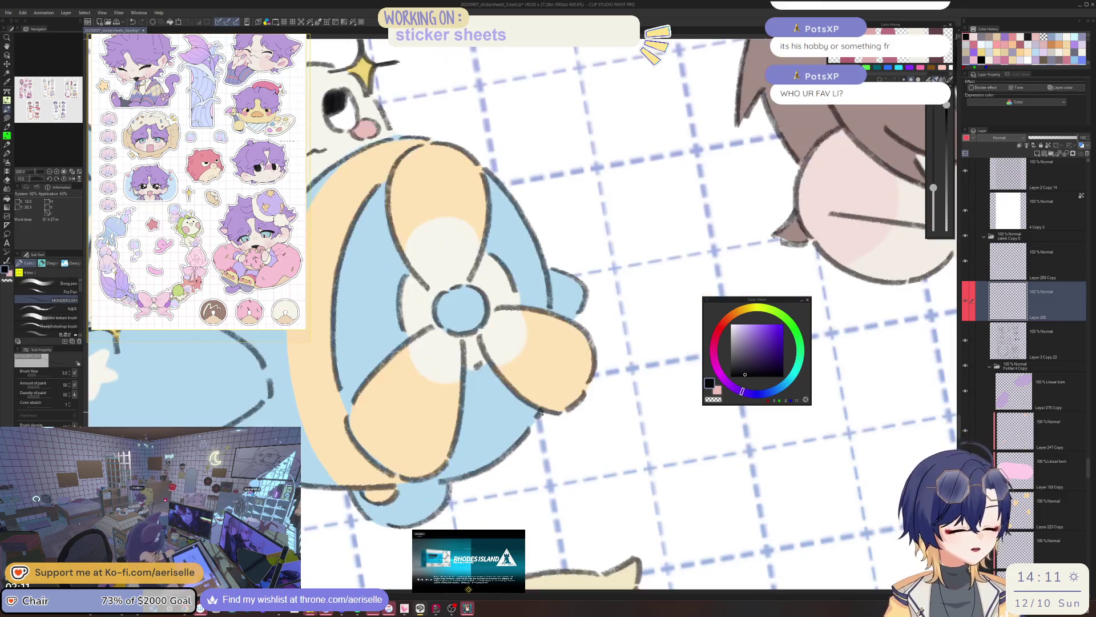
scroll(537, 420, down, 4)
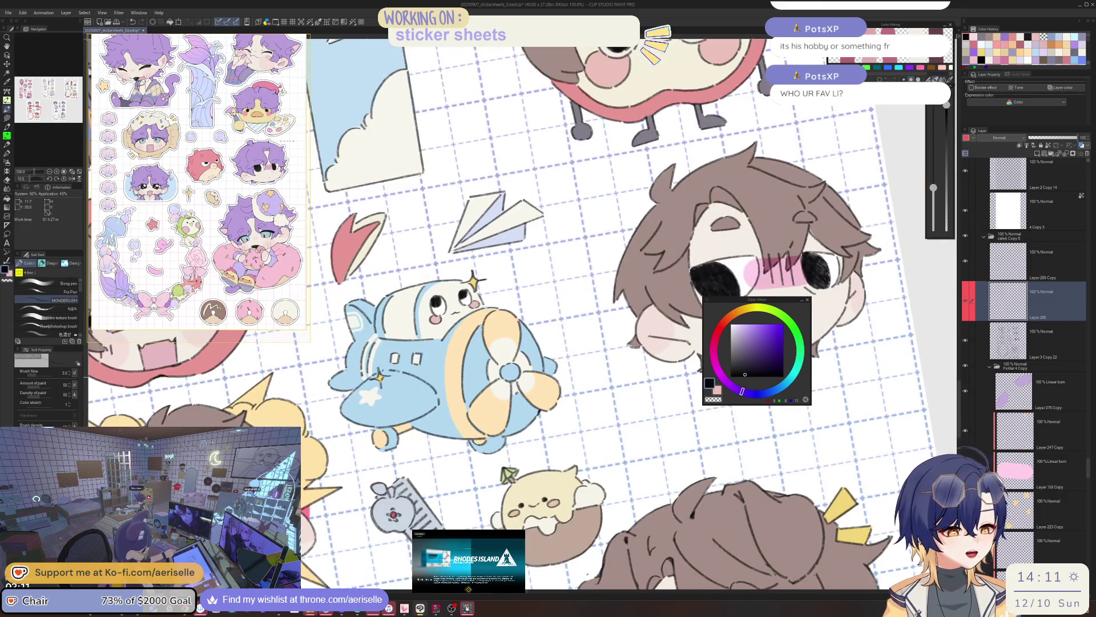
scroll(513, 384, up, 5)
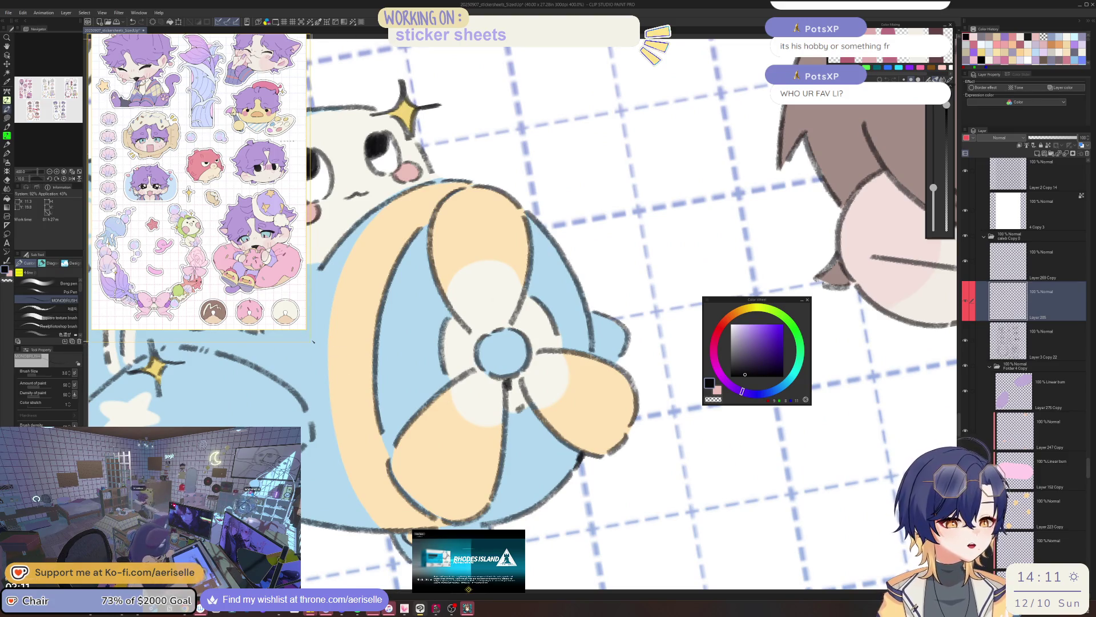
drag(299, 333, 370, 407)
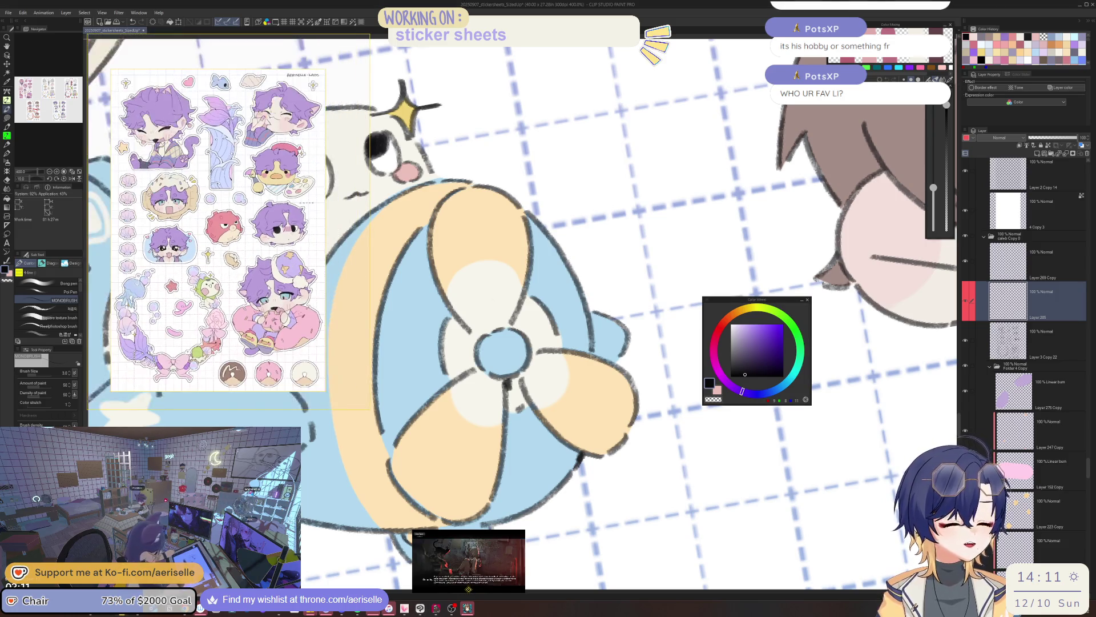
drag(217, 228, 197, 199)
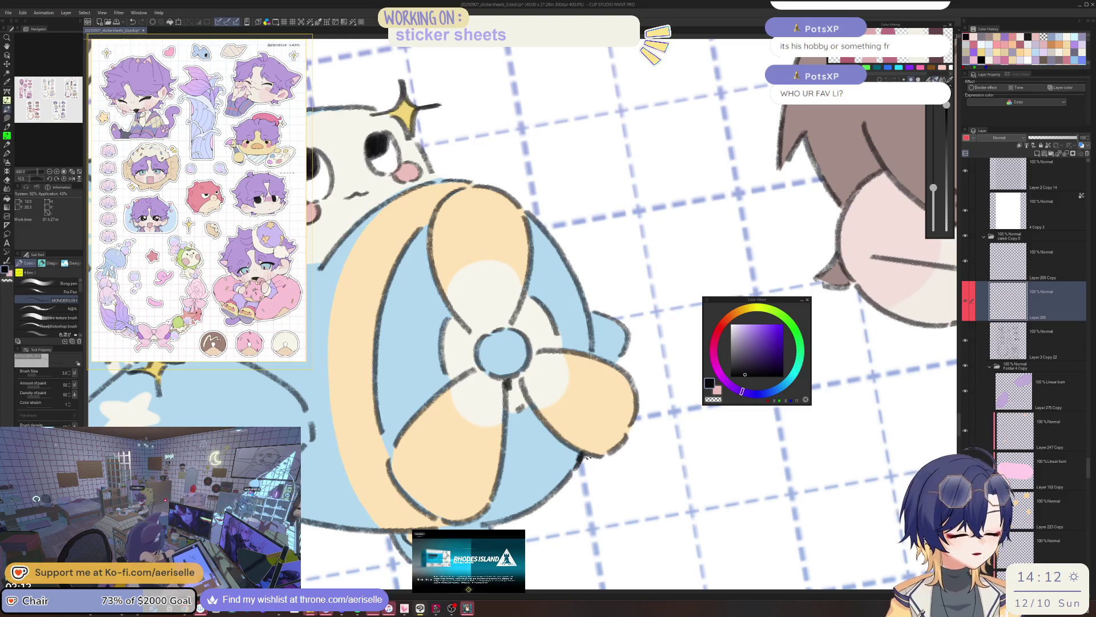
drag(534, 482, 556, 451)
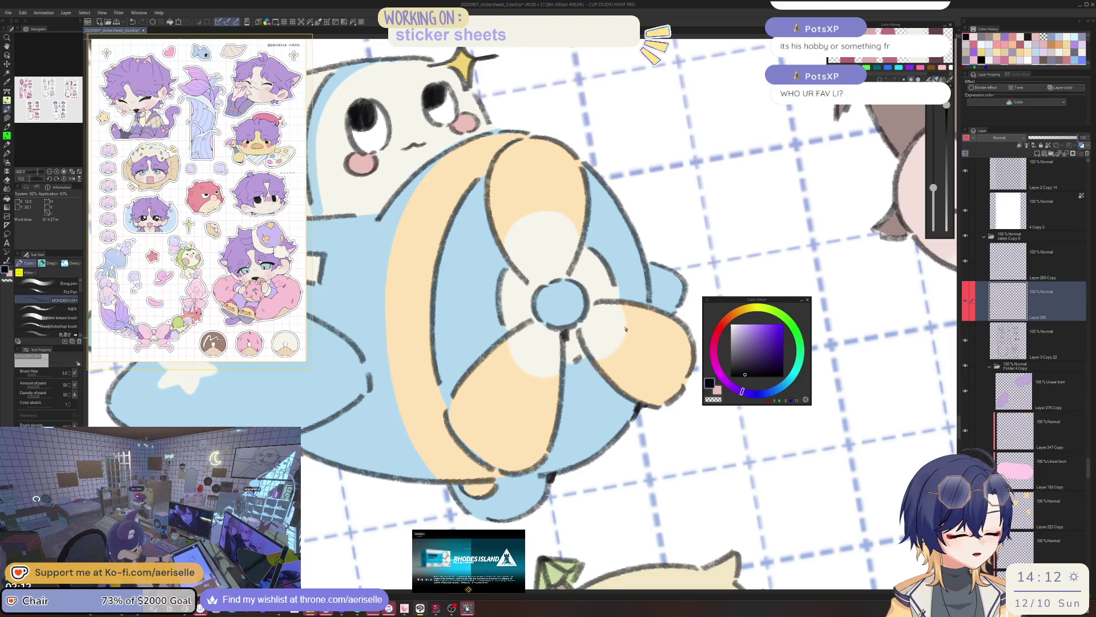
drag(551, 478, 534, 588)
mouse_move(399, 457)
mouse_down()
mouse_move(657, 457)
mouse_move(640, 402)
mouse_move(616, 408)
mouse_up()
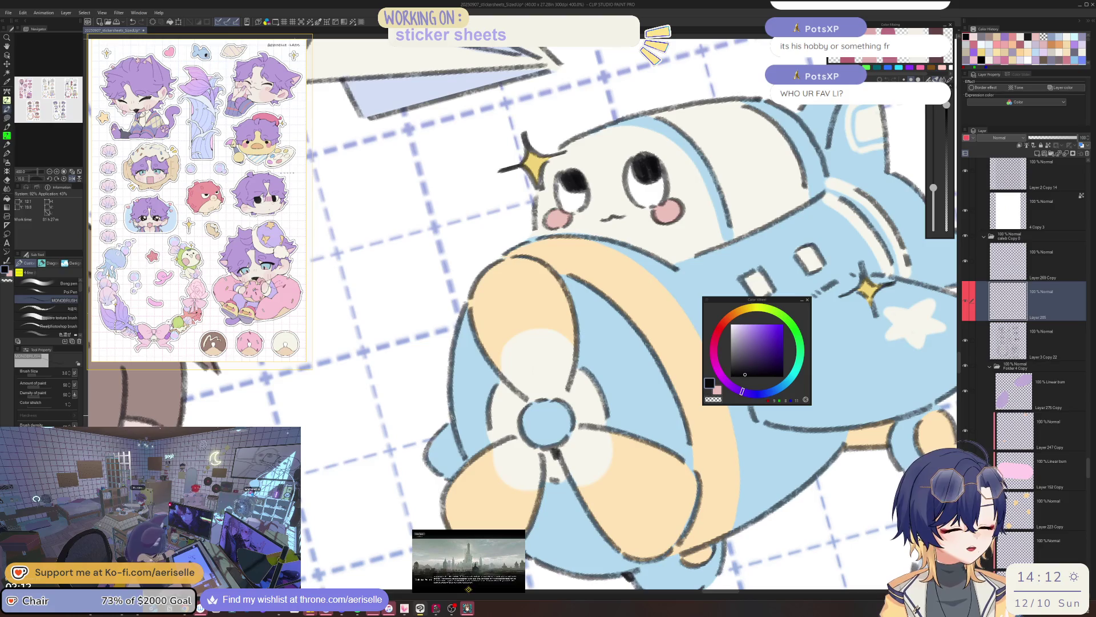
key(h)
mouse_move(525, 423)
mouse_down()
mouse_move(557, 462)
mouse_move(560, 427)
mouse_up()
drag(628, 429, 599, 453)
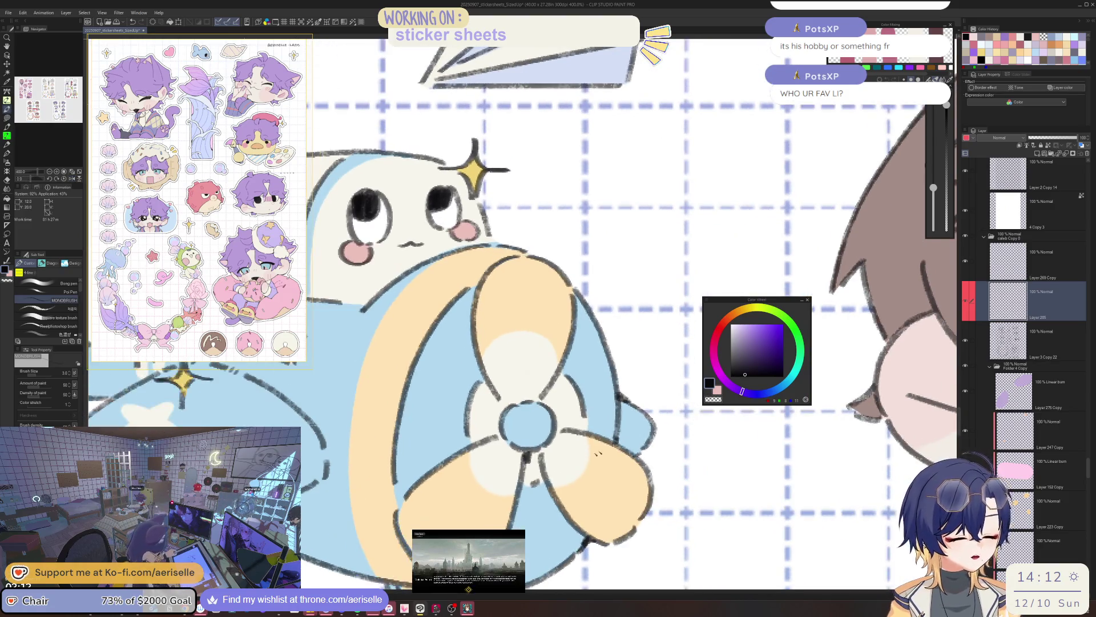
key(ctrl+alt+0)
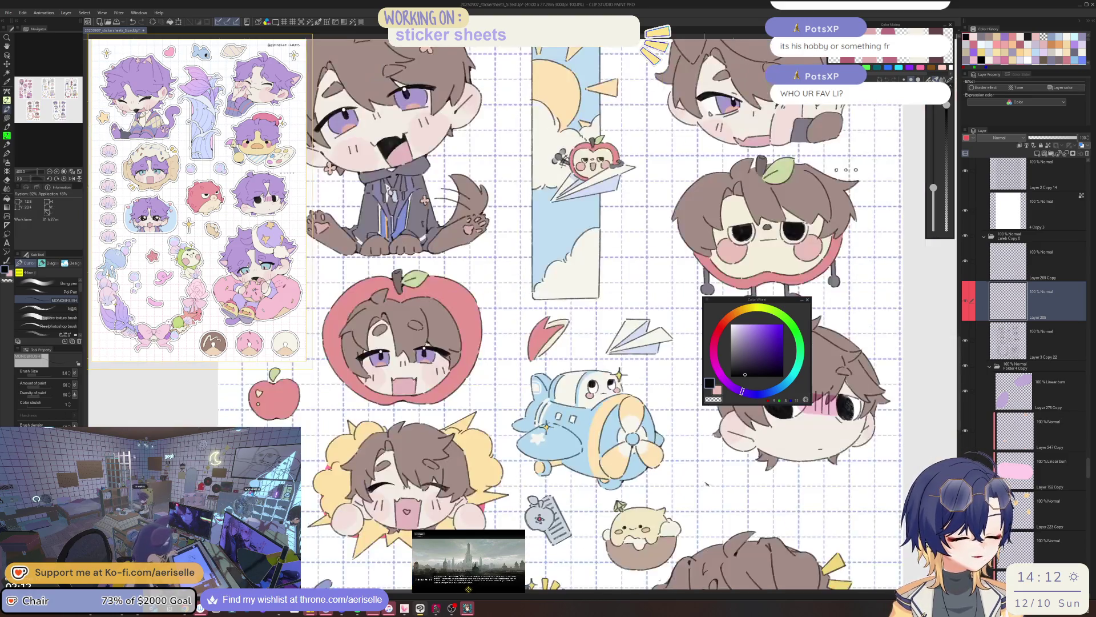
scroll(568, 470, up, 3)
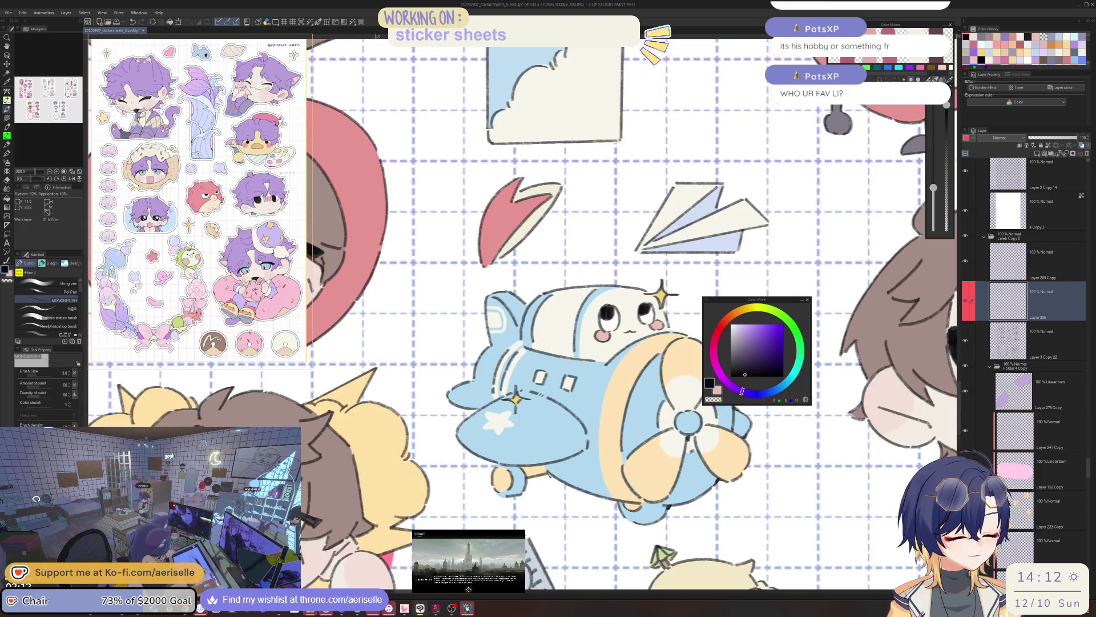
drag(628, 400, 571, 434)
scroll(559, 468, up, 2)
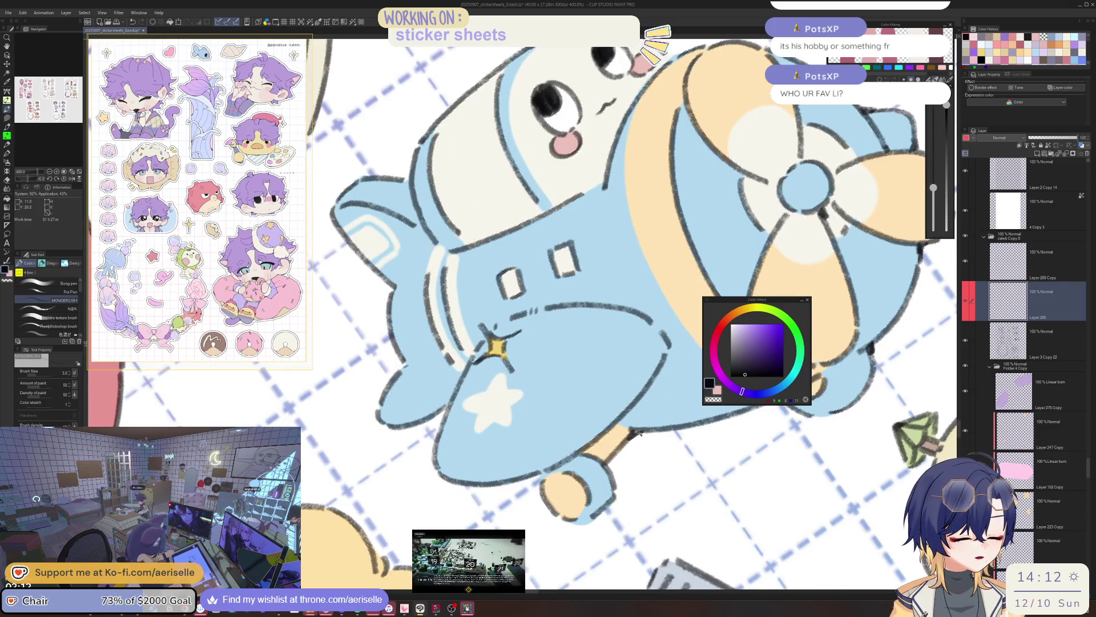
key(ctrl+0)
scroll(657, 410, up, 2)
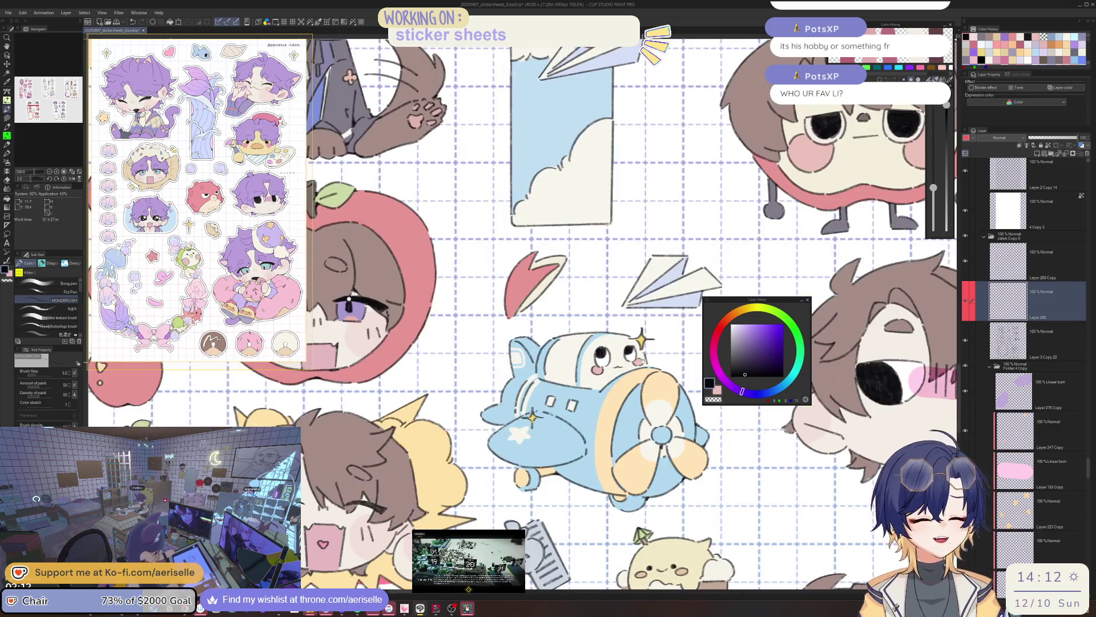
drag(657, 411, 597, 448)
scroll(603, 382, up, 3)
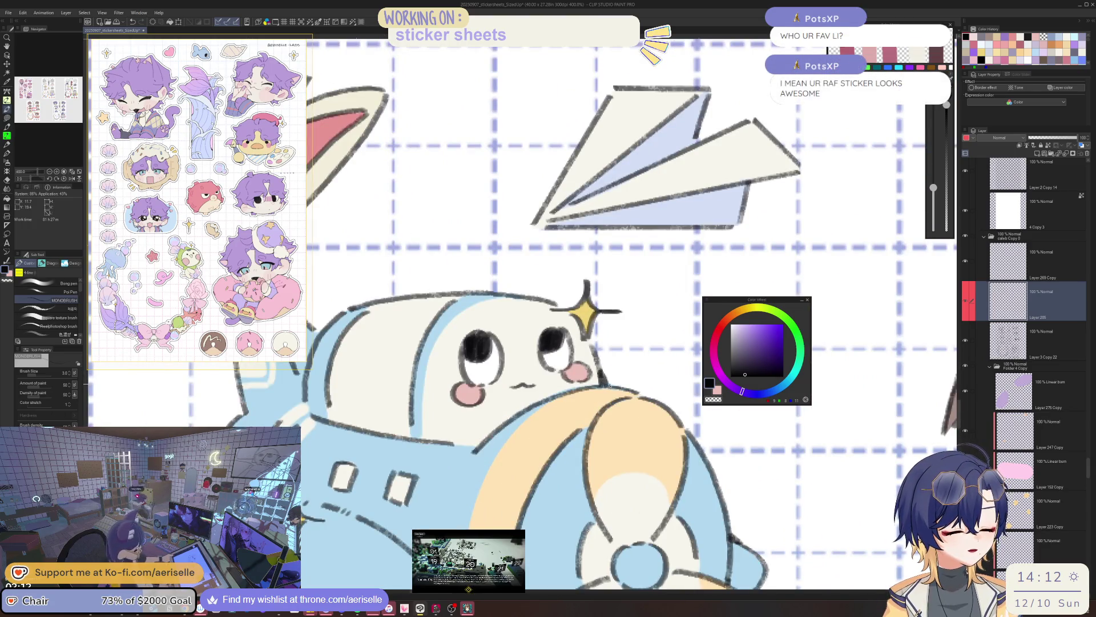
scroll(608, 385, down, 4)
scroll(574, 384, up, 4)
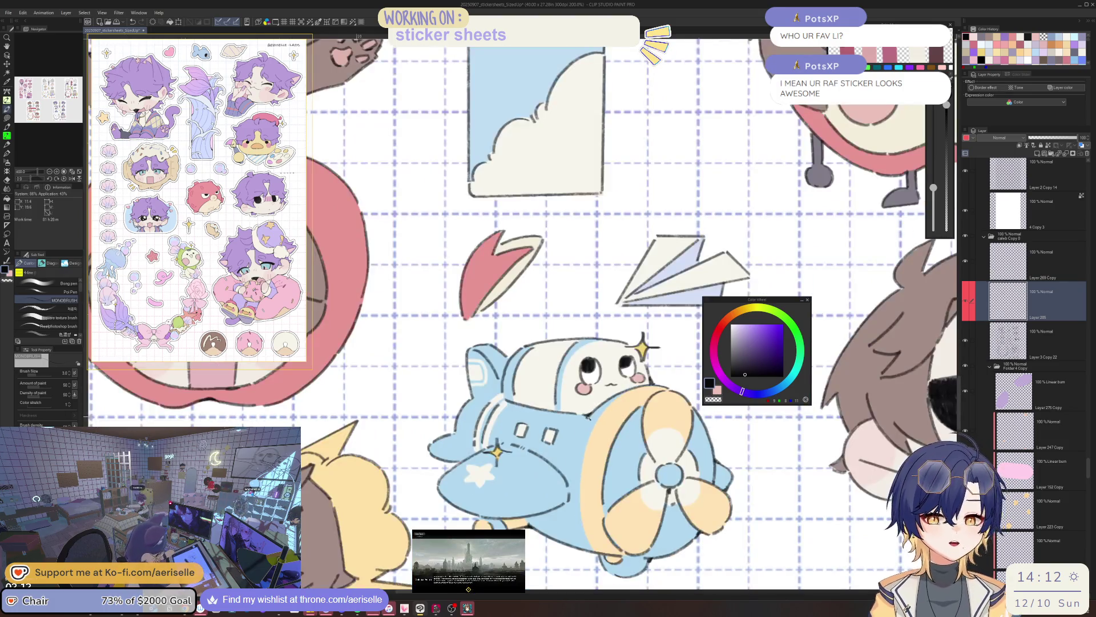
scroll(588, 428, down, 2)
mouse_move(590, 433)
mouse_down()
mouse_move(569, 449)
mouse_move(595, 439)
mouse_up()
drag(601, 388, 611, 358)
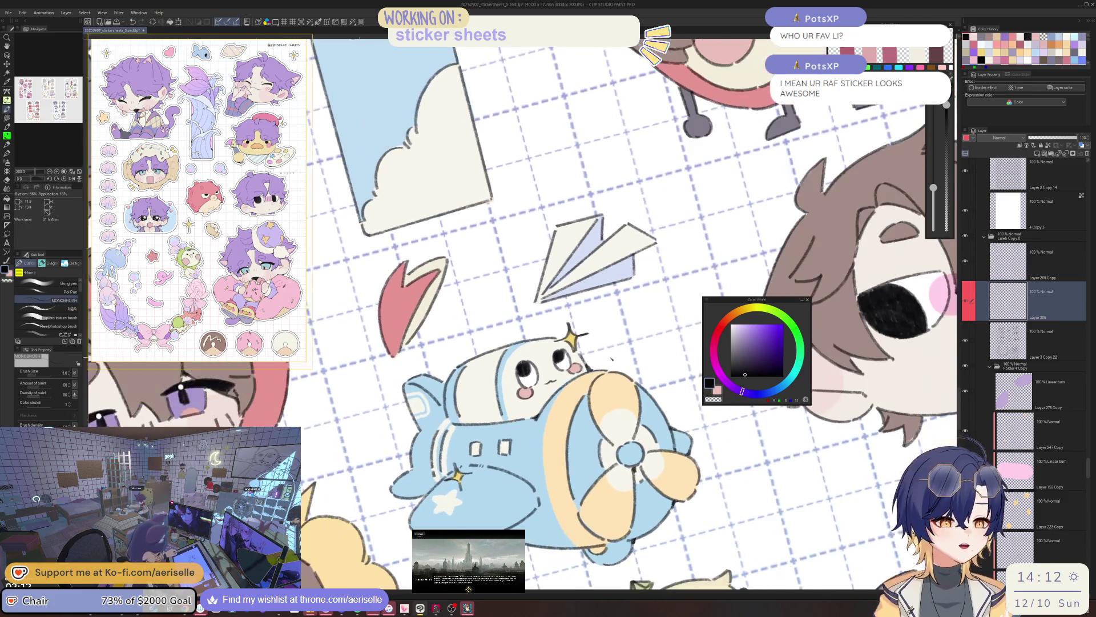
scroll(448, 385, up, 4)
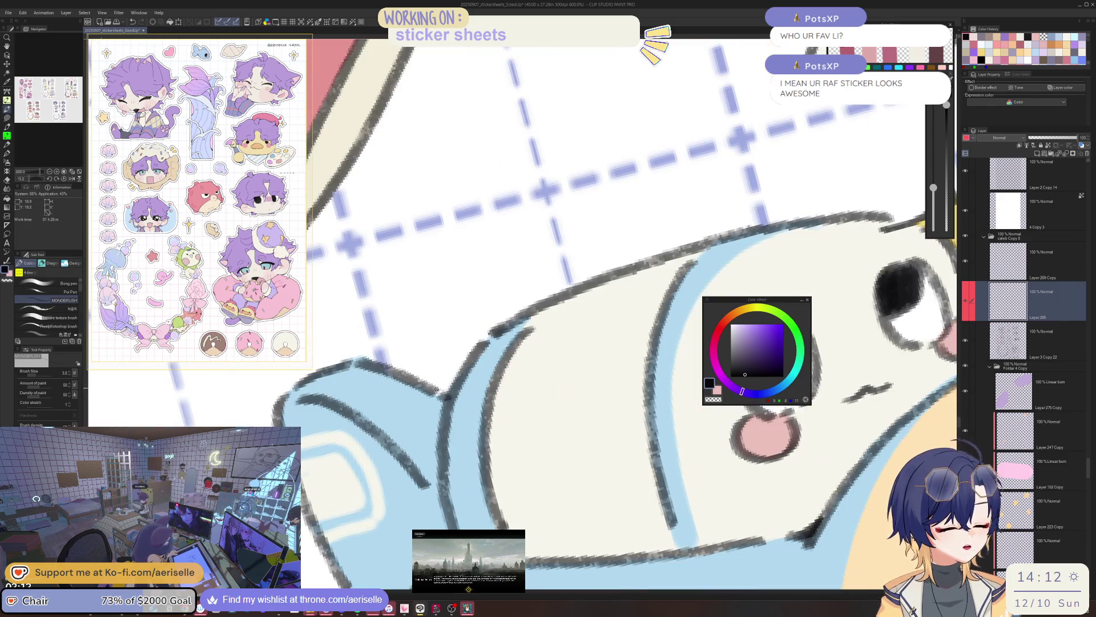
key(ctrl+at)
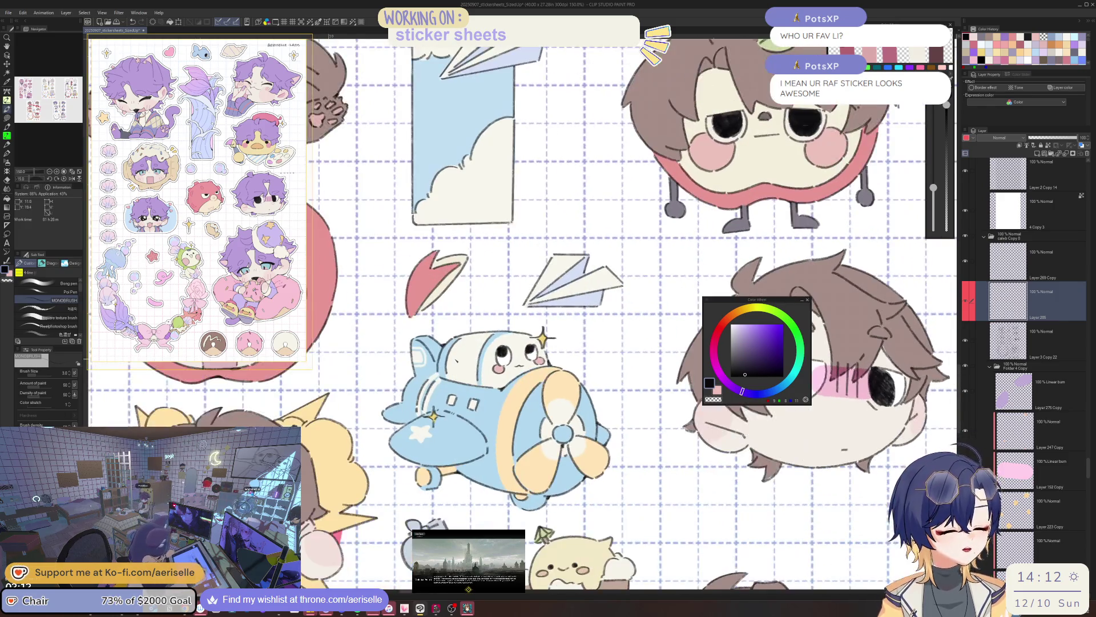
scroll(403, 420, up, 3)
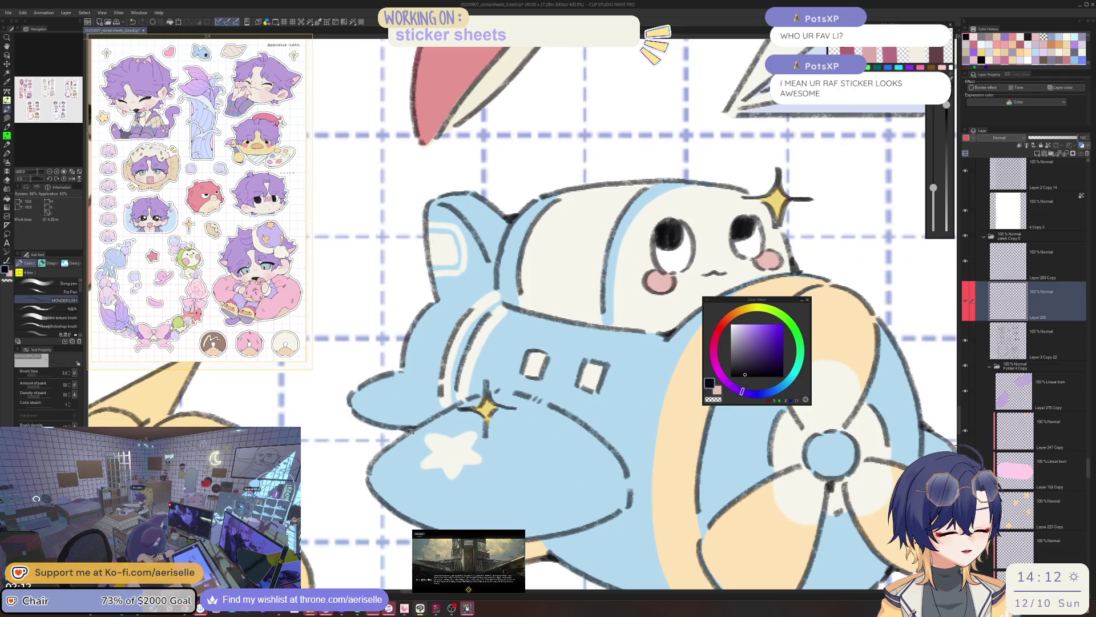
scroll(459, 388, down, 5)
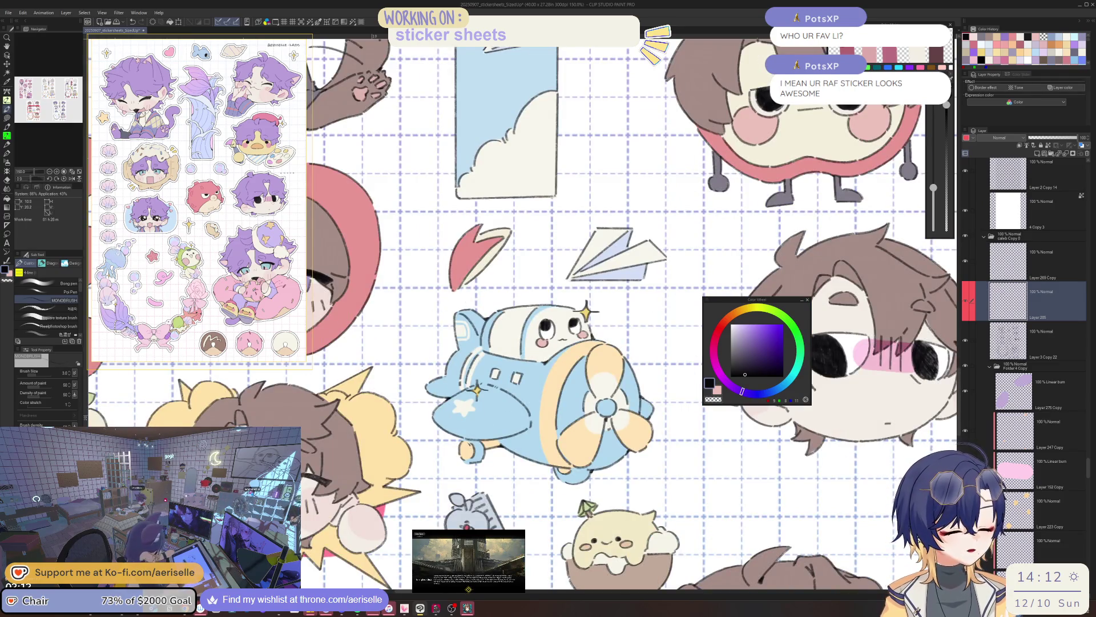
scroll(461, 438, up, 5)
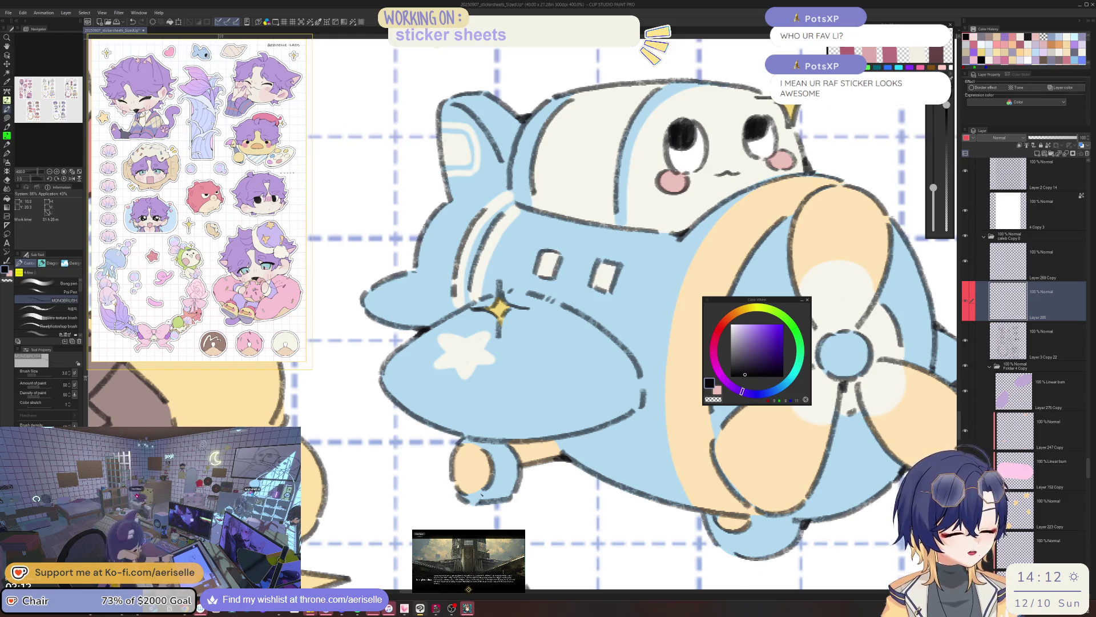
scroll(628, 409, down, 3)
shift+drag(571, 372, 628, 409)
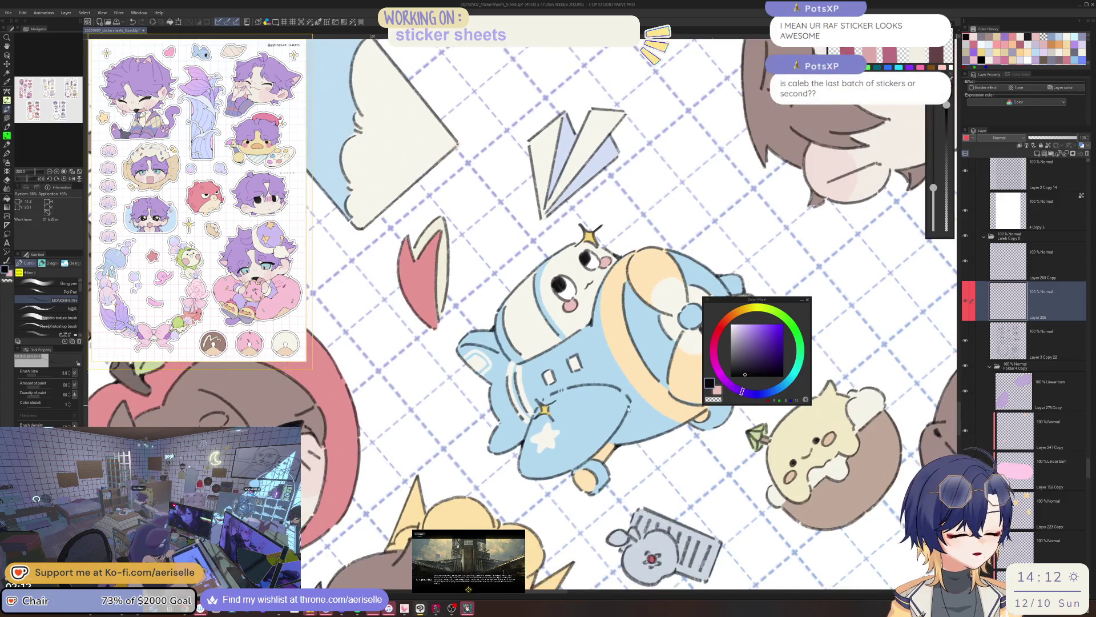
scroll(629, 409, up, 3)
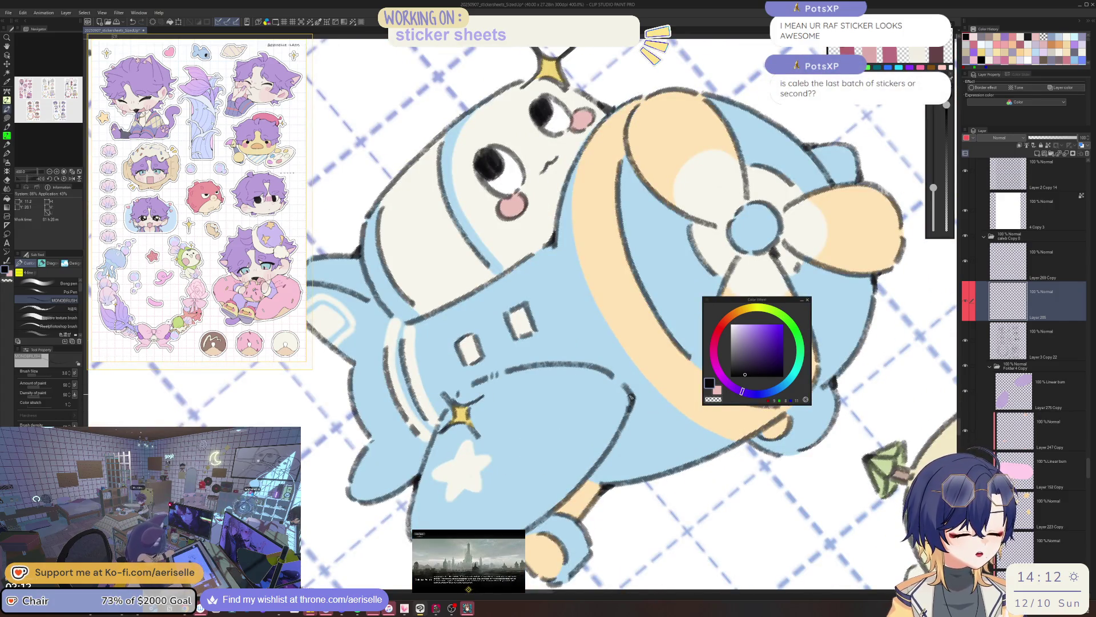
key(ctrl+@)
scroll(638, 391, down, 3)
scroll(614, 420, up, 2)
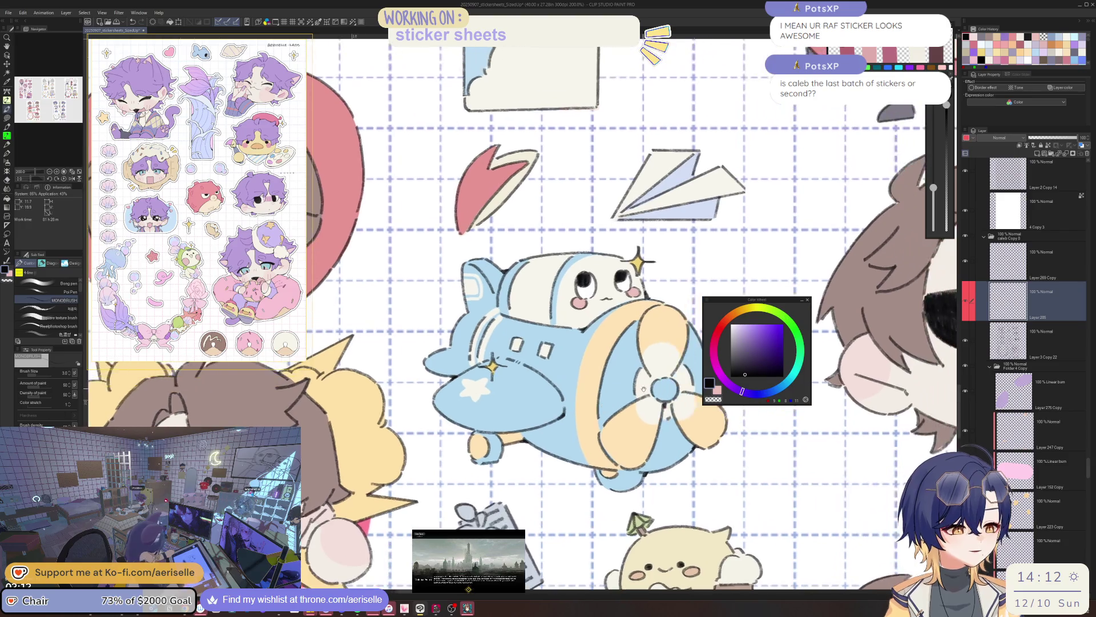
drag(615, 422, 563, 506)
scroll(624, 346, up, 2)
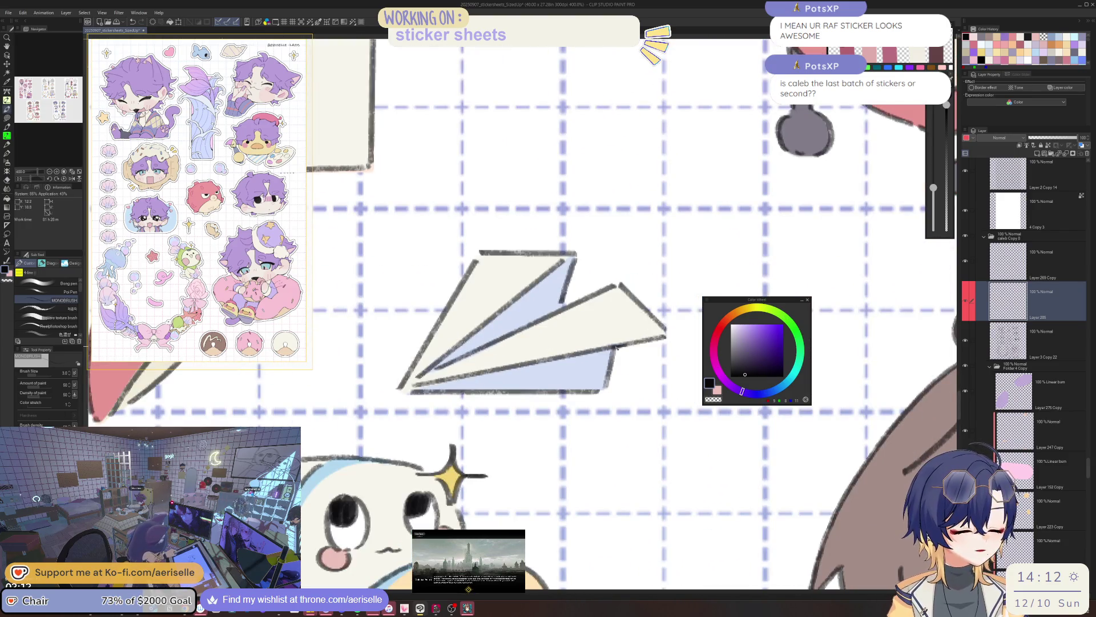
scroll(624, 346, down, 3)
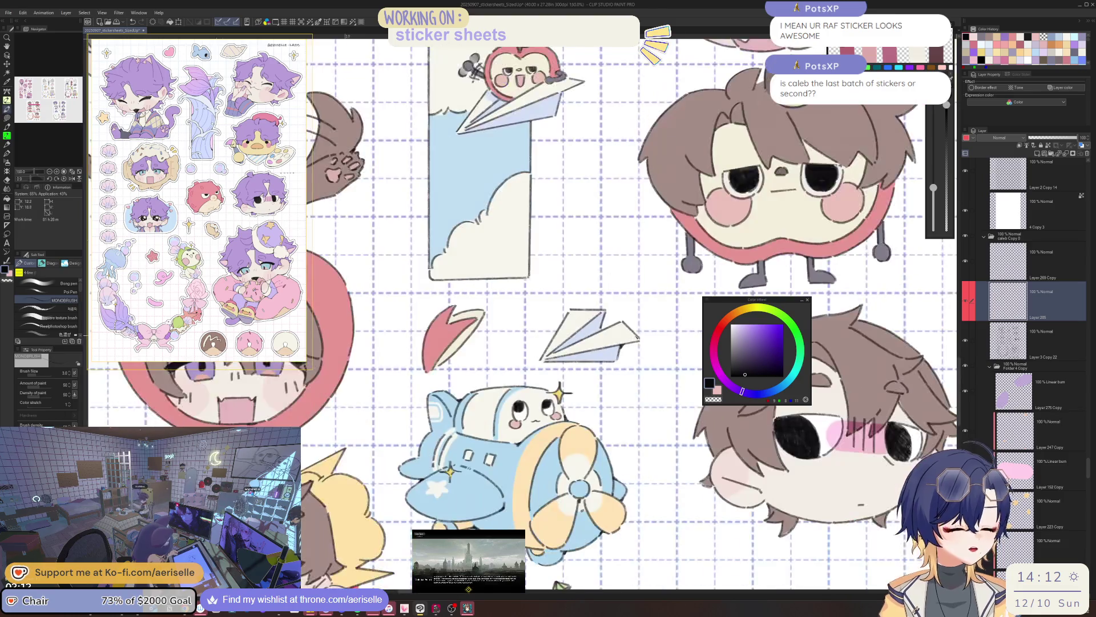
scroll(601, 332, up, 3)
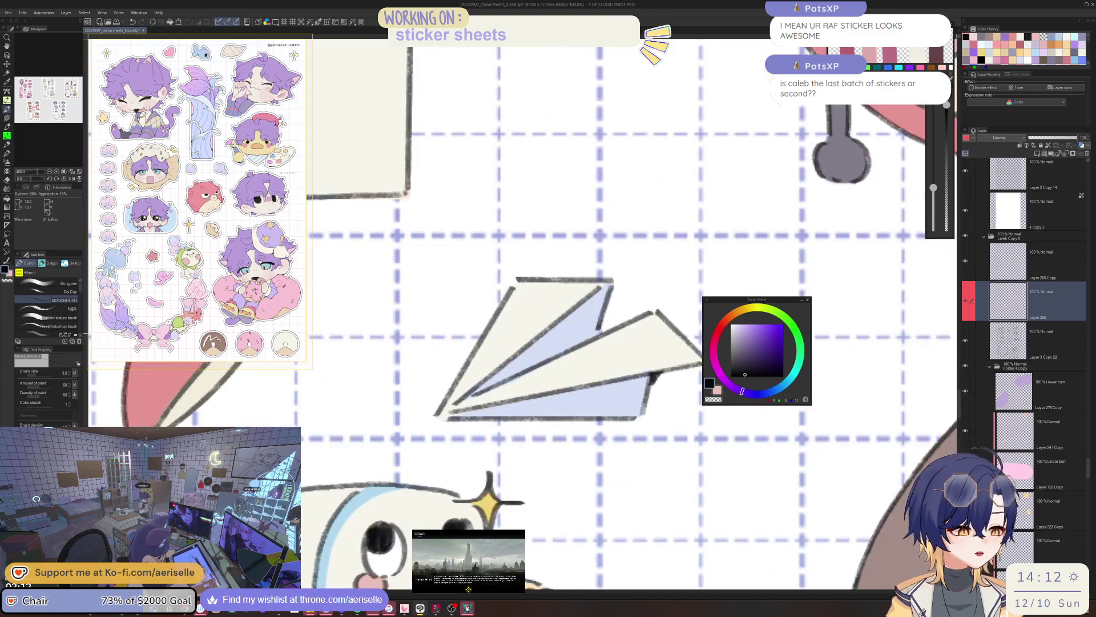
scroll(606, 323, down, 3)
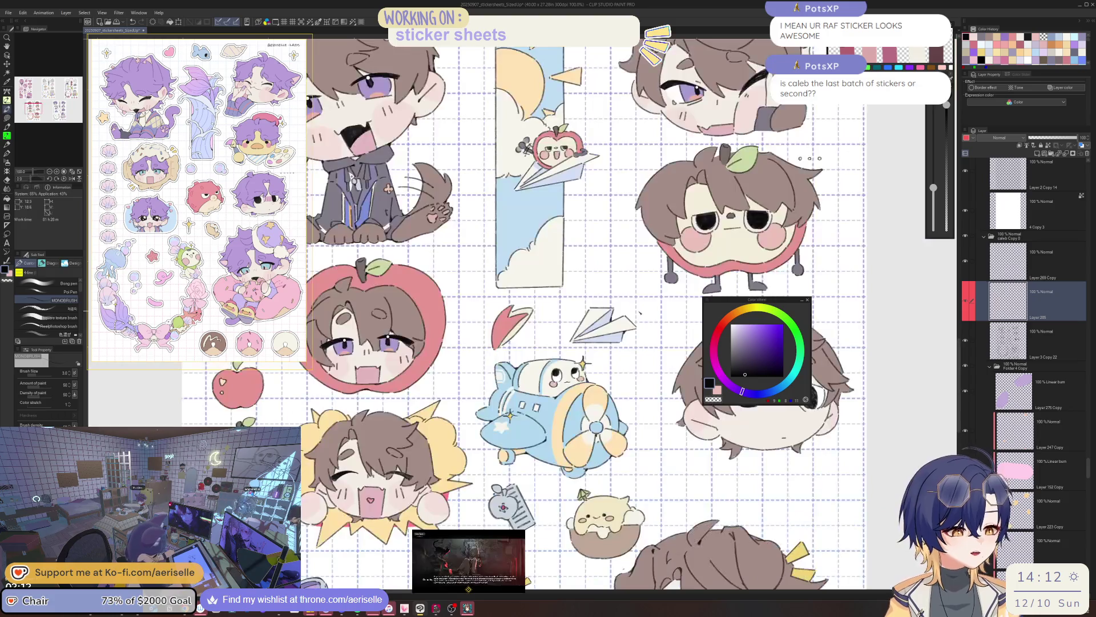
scroll(606, 324, down, 4)
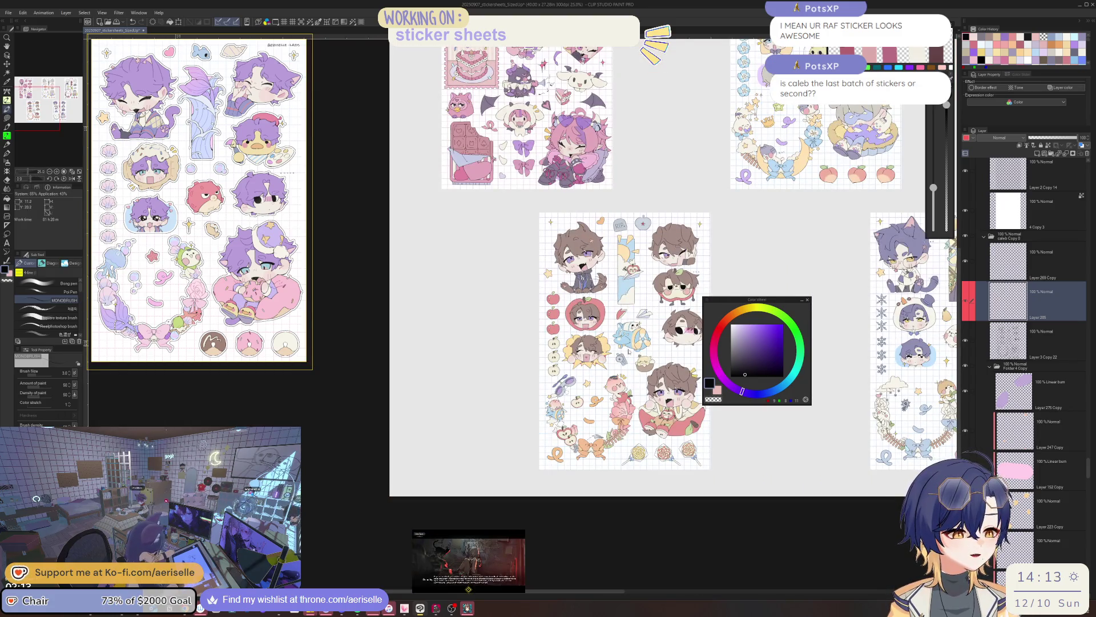
scroll(628, 347, down, 4)
drag(628, 348, 501, 360)
drag(732, 302, 864, 254)
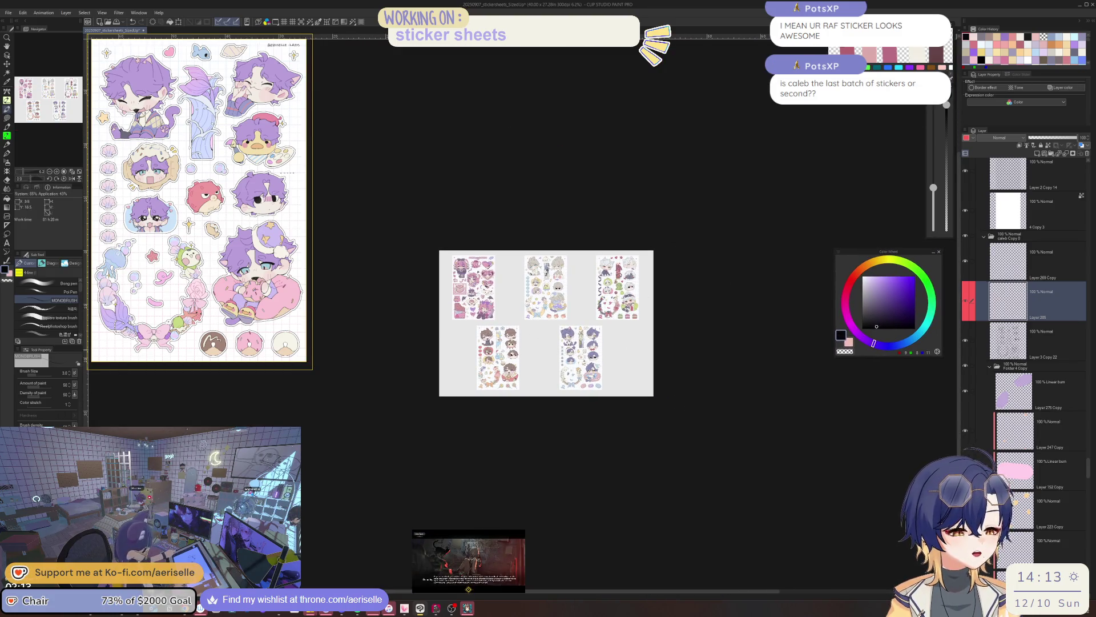
scroll(487, 351, up, 6)
scroll(598, 380, up, 4)
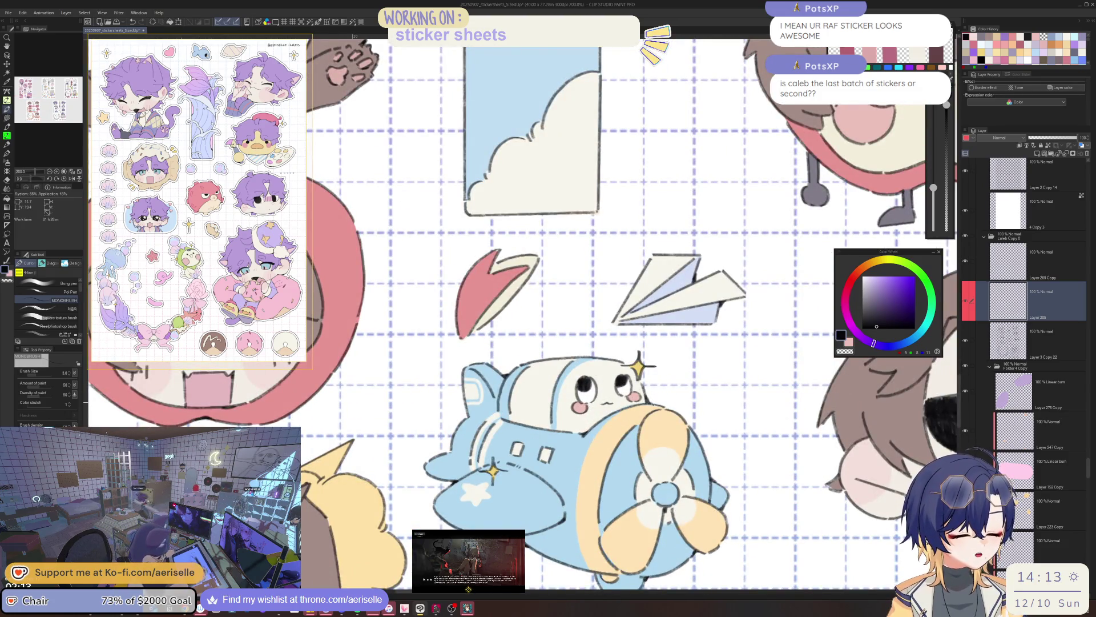
drag(571, 343, 494, 275)
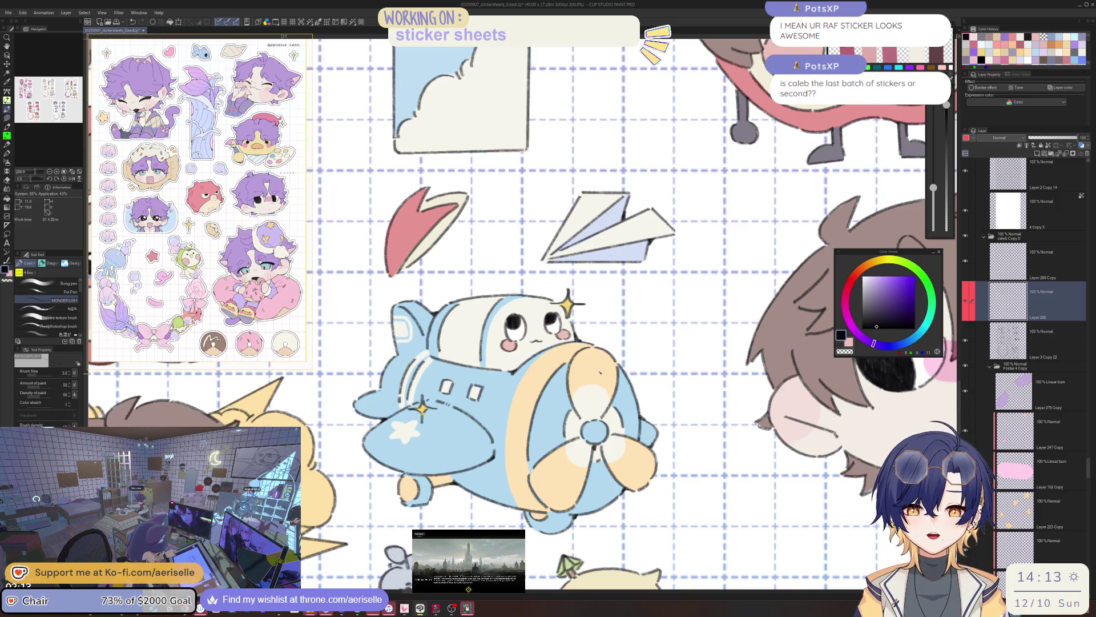
scroll(600, 371, down, 3)
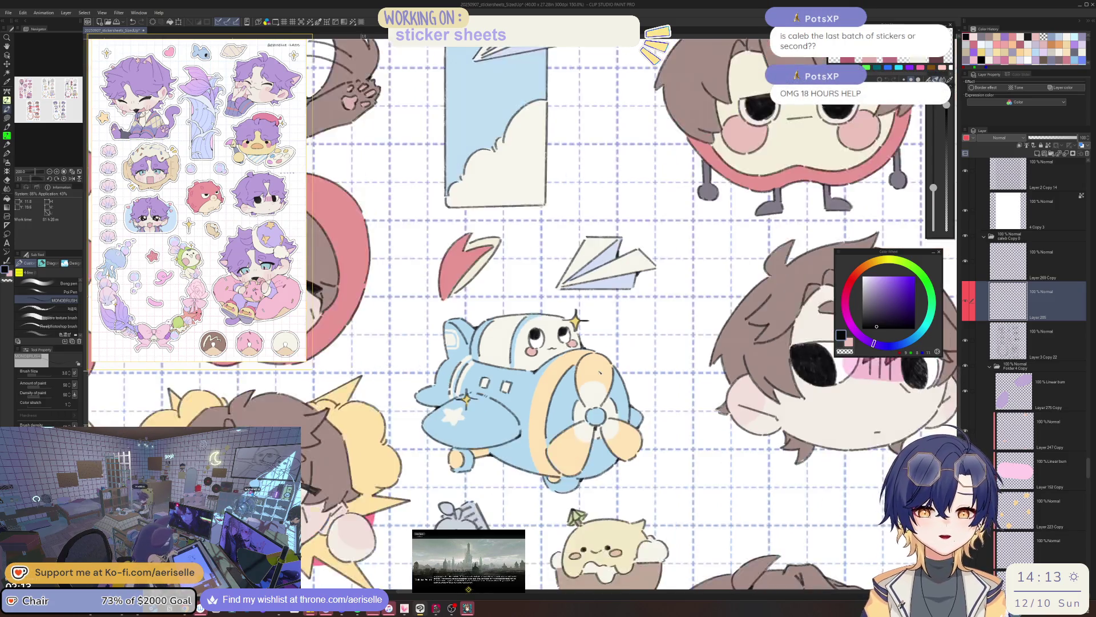
scroll(610, 393, down, 2)
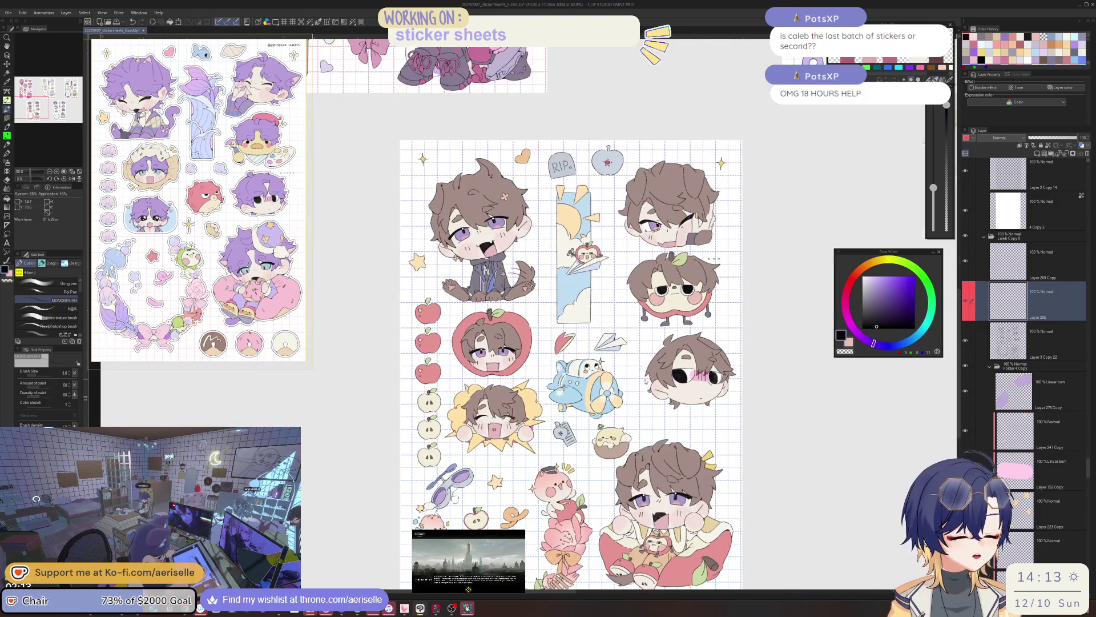
scroll(611, 393, down, 2)
scroll(611, 393, right, 3)
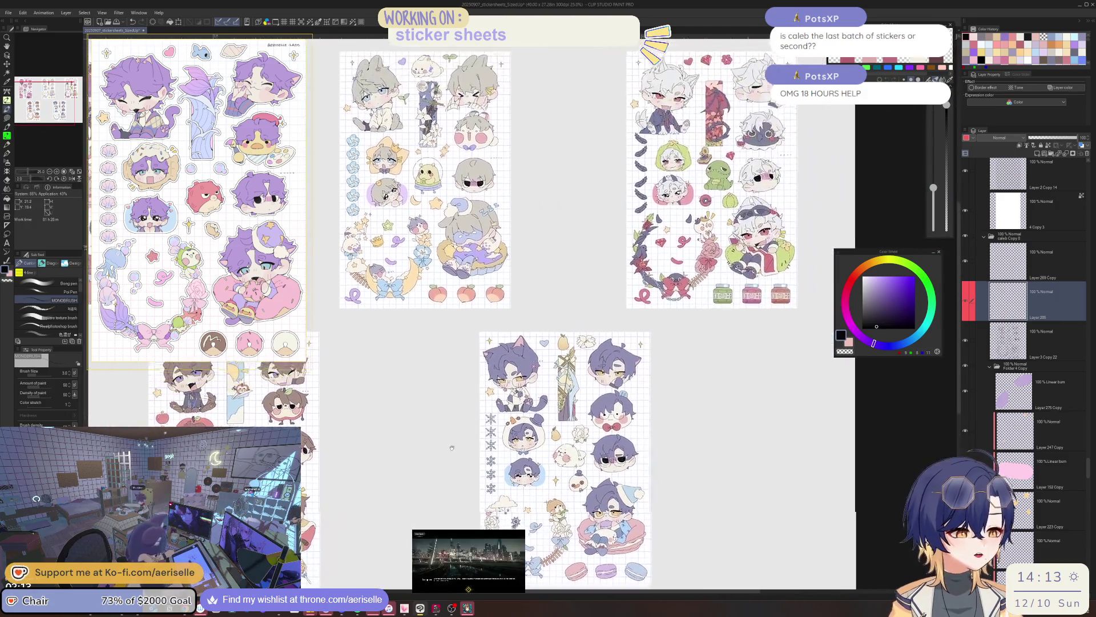
scroll(597, 367, right, 2)
scroll(588, 368, left, 6)
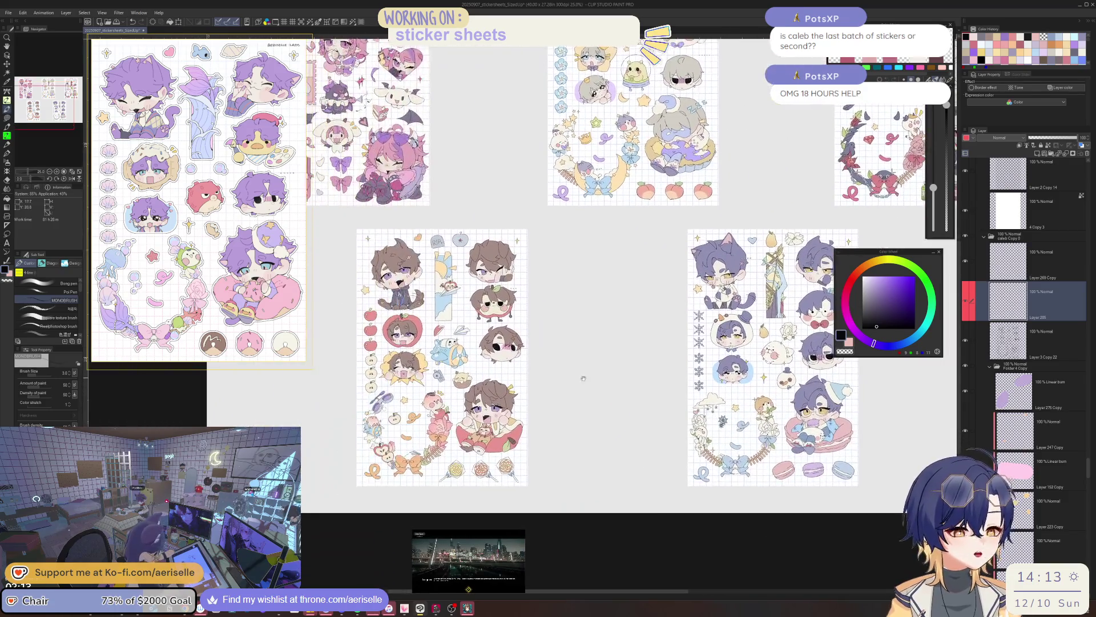
scroll(458, 358, up, 8)
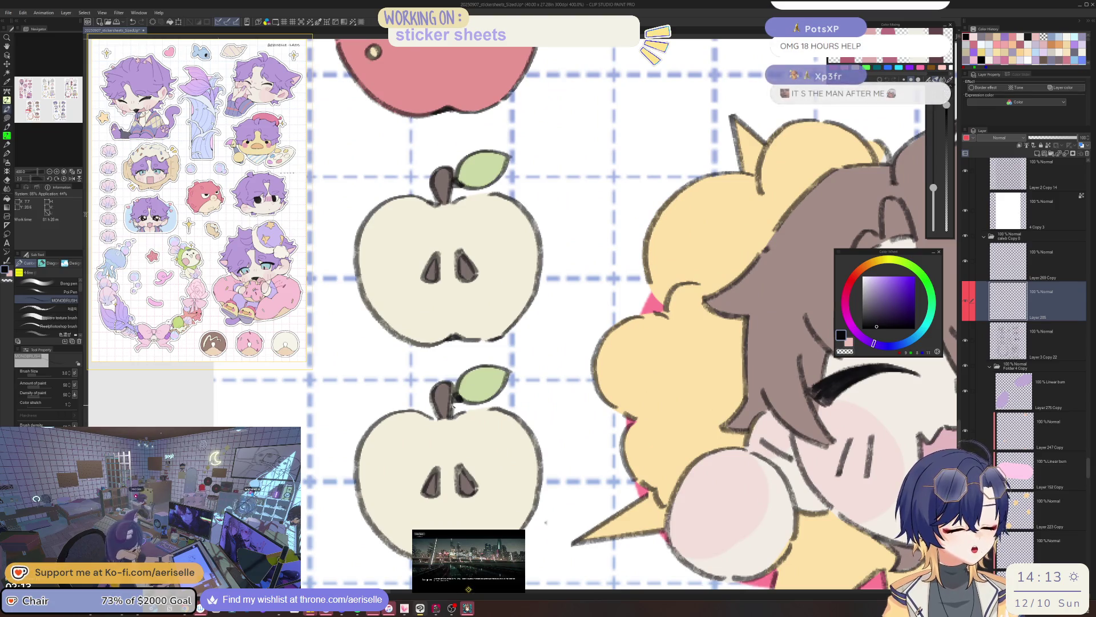
mouse_move(545, 522)
mouse_down()
mouse_move(551, 448)
mouse_move(571, 422)
mouse_up()
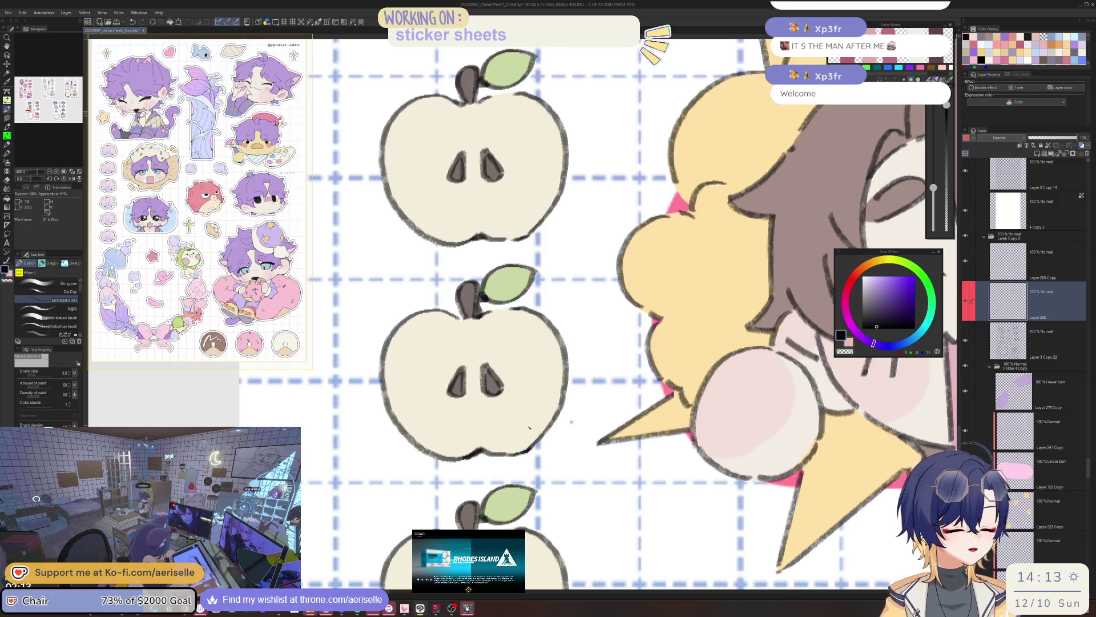
drag(572, 421, 598, 355)
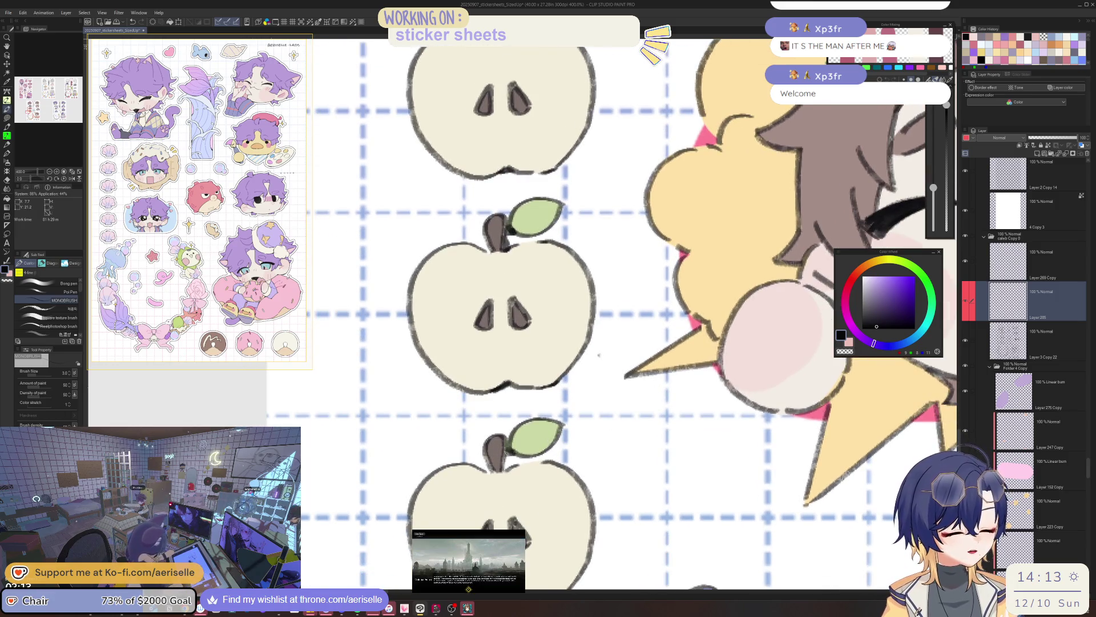
mouse_move(597, 495)
mouse_down()
mouse_move(590, 459)
mouse_move(588, 476)
mouse_up()
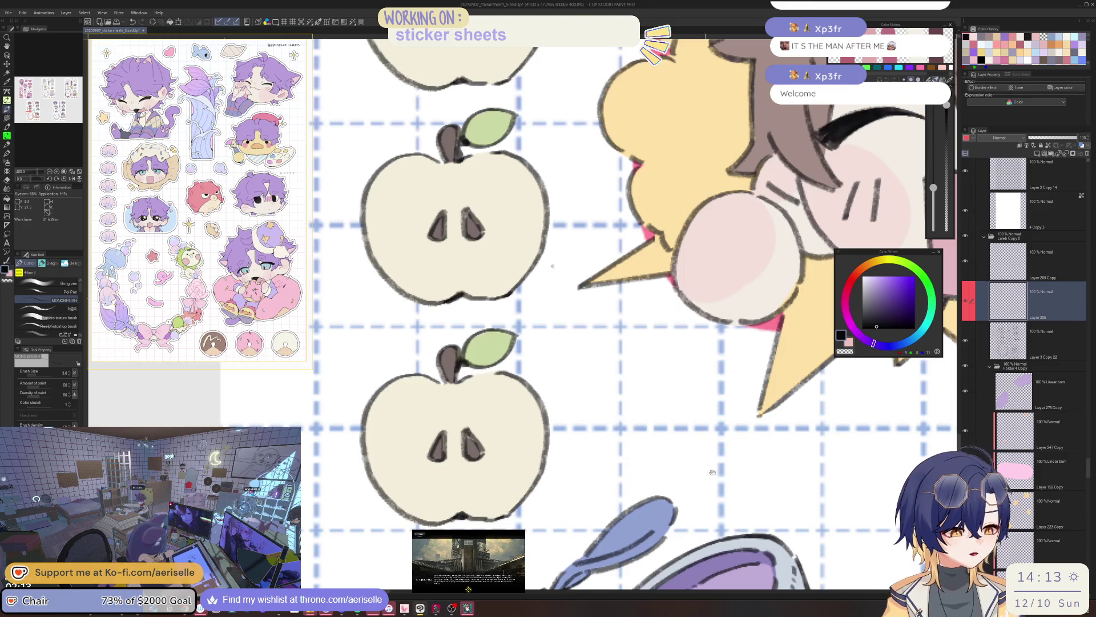
drag(770, 374, 607, 429)
scroll(609, 429, down, 6)
scroll(563, 369, up, 2)
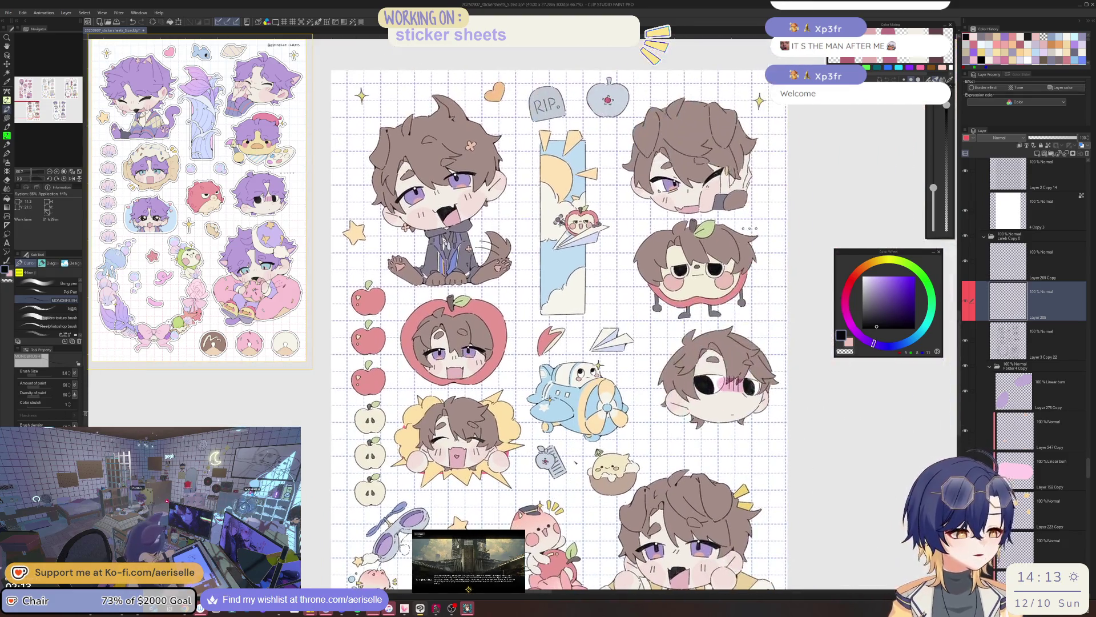
Rotate and zoom to the propeller hub and add a short line stroke below it
scroll(562, 370, up, 2)
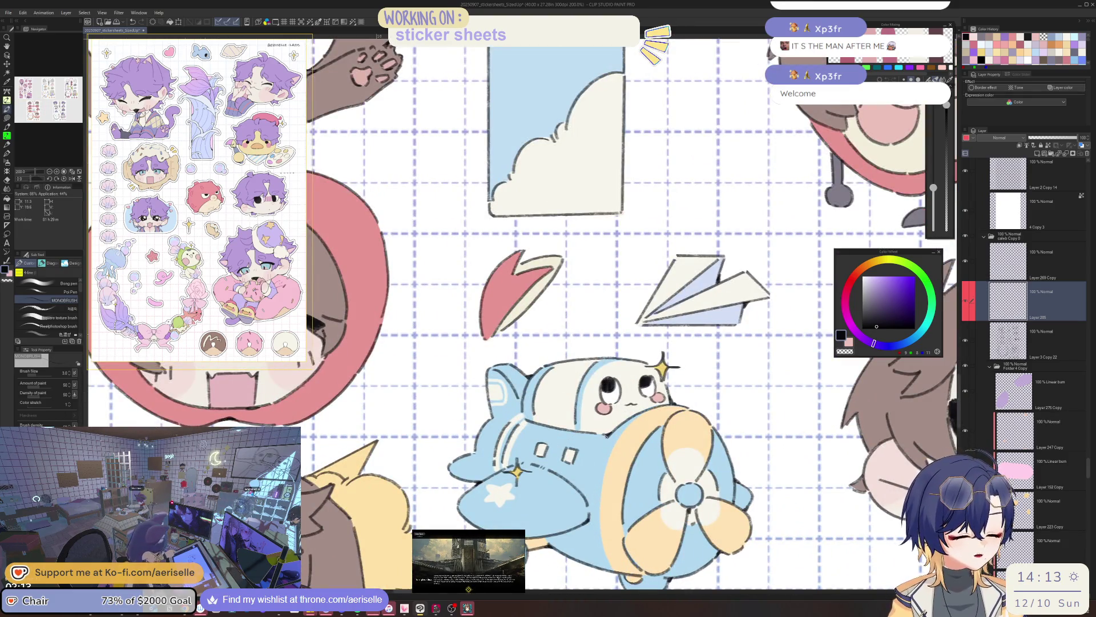
scroll(669, 403, up, 2)
scroll(688, 391, down, 2)
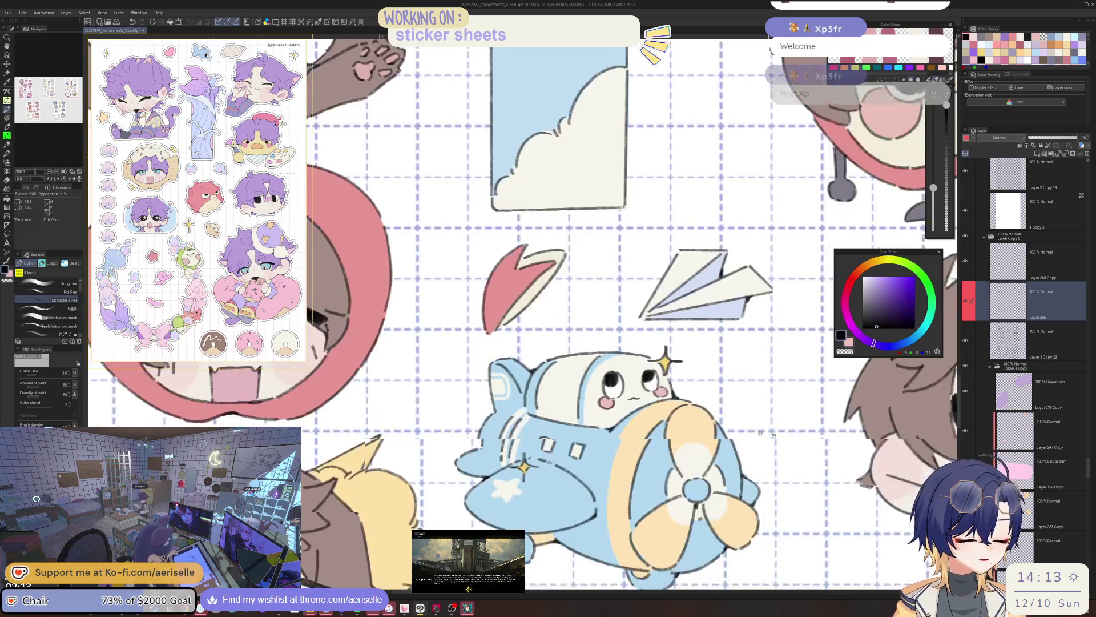
scroll(683, 404, up, 2)
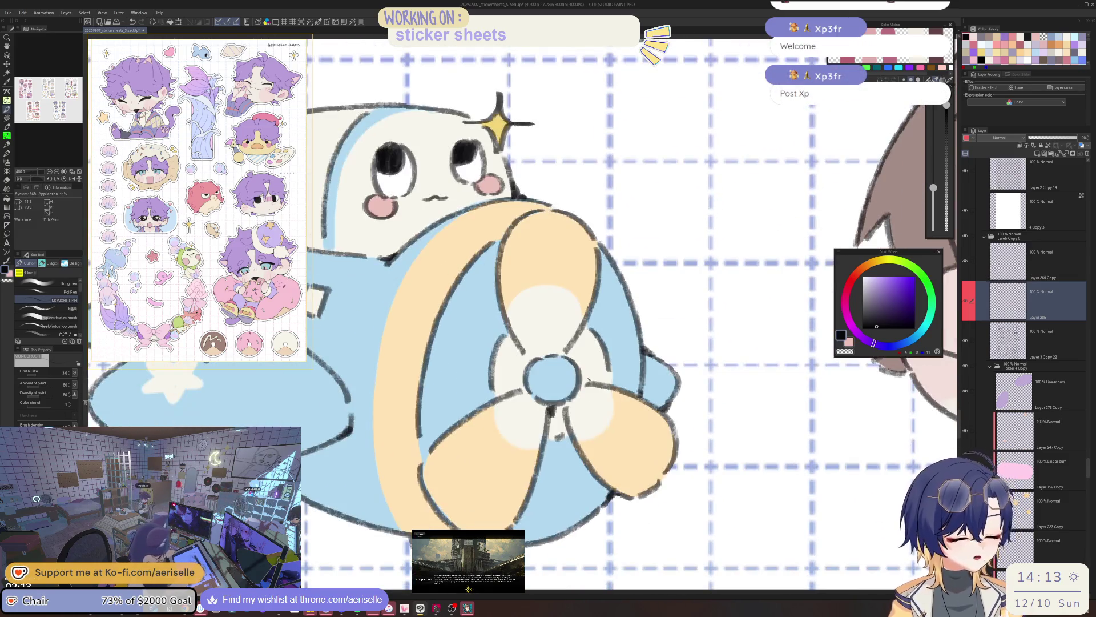
drag(583, 389, 621, 403)
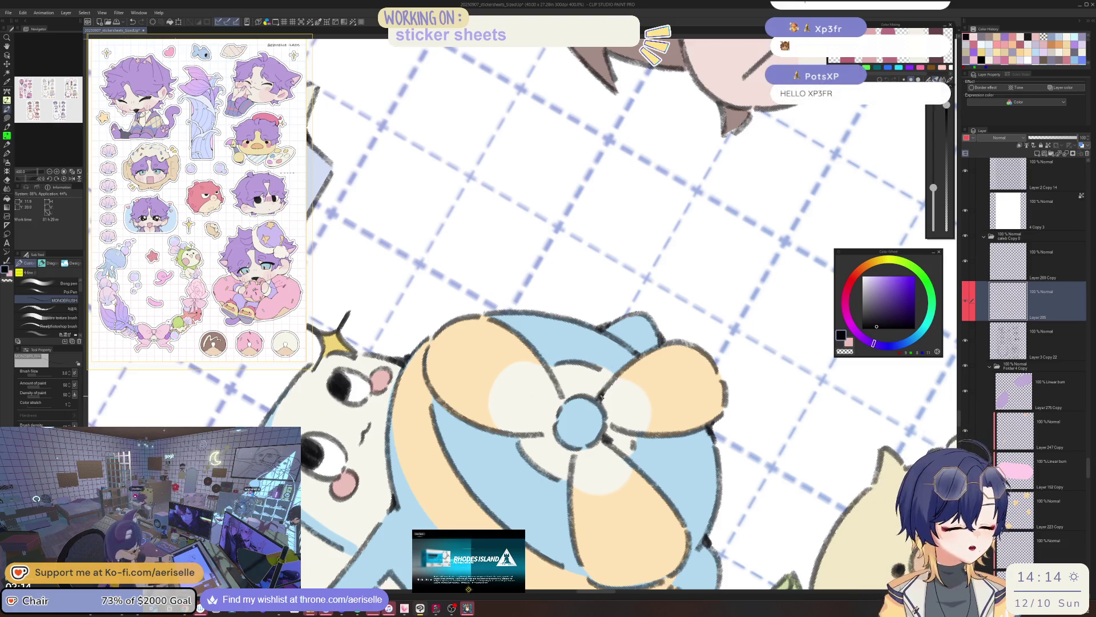
drag(599, 396, 628, 372)
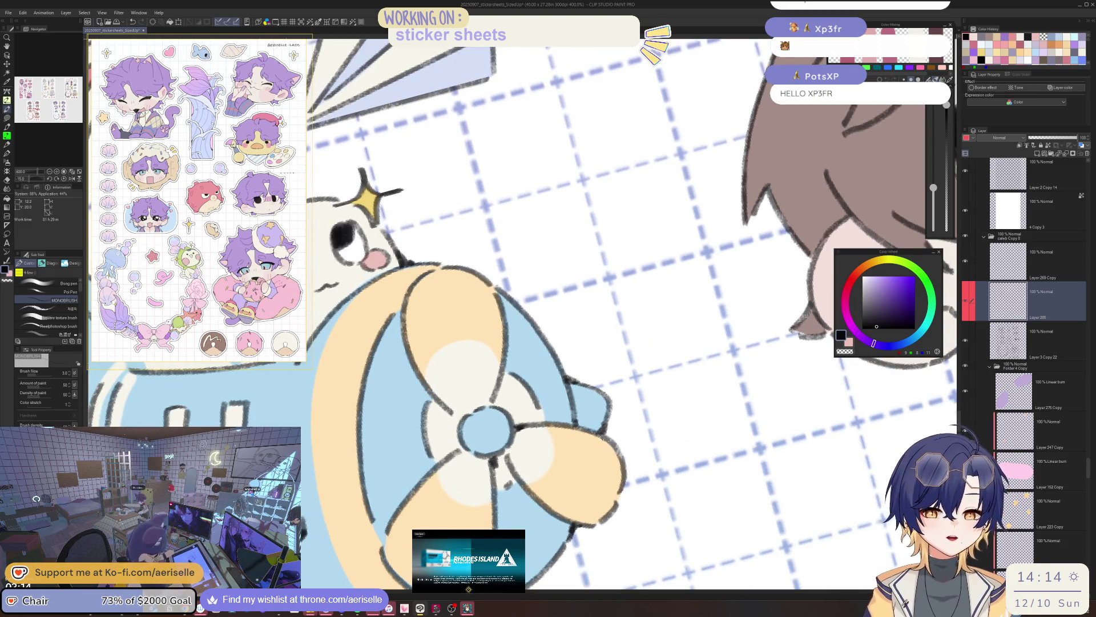
drag(607, 428, 608, 439)
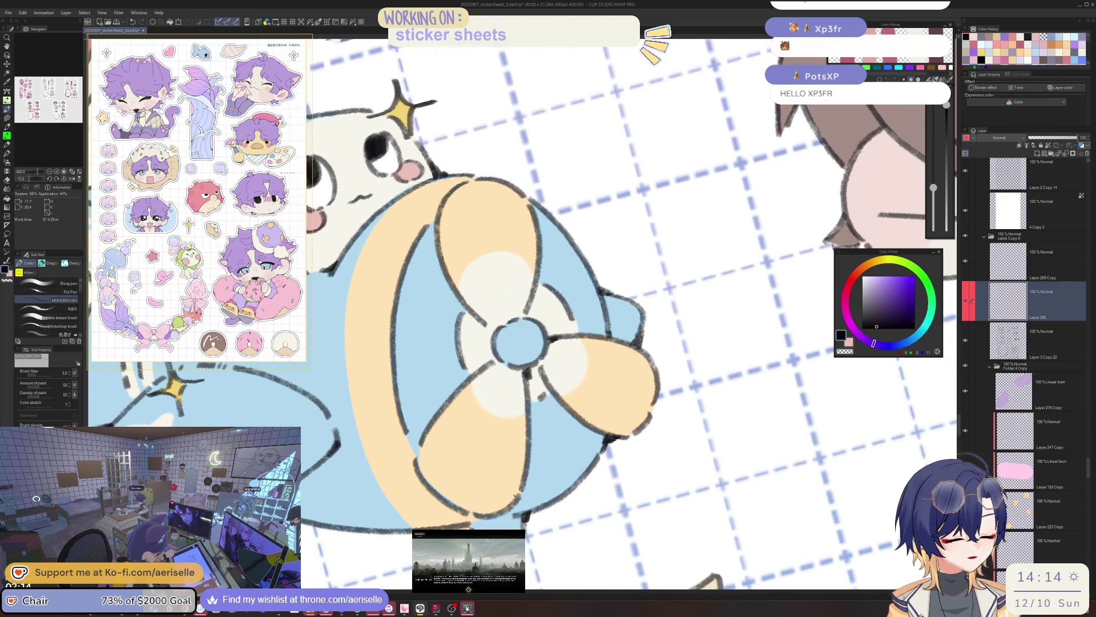
drag(527, 369, 532, 398)
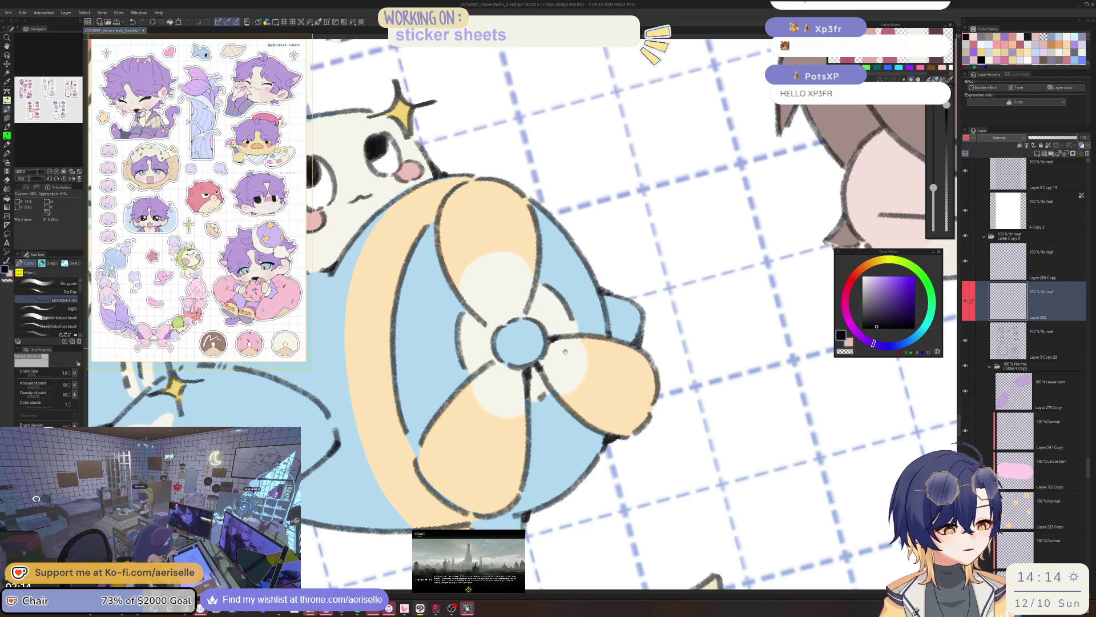
Rotate the view back to level so the plane sits upright, then zoom out
drag(566, 351, 555, 393)
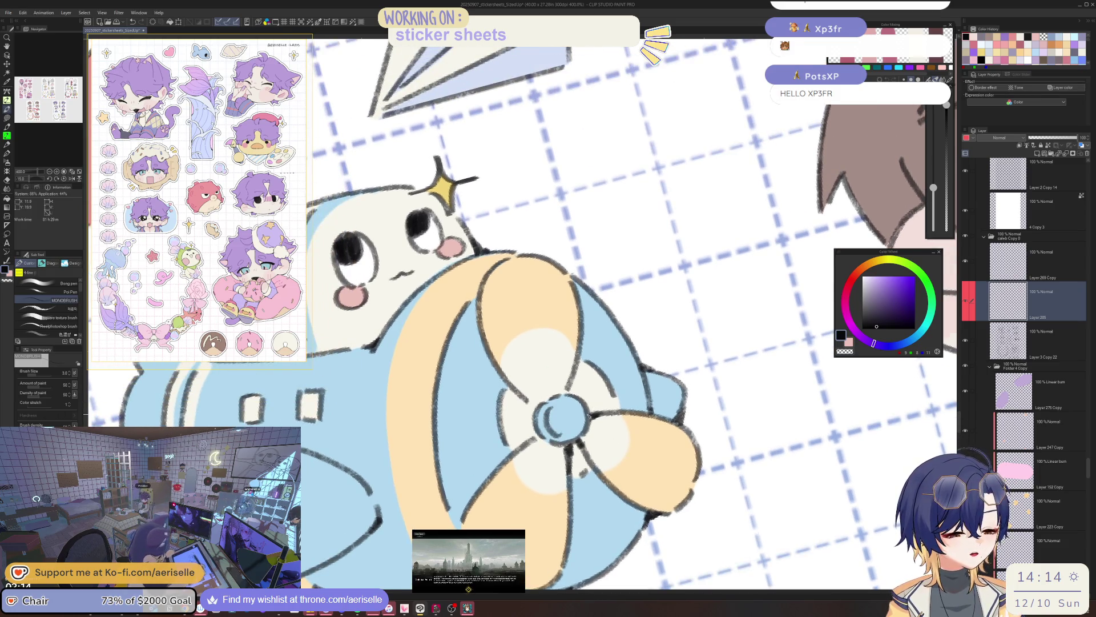
scroll(590, 410, down, 2)
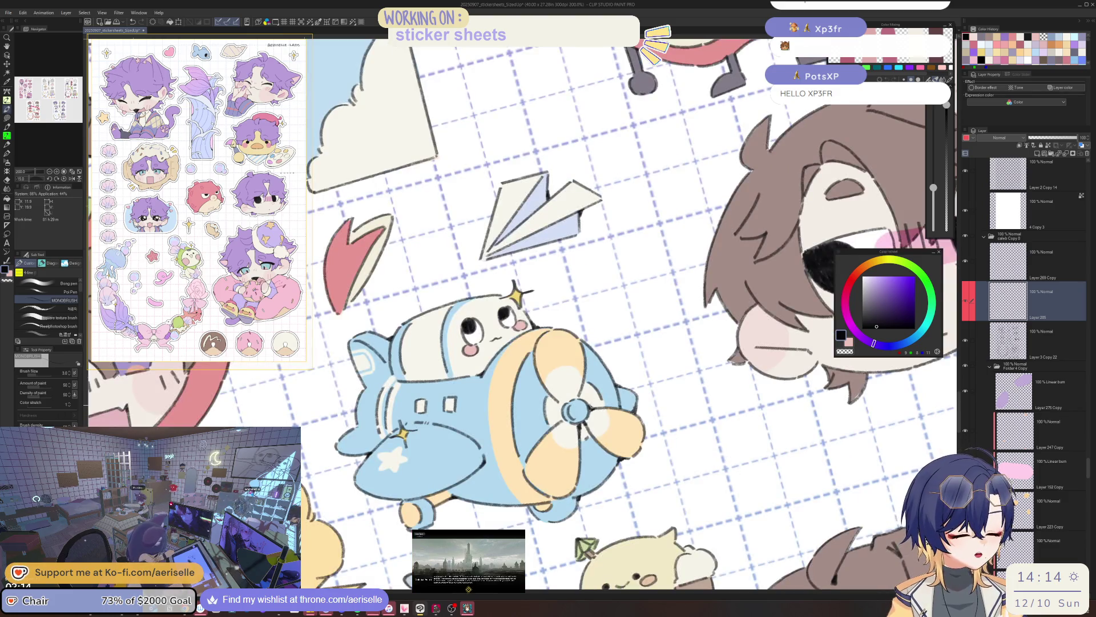
scroll(589, 410, up, 3)
scroll(601, 424, down, 2)
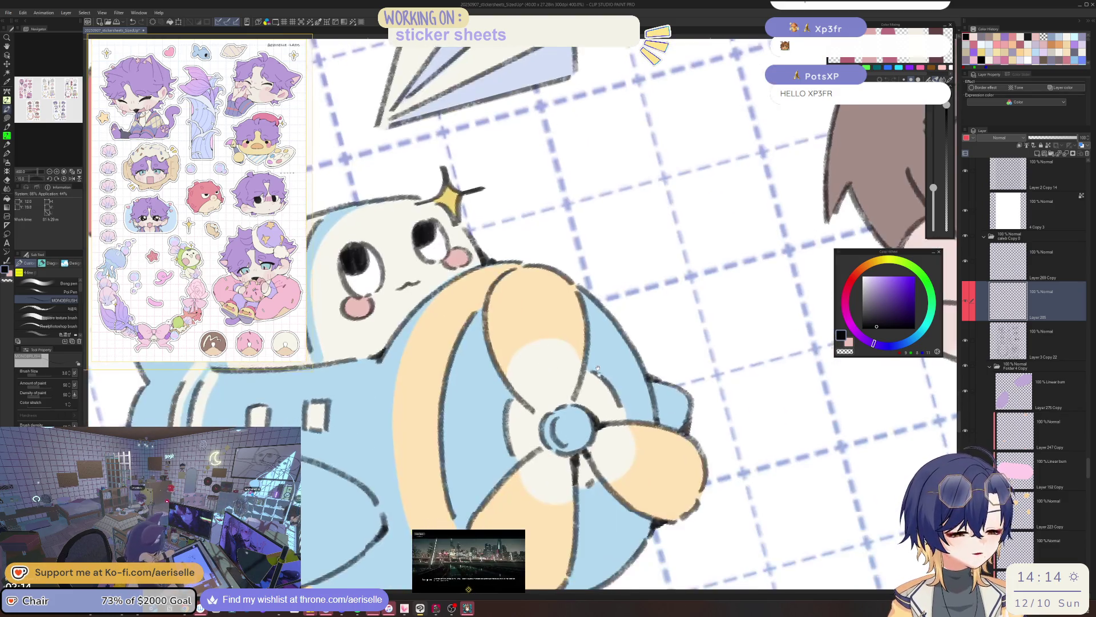
mouse_move(581, 415)
mouse_down()
mouse_move(600, 366)
mouse_move(651, 326)
mouse_up()
drag(526, 410, 644, 400)
scroll(645, 399, down, 3)
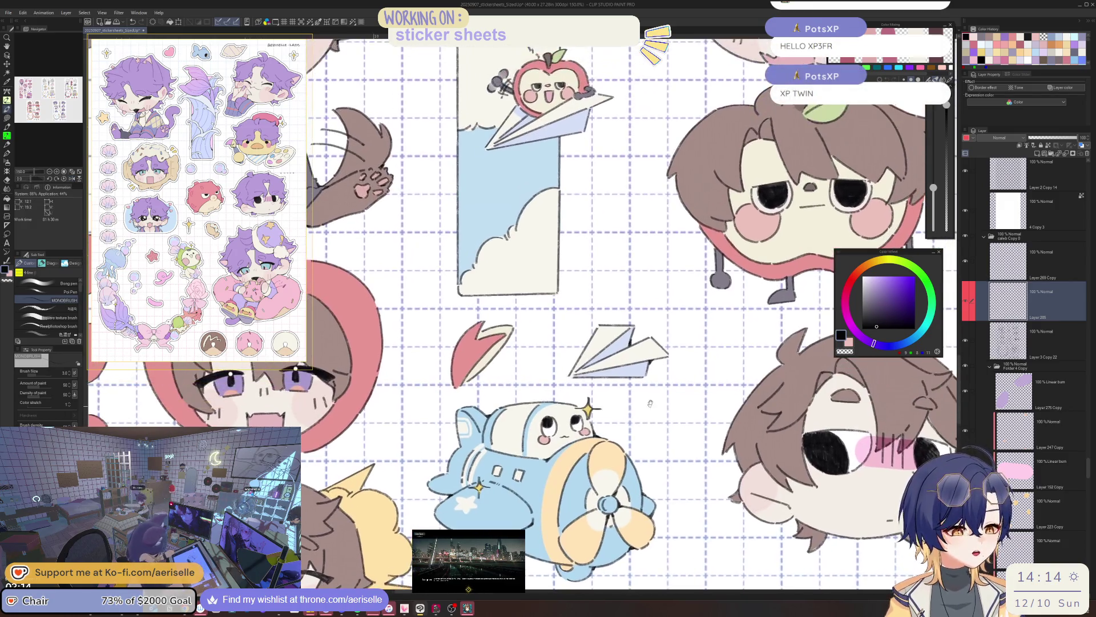
scroll(637, 369, up, 1)
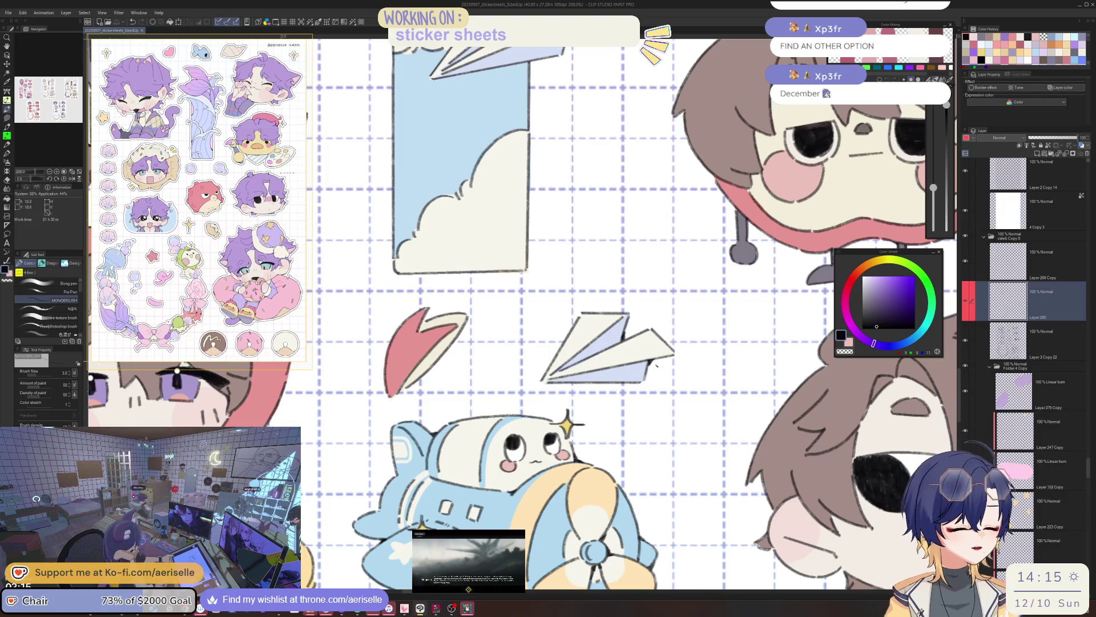
Redraw the paper plane sticker's lower-right edge with the pen
scroll(650, 363, up, 2)
drag(651, 354, 640, 381)
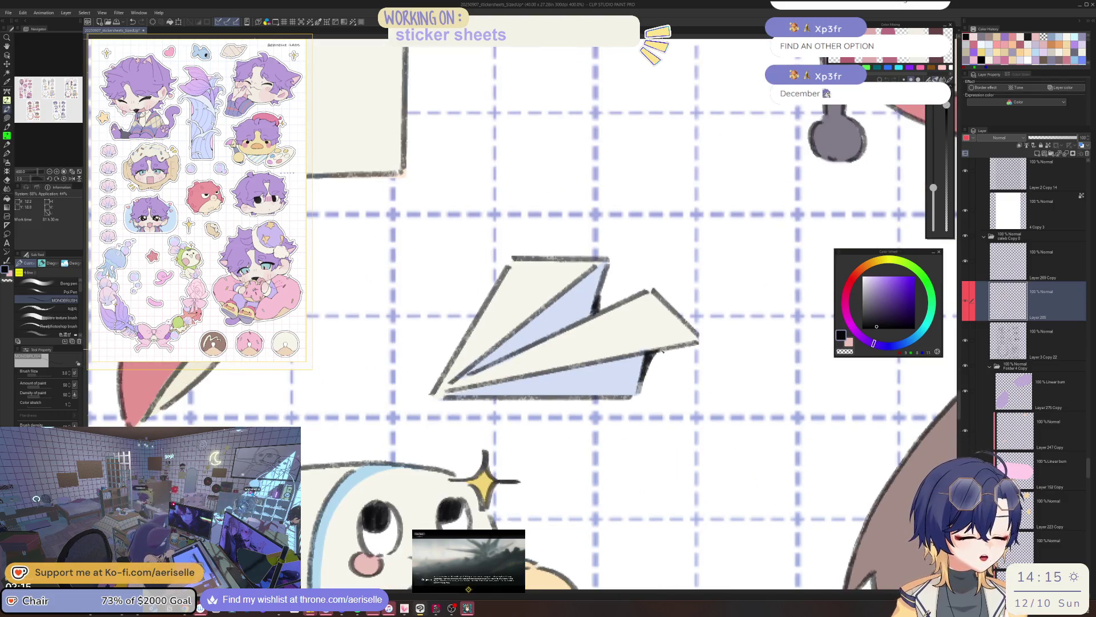
drag(683, 330, 723, 370)
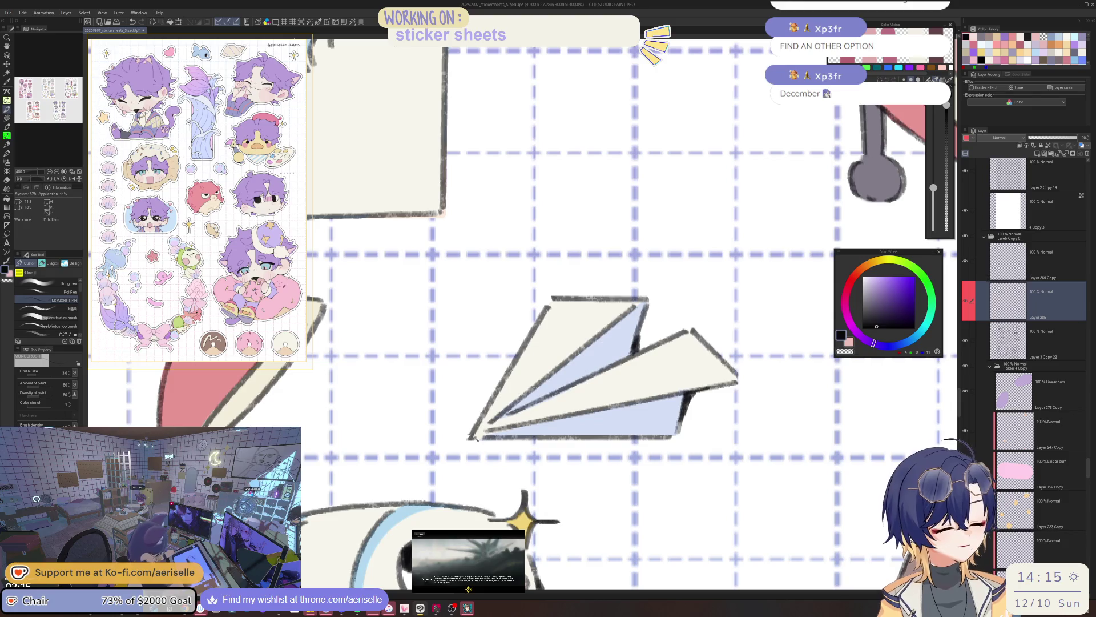
scroll(668, 363, down, 4)
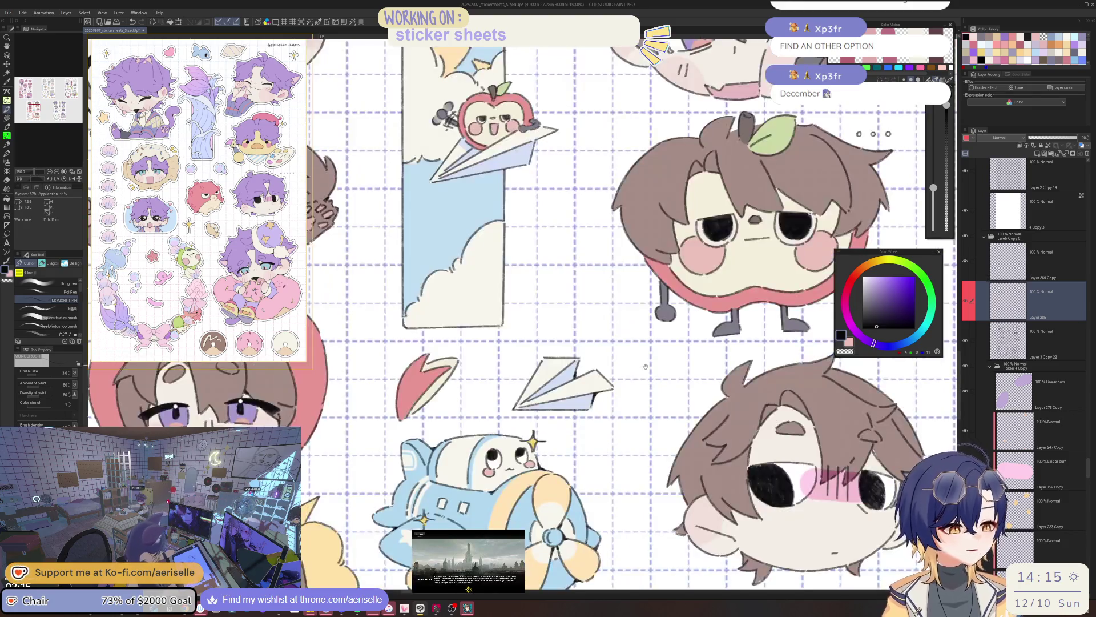
scroll(470, 357, up, 5)
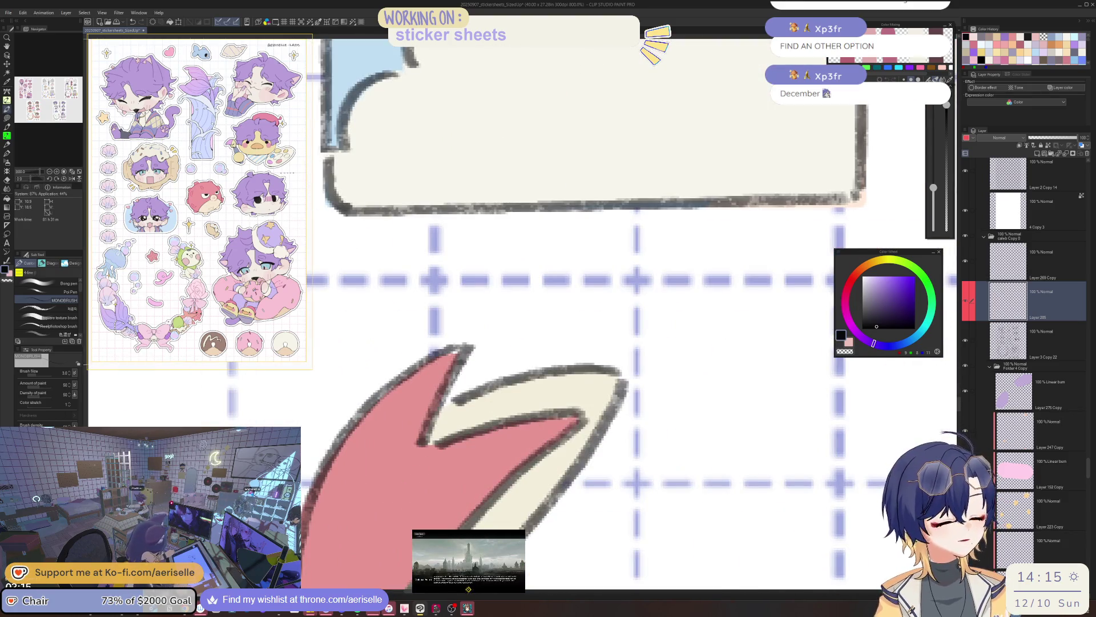
Add dark outline strokes at the red petal's notch and bottom tip
drag(492, 419, 517, 399)
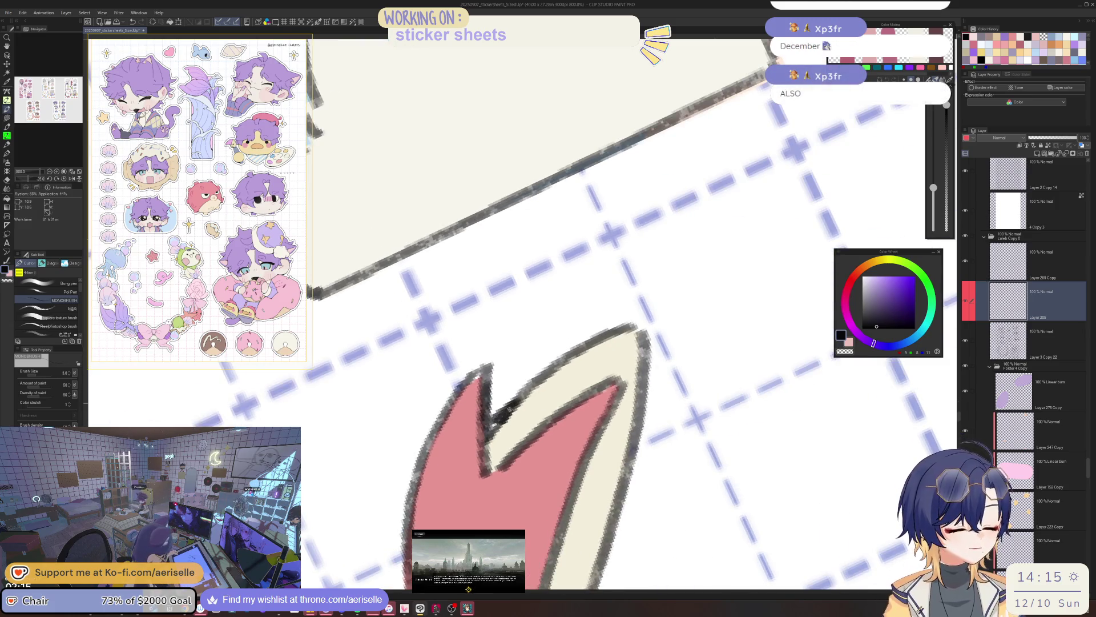
scroll(612, 389, down, 5)
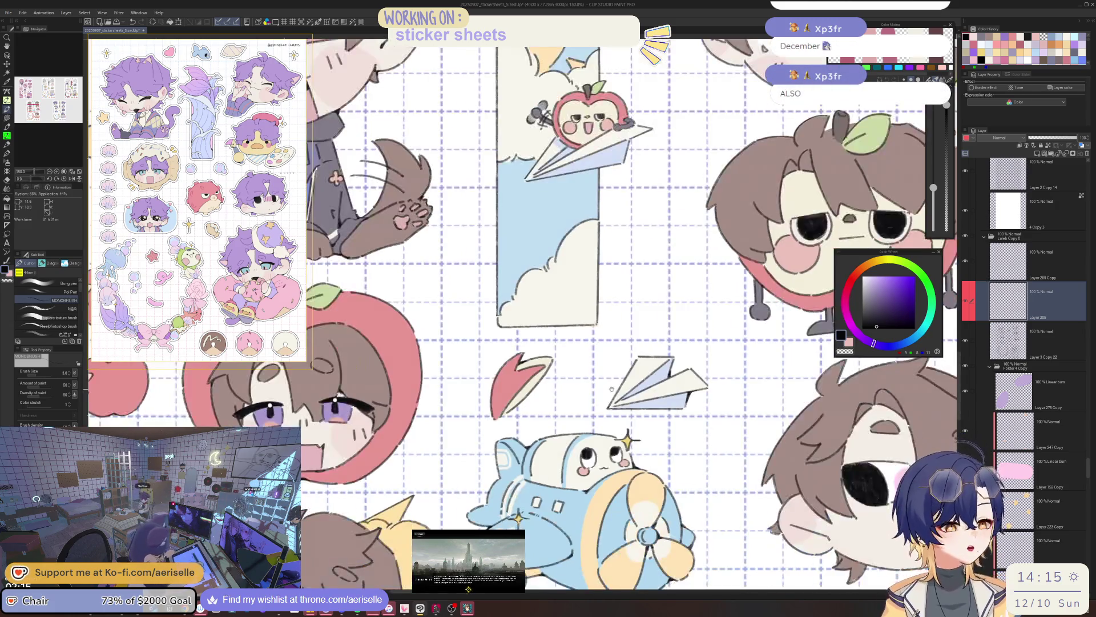
scroll(494, 429, up, 3)
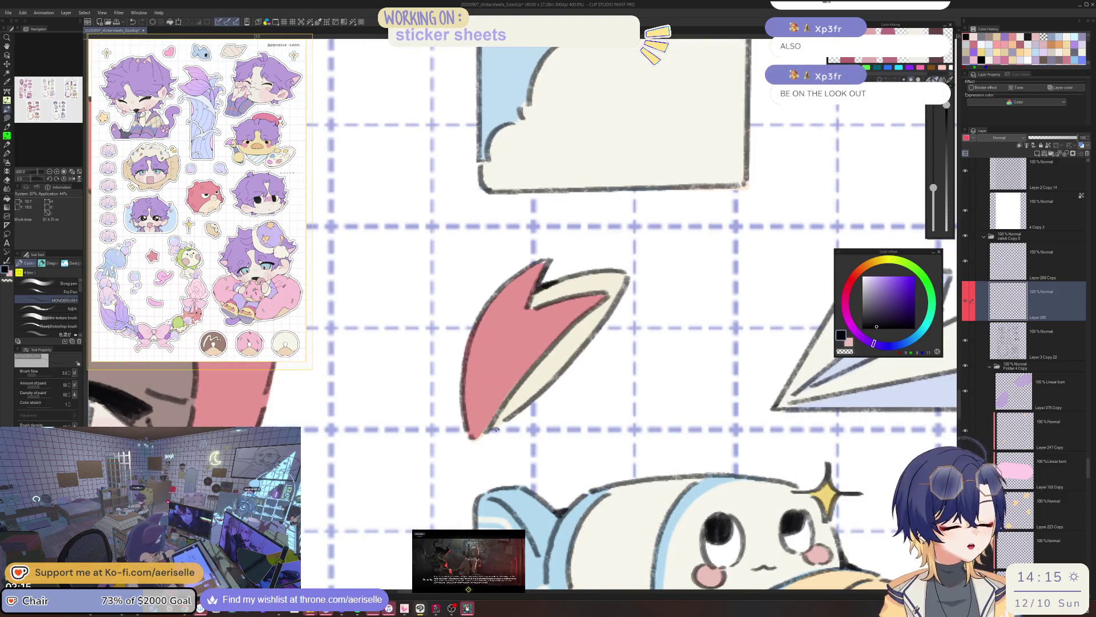
drag(491, 431, 475, 440)
scroll(495, 422, down, 5)
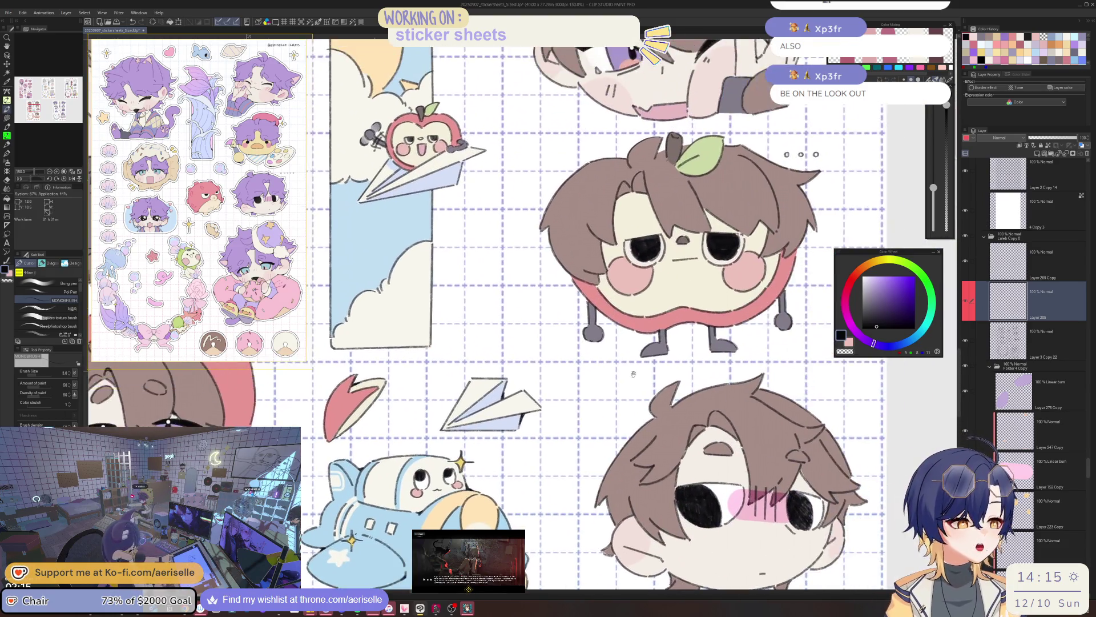
Zoom and pan back to the airplane sticker to review its underside
mouse_move(633, 374)
mouse_down()
mouse_move(714, 288)
mouse_move(739, 226)
mouse_move(788, 165)
mouse_up()
scroll(788, 165, up, 2)
scroll(523, 450, up, 3)
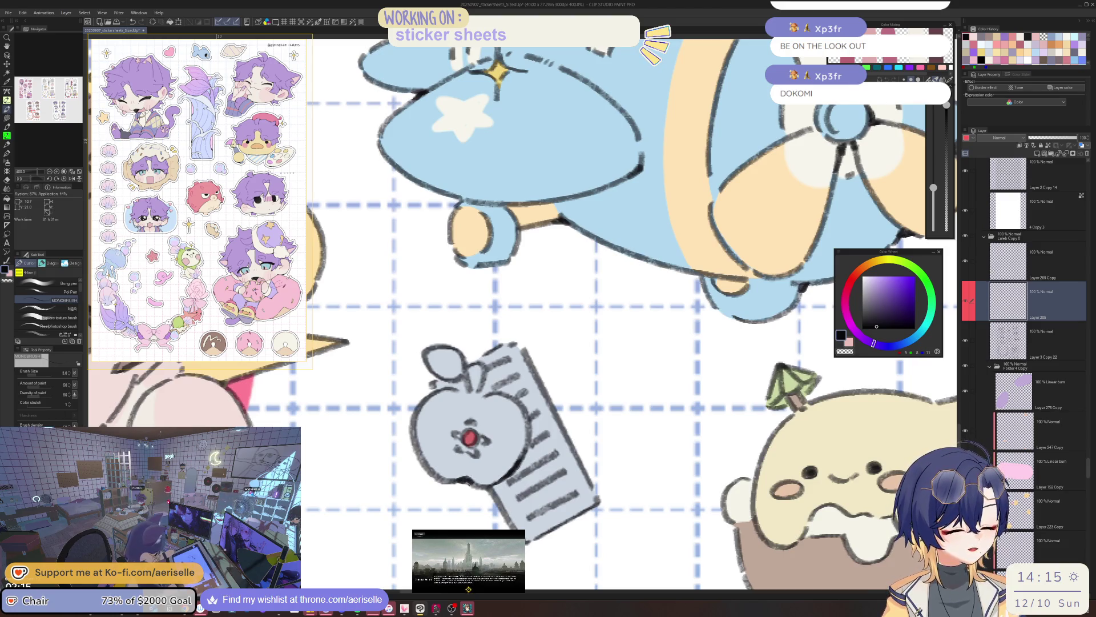
drag(610, 465, 582, 403)
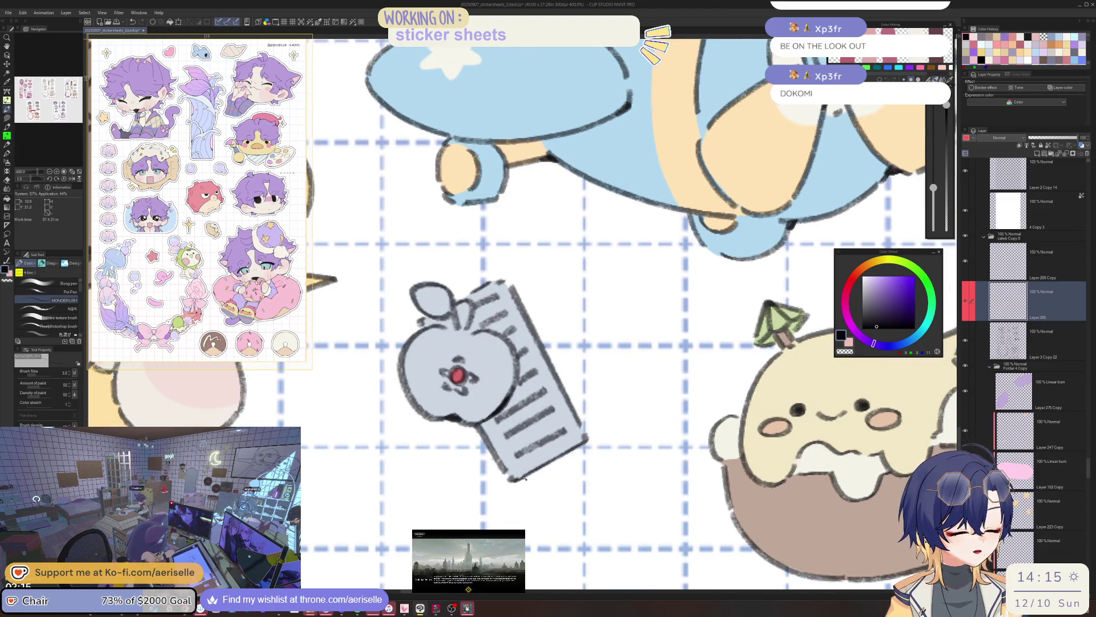
drag(510, 258, 512, 278)
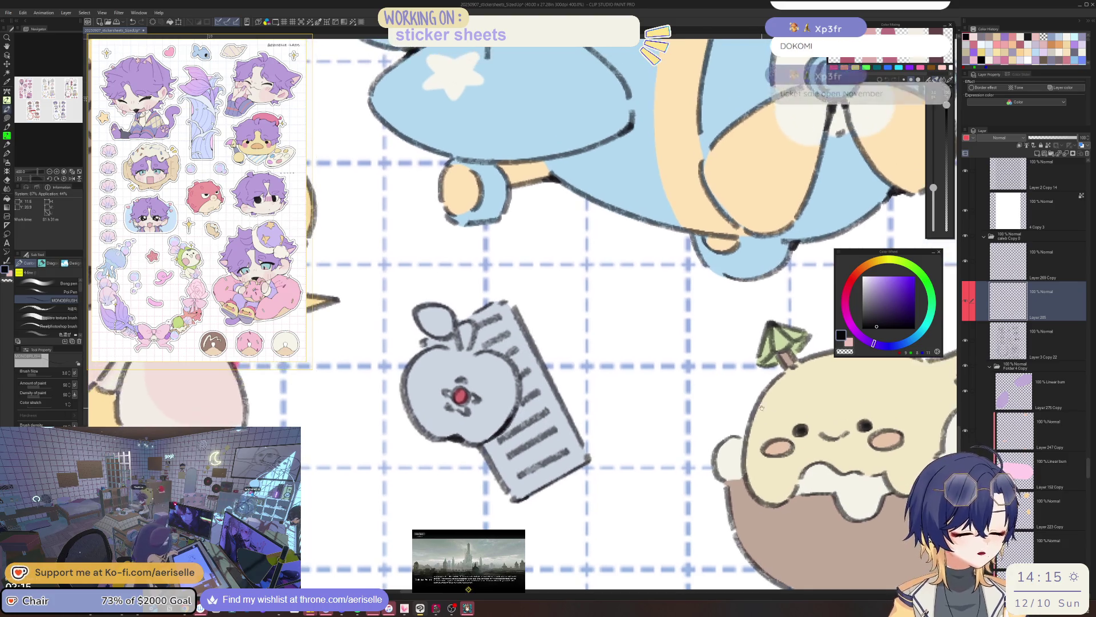
drag(529, 375, 540, 448)
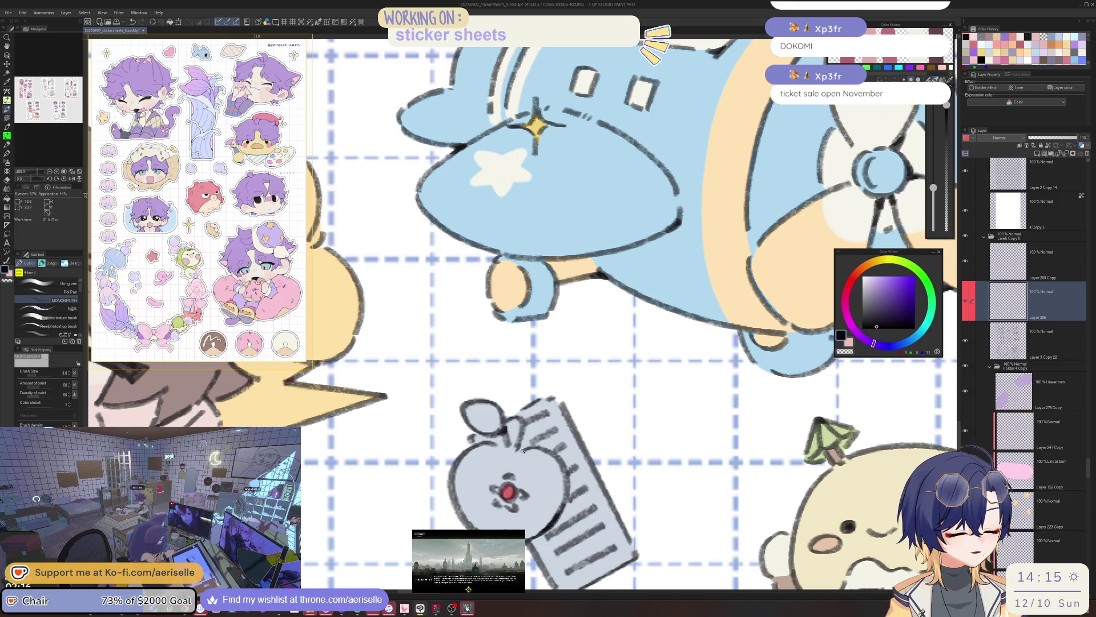
scroll(521, 448, down, 4)
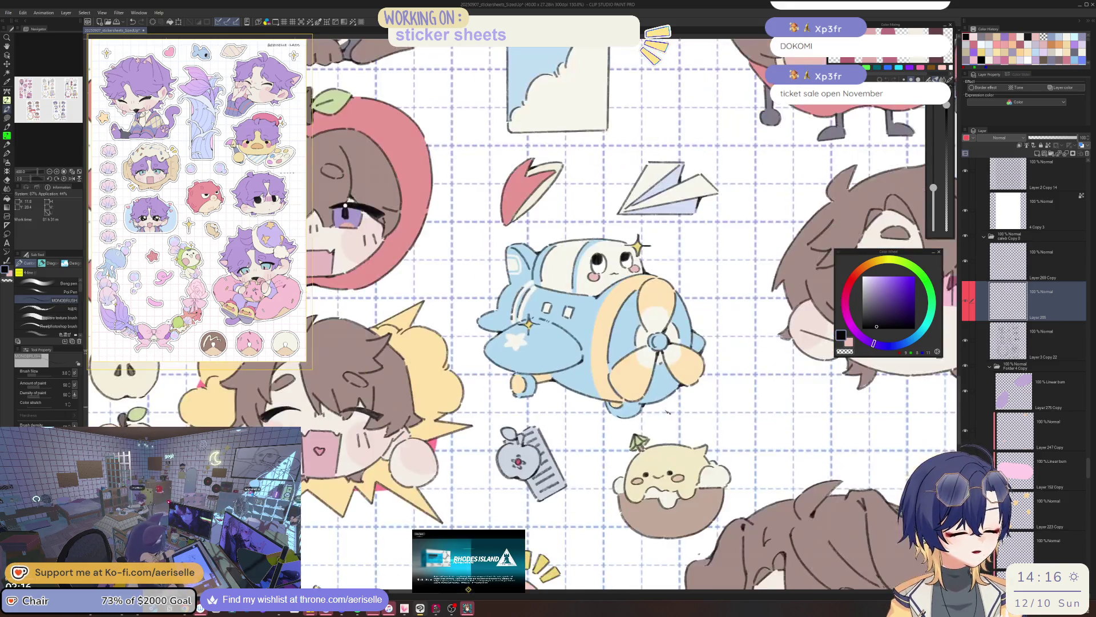
scroll(630, 365, up, 1)
scroll(594, 438, up, 5)
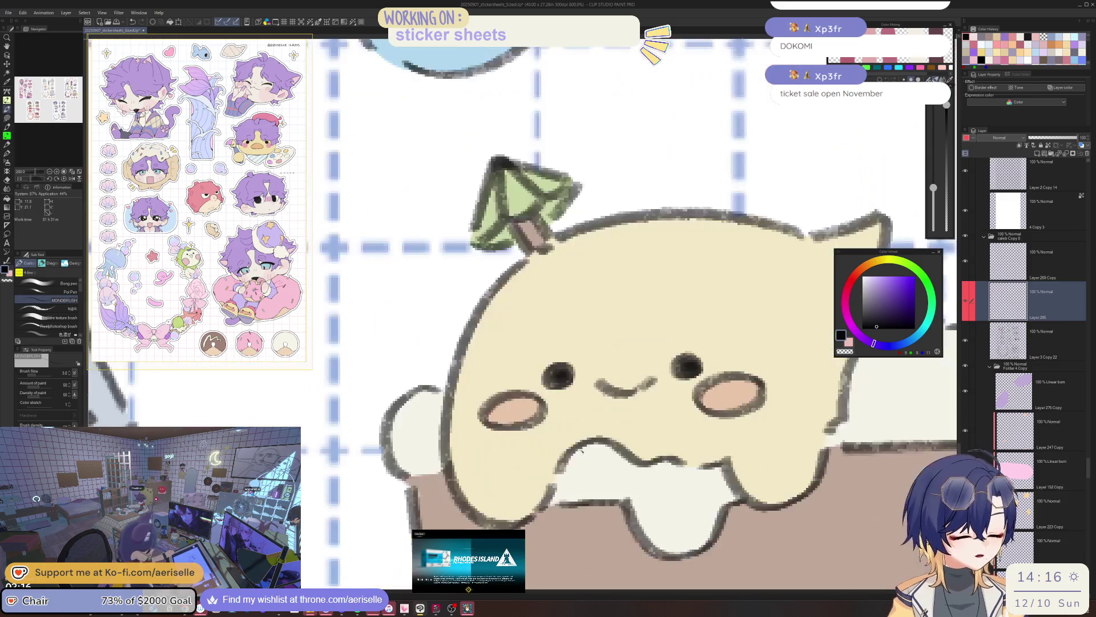
drag(573, 451, 569, 460)
scroll(567, 459, down, 3)
scroll(599, 410, up, 1)
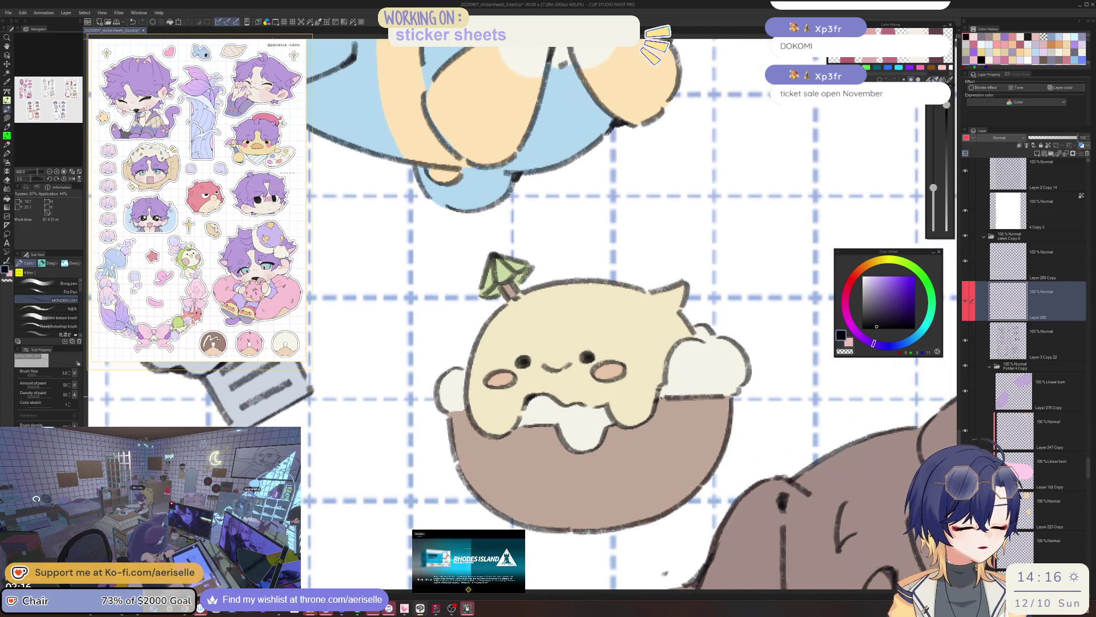
drag(670, 373, 653, 387)
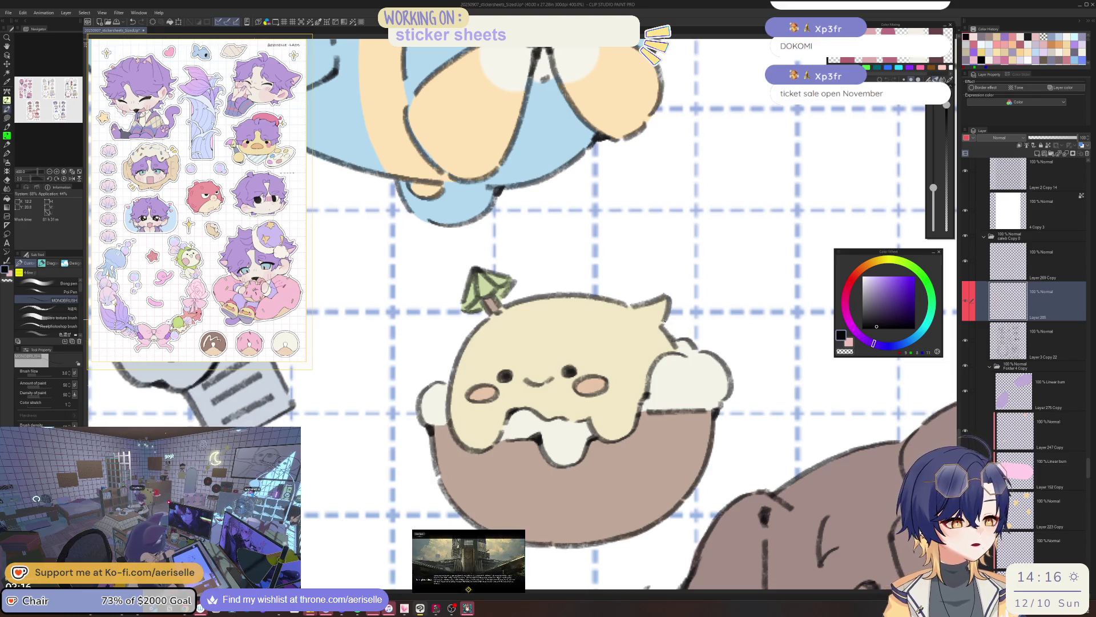
drag(735, 367, 763, 455)
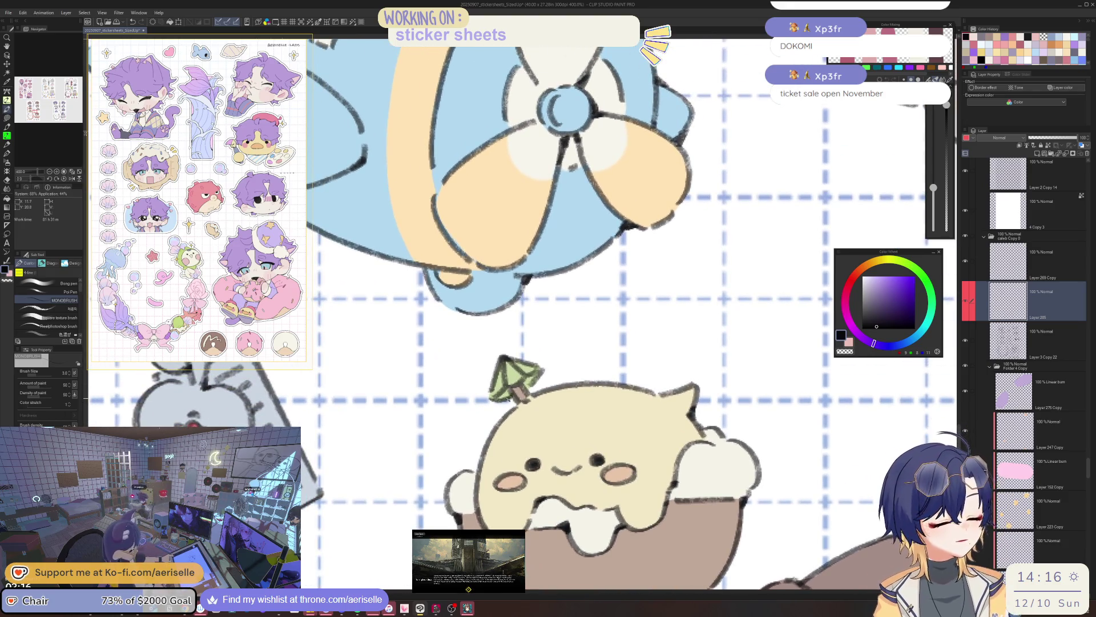
scroll(529, 386, down, 4)
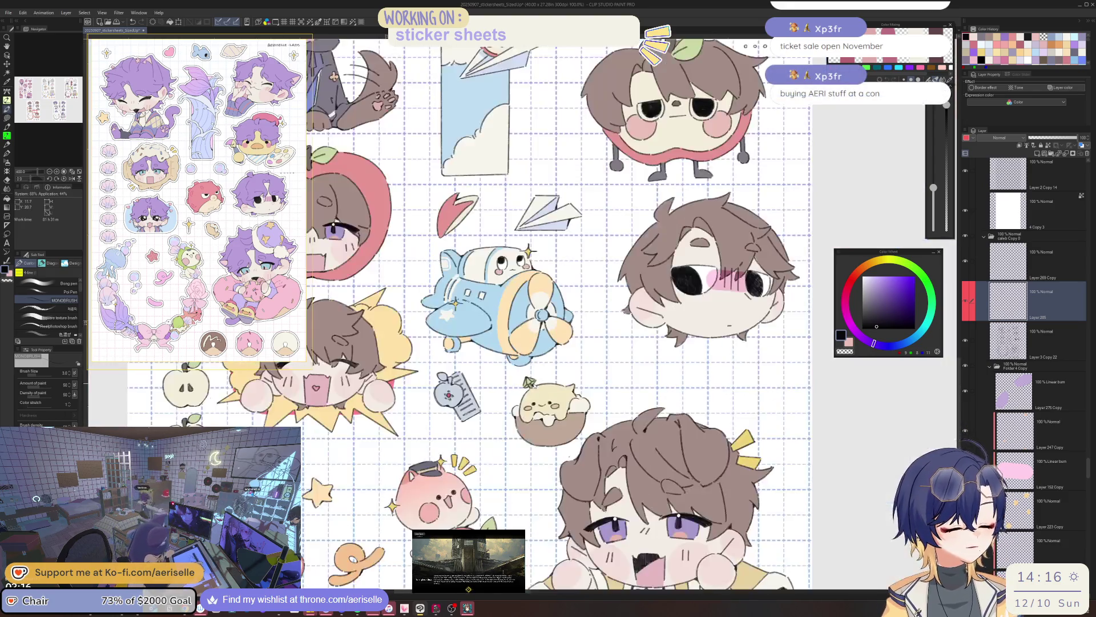
scroll(592, 390, up, 3)
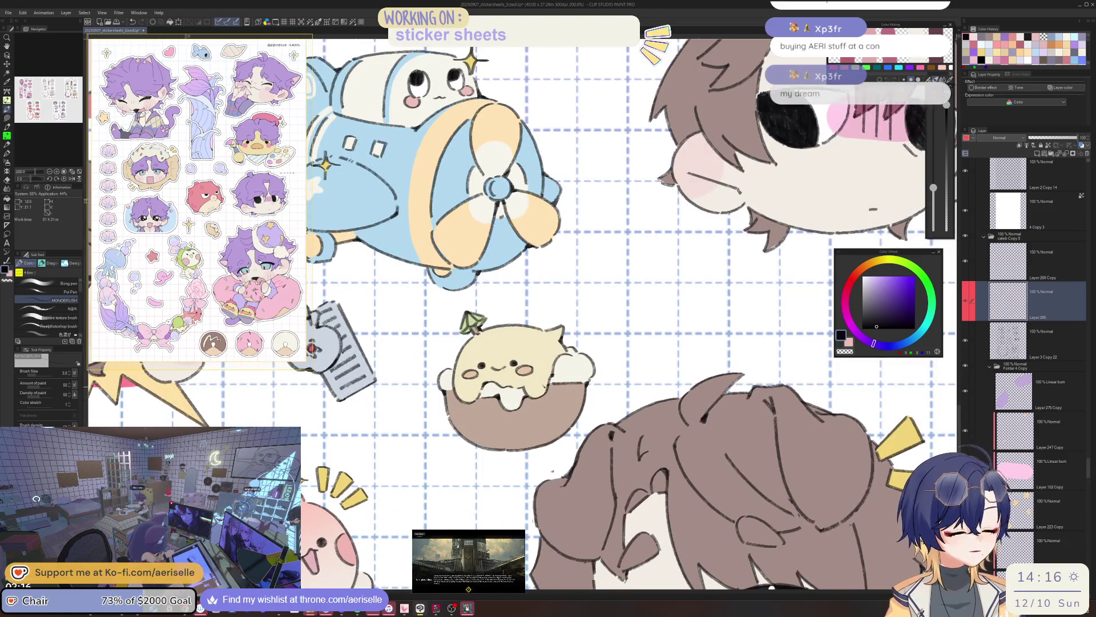
scroll(519, 386, up, 2)
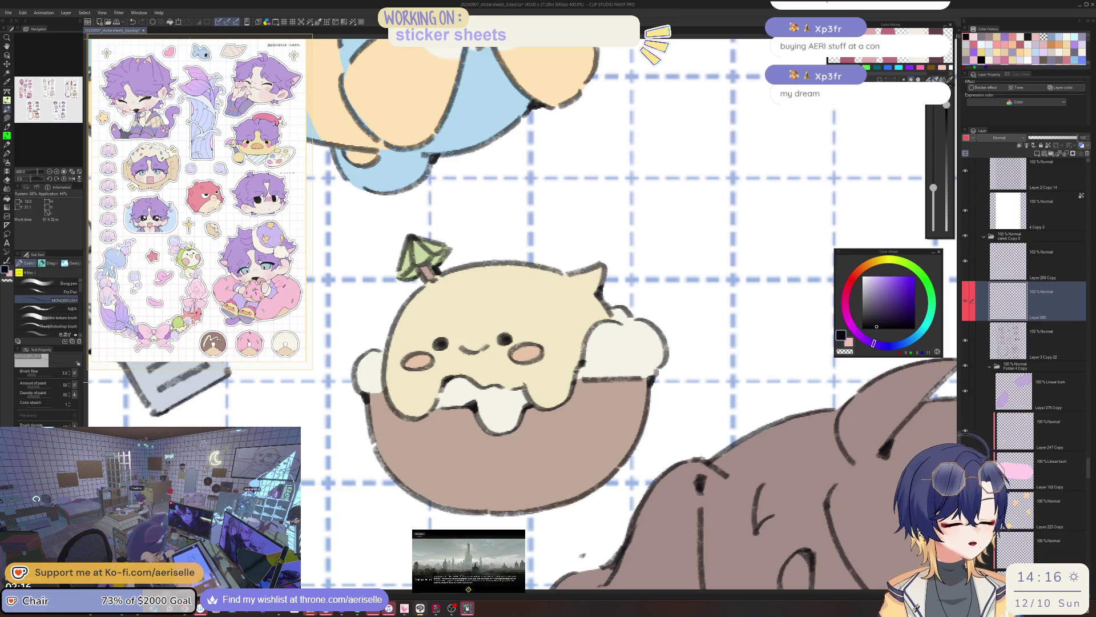
scroll(441, 317, down, 2)
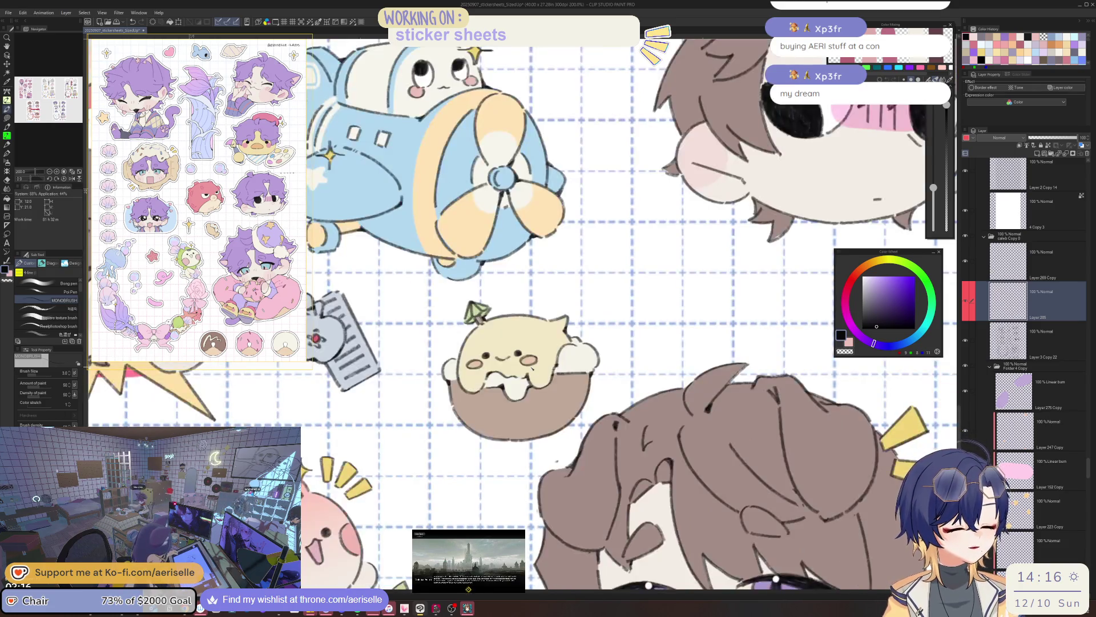
scroll(441, 317, up, 2)
scroll(440, 317, up, 2)
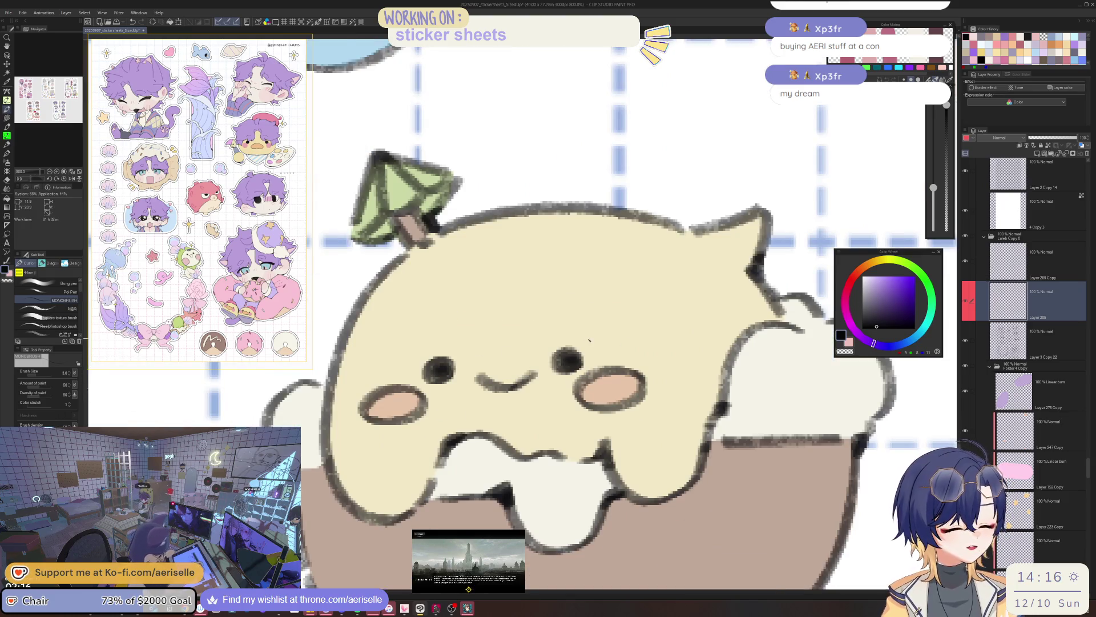
scroll(524, 384, down, 2)
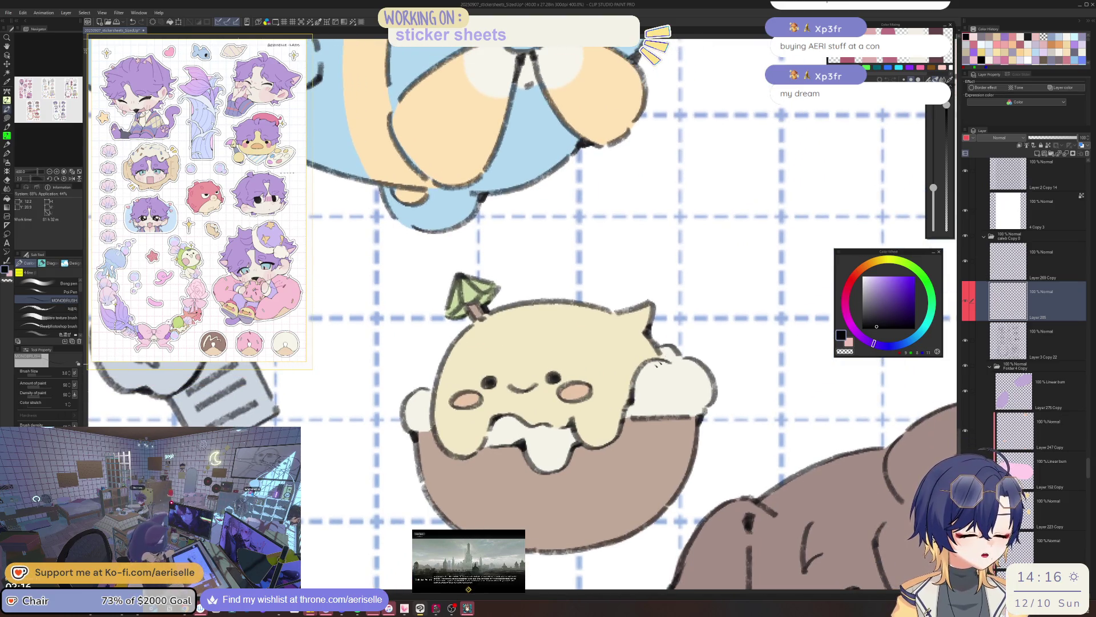
scroll(631, 391, down, 2)
scroll(572, 372, up, 2)
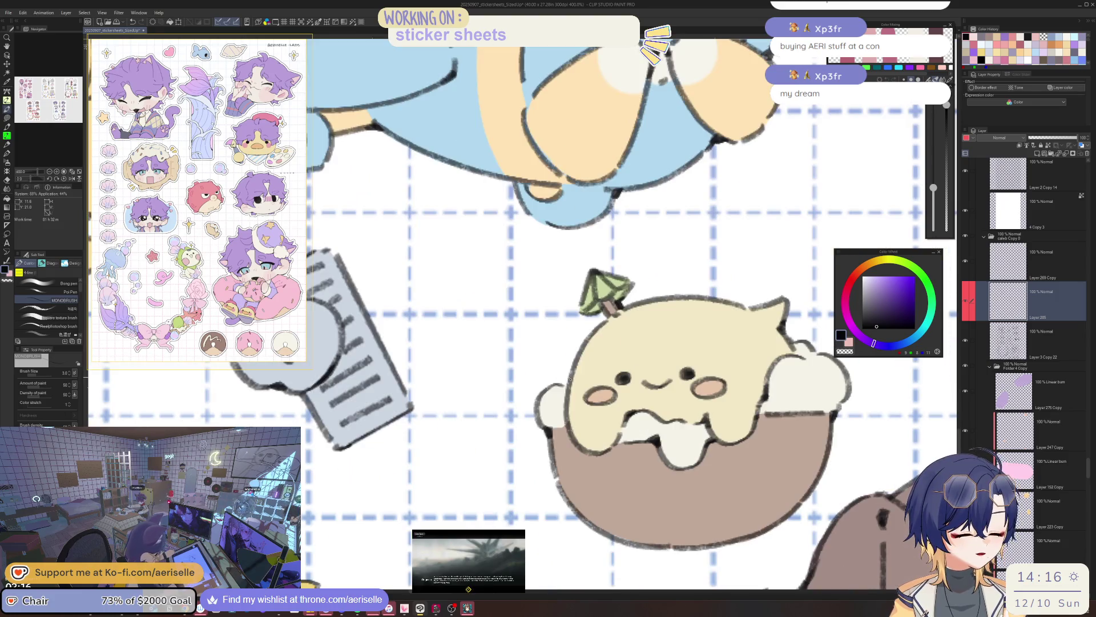
scroll(571, 372, down, 3)
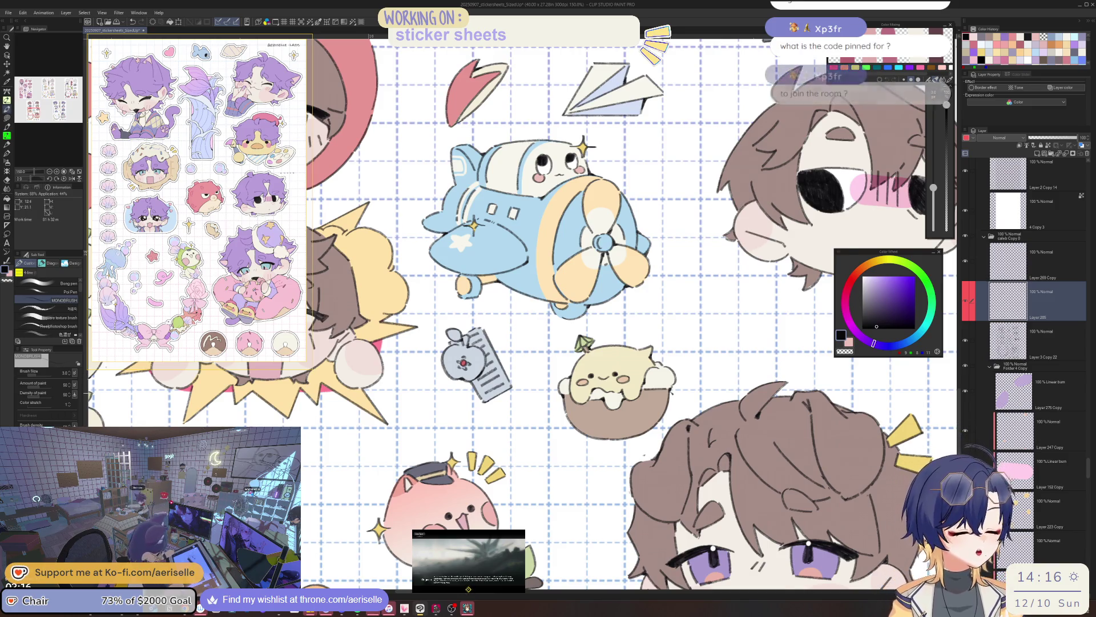
scroll(668, 388, up, 1)
scroll(655, 289, up, 2)
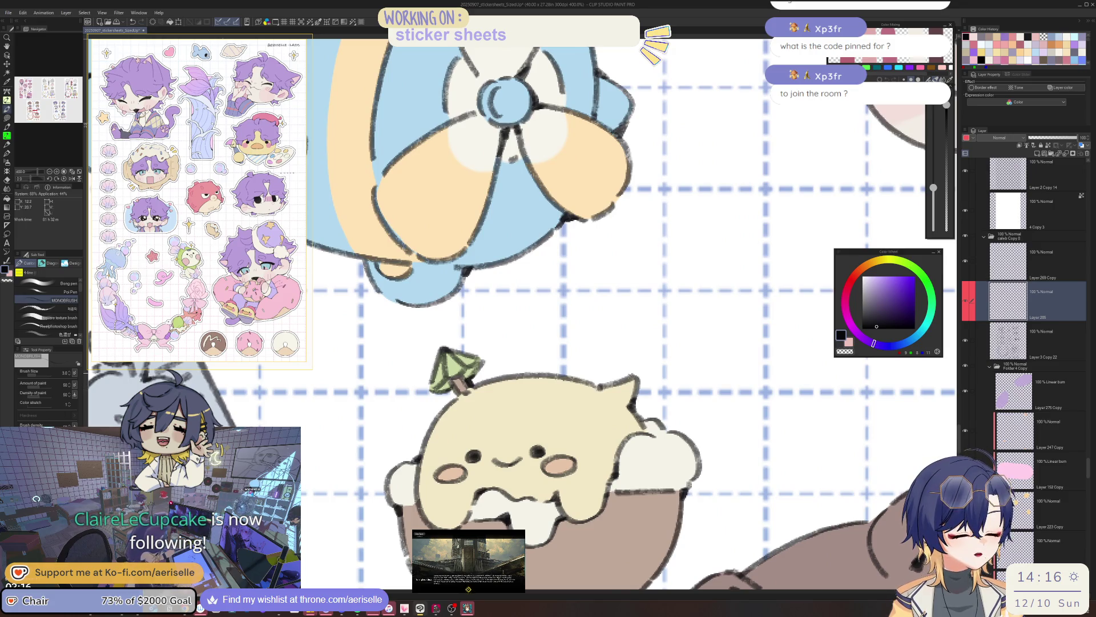
scroll(599, 388, down, 2)
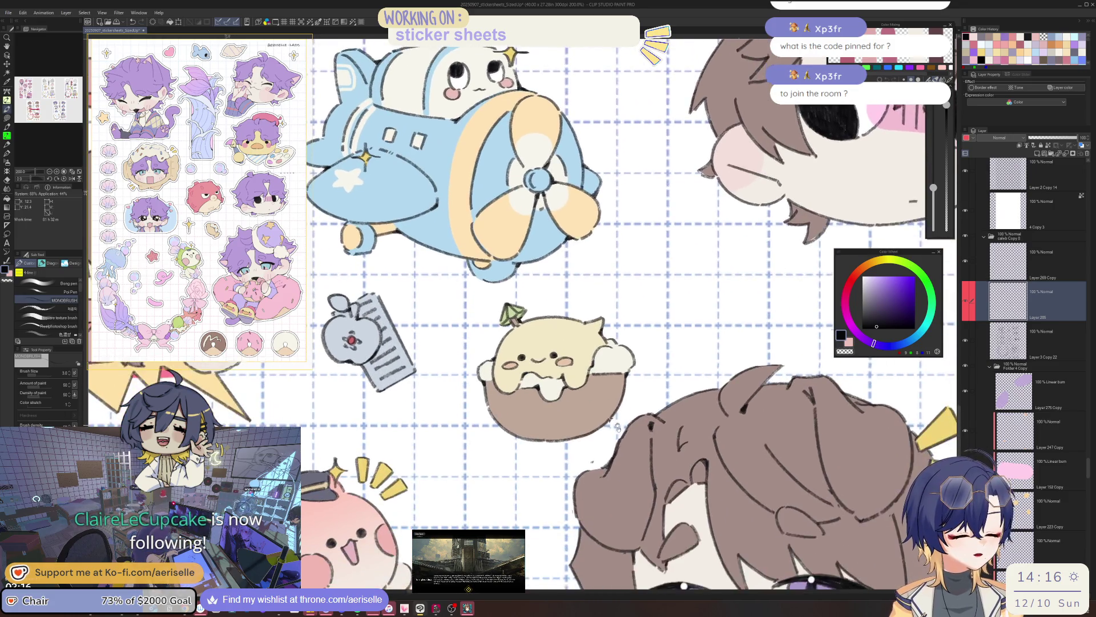
drag(617, 427, 621, 449)
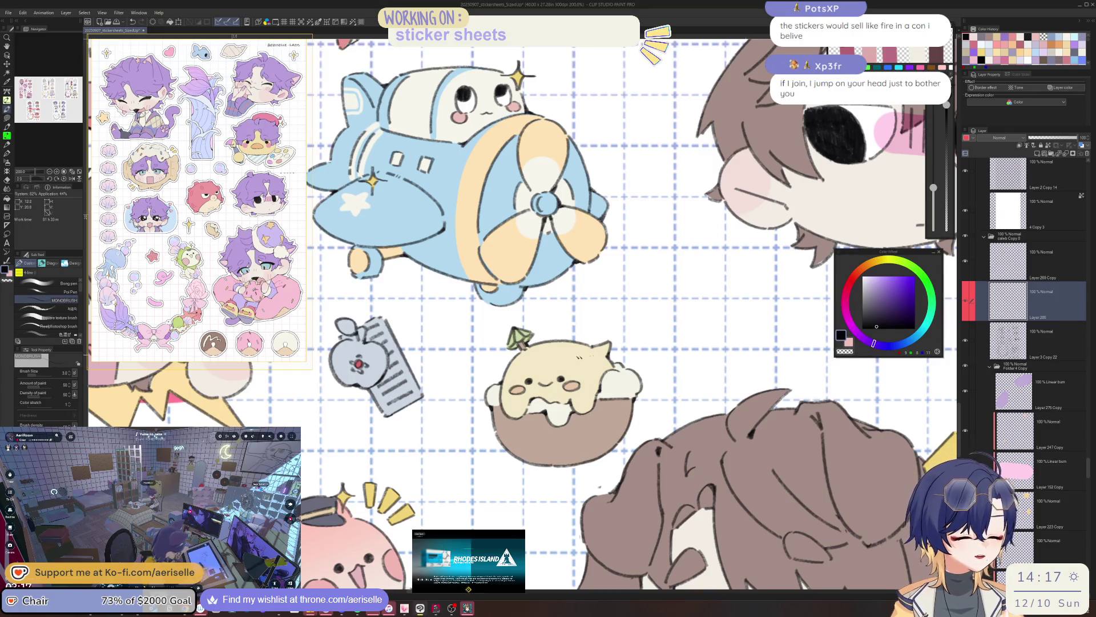
scroll(564, 375, up, 2)
scroll(563, 374, down, 4)
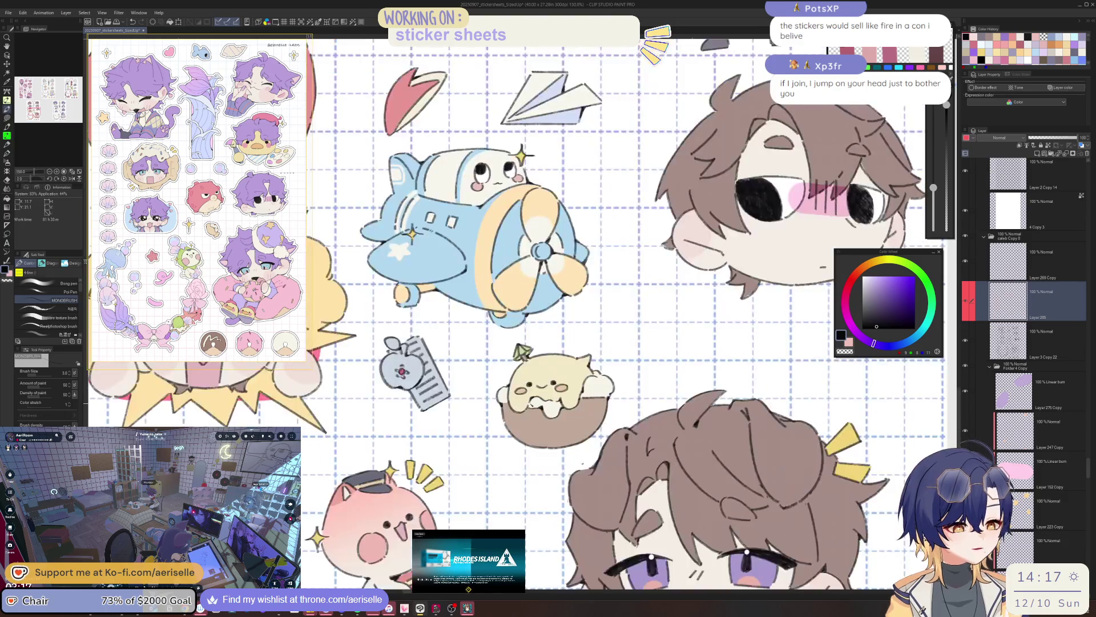
scroll(587, 364, up, 3)
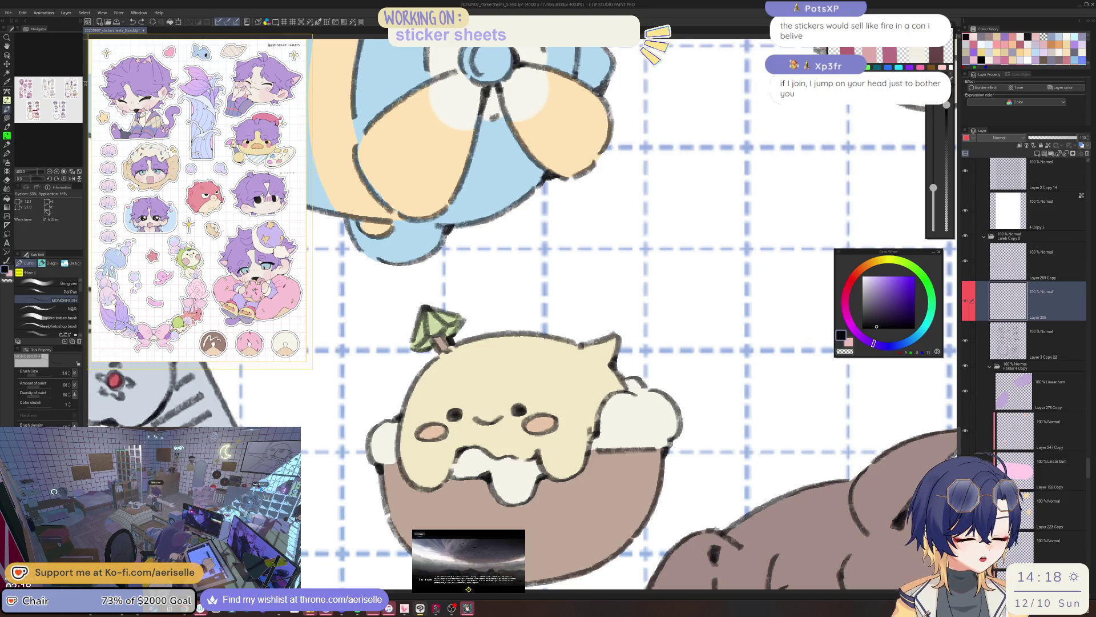
scroll(591, 435, down, 4)
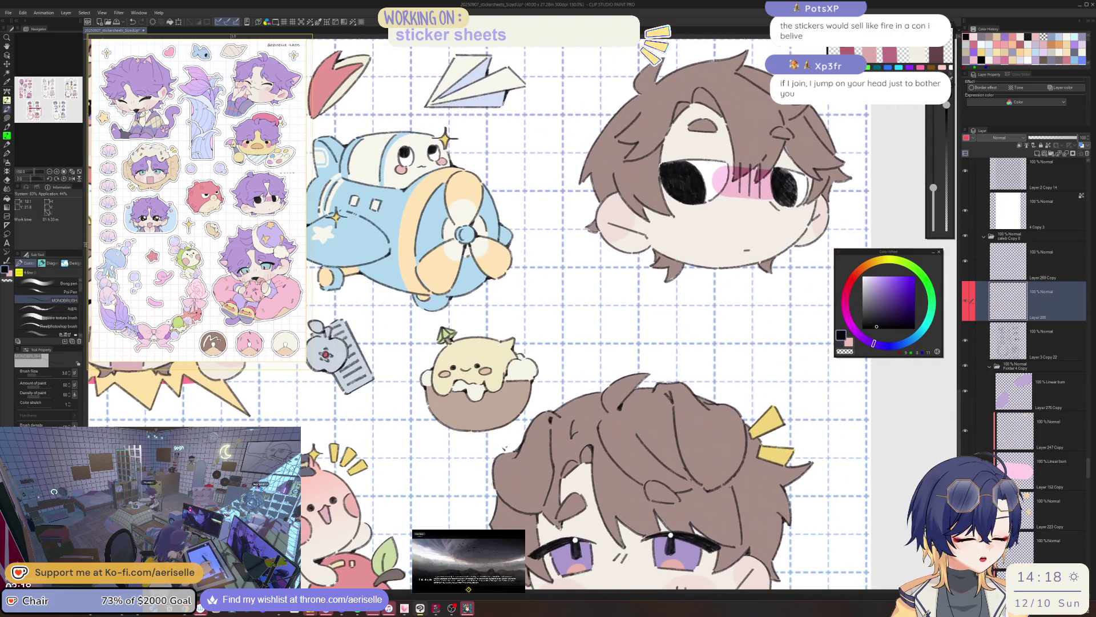
scroll(505, 449, up, 4)
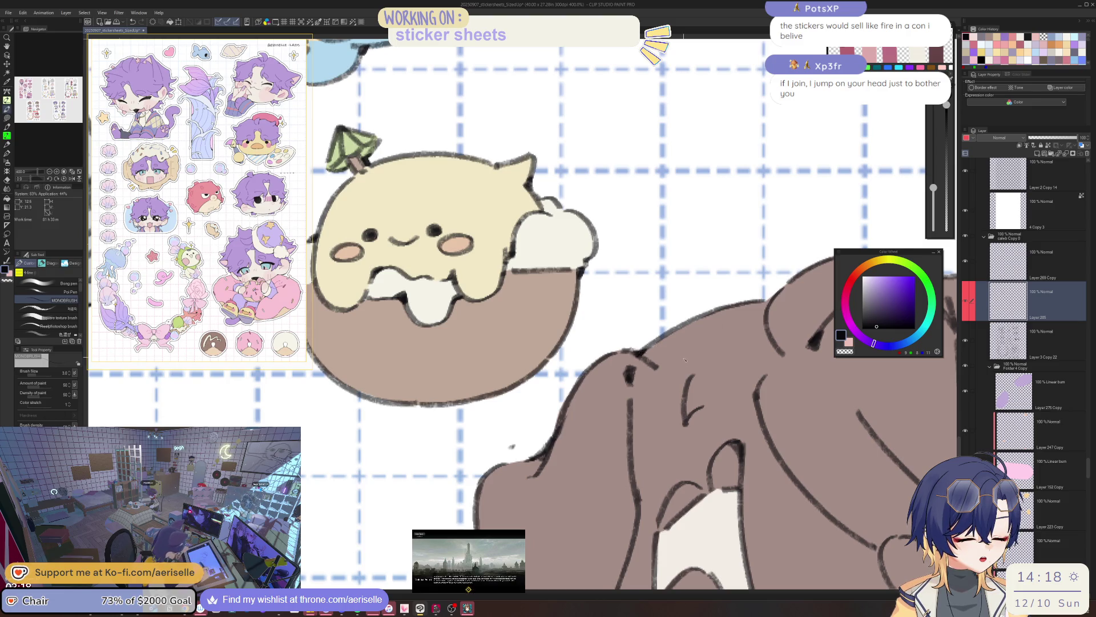
scroll(642, 352, down, 4)
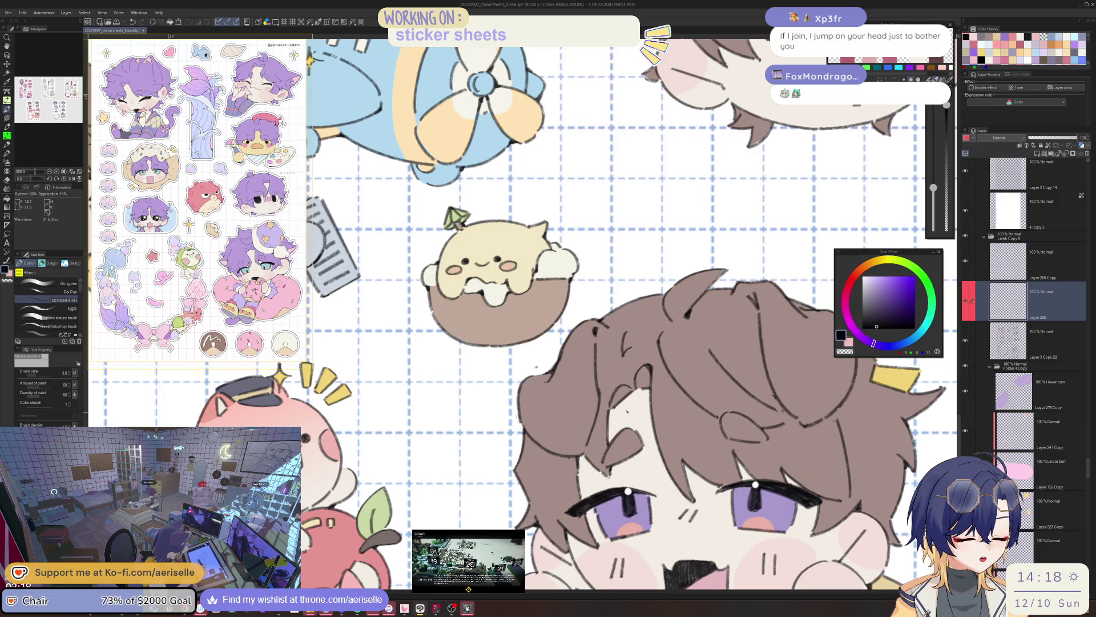
mouse_move(536, 365)
mouse_down()
mouse_move(483, 425)
mouse_move(538, 421)
mouse_up()
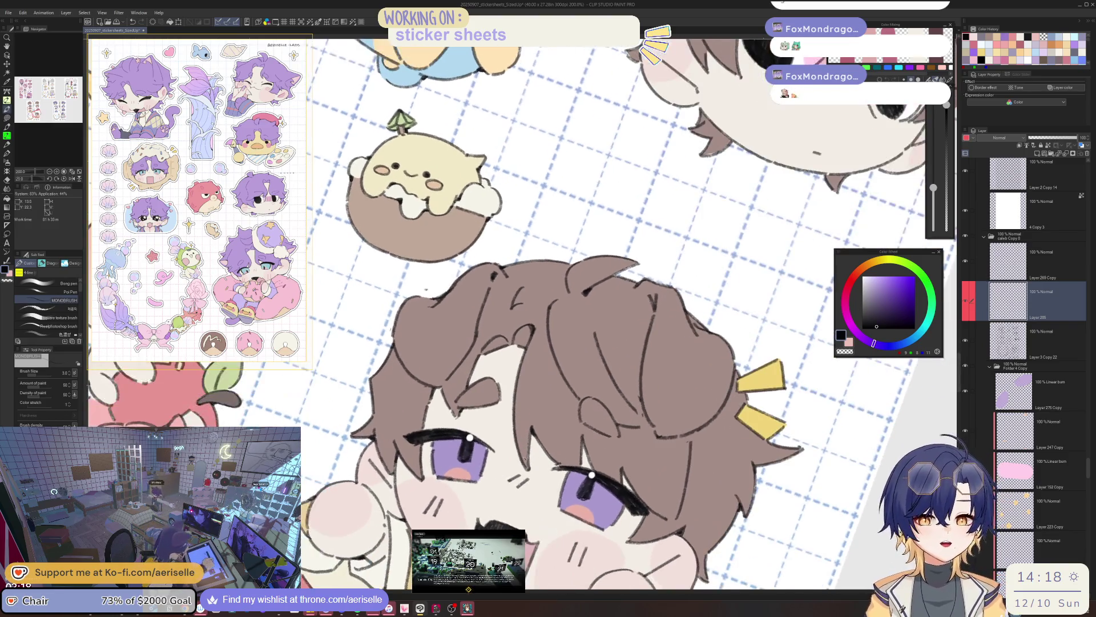
key(ctrl+plus)
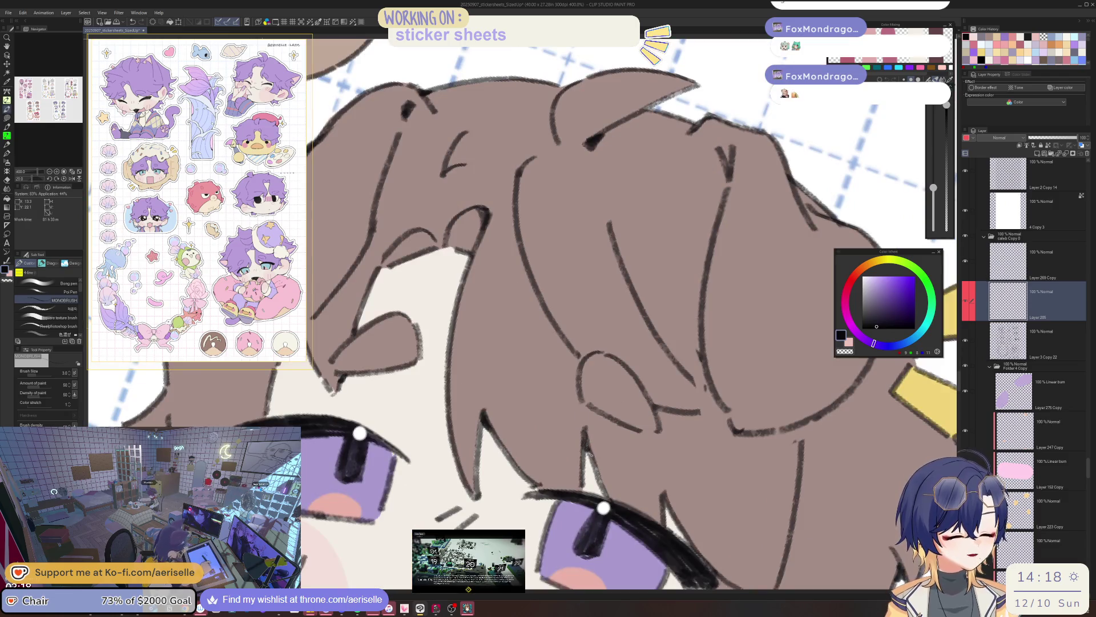
scroll(616, 411, down, 5)
scroll(616, 411, up, 5)
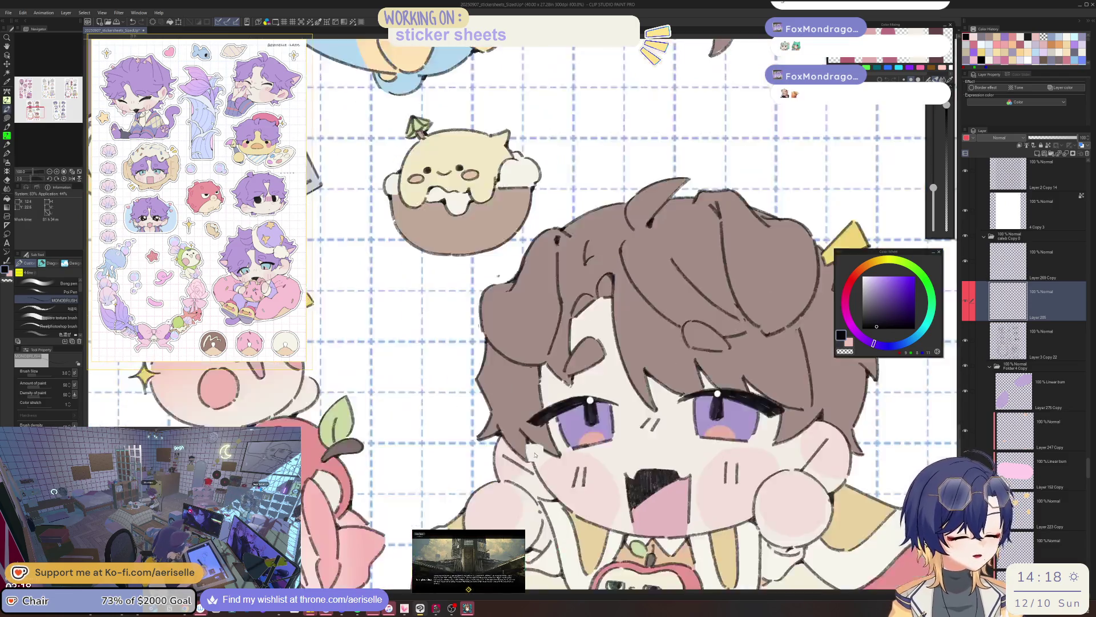
scroll(528, 474, down, 5)
scroll(582, 441, up, 3)
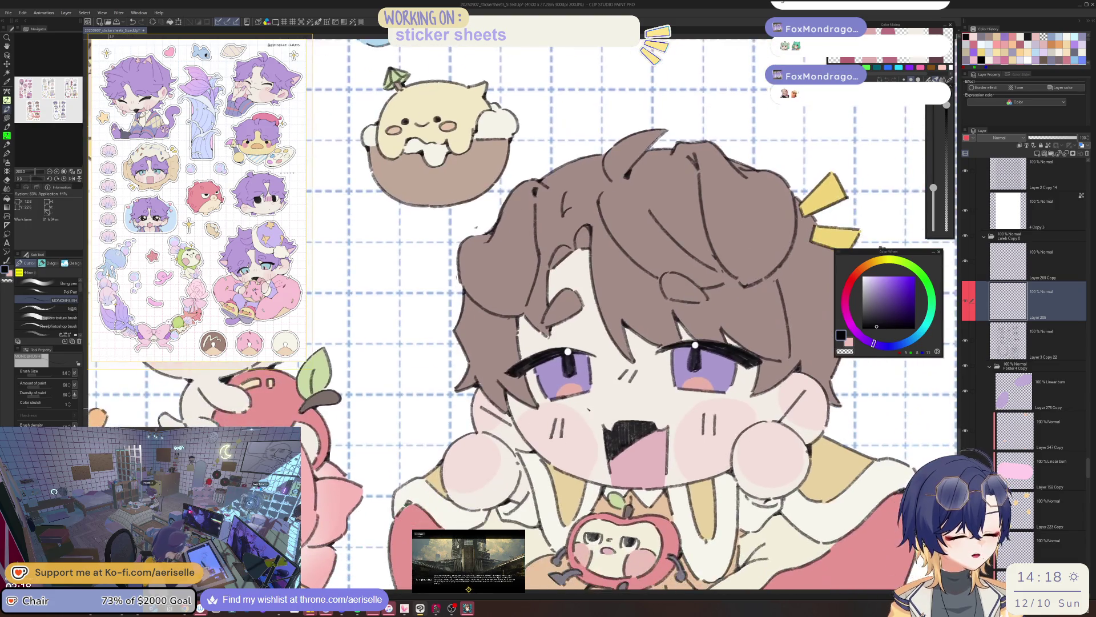
scroll(583, 441, up, 2)
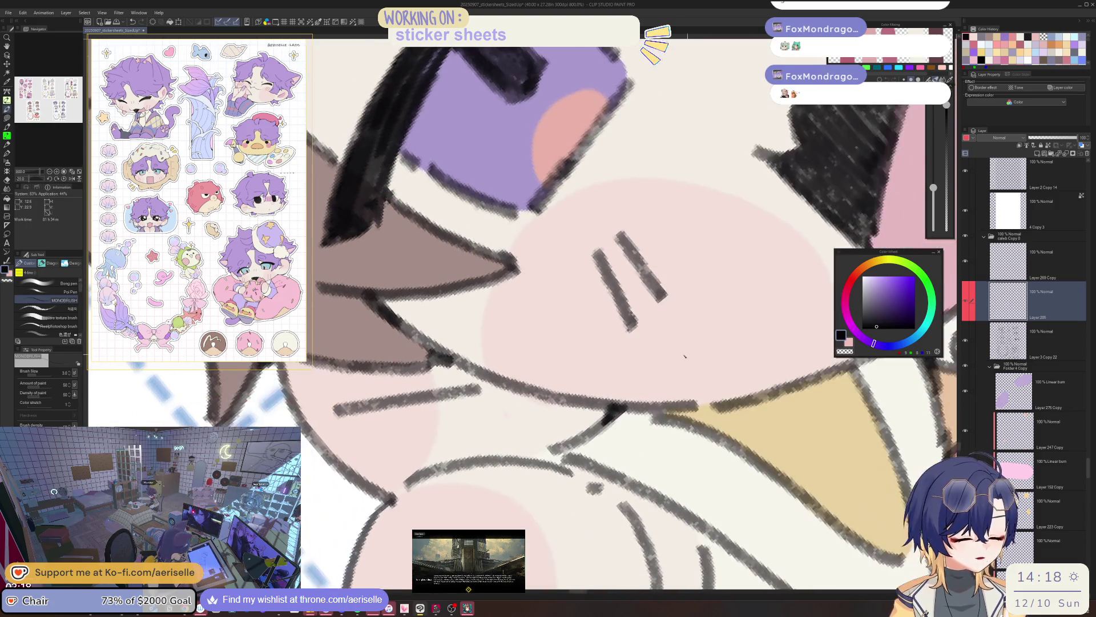
key(minus)
key(ctrl+0)
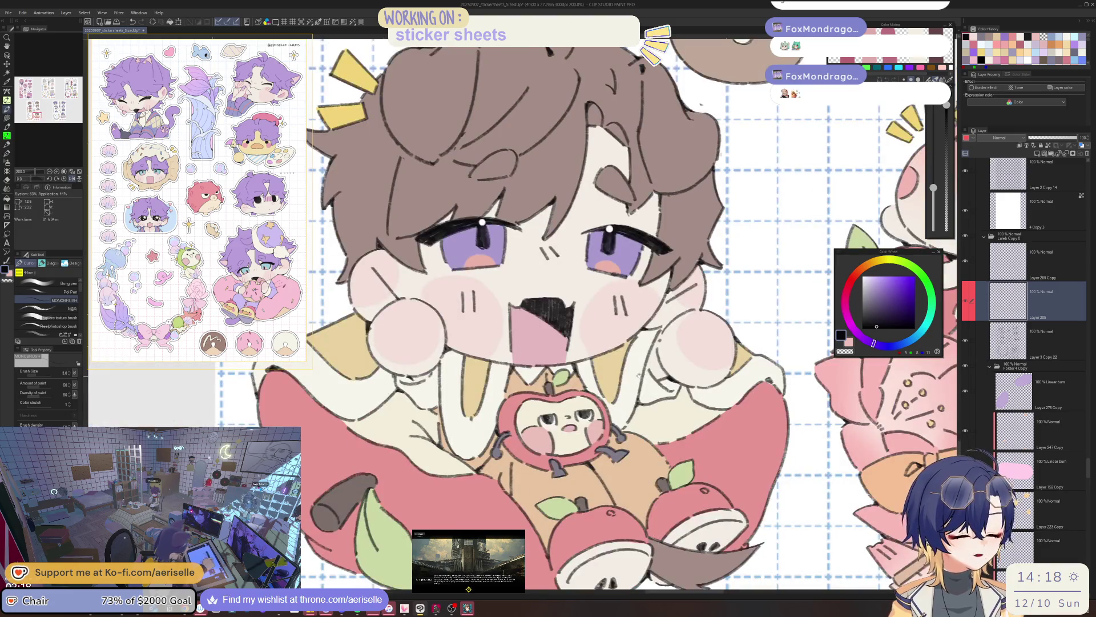
scroll(653, 372, up, 4)
scroll(653, 372, up, 2)
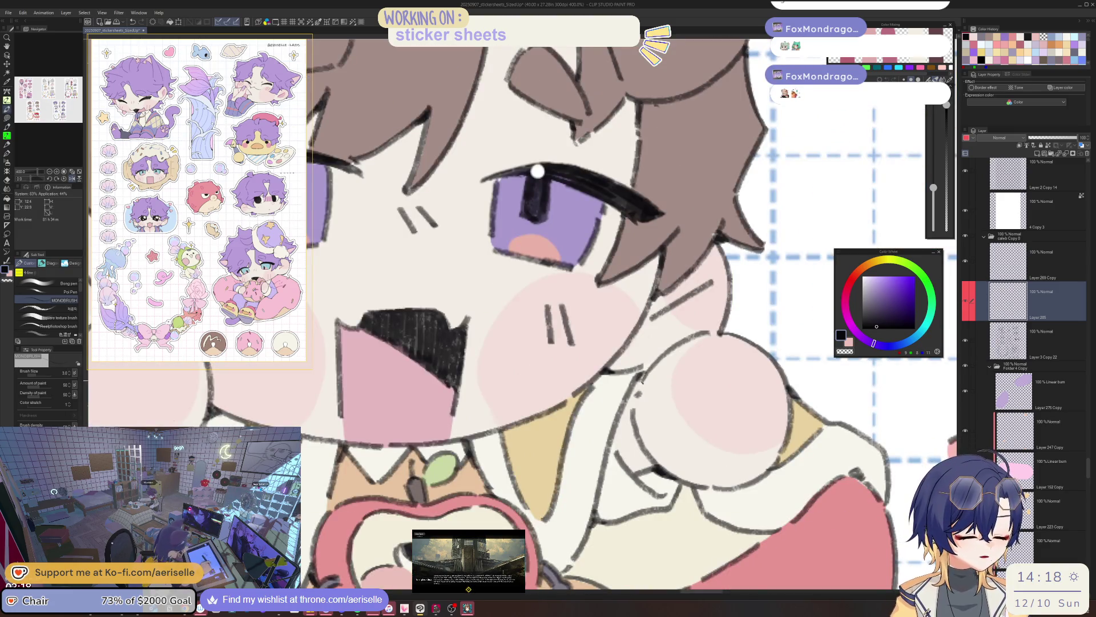
key(ctrl+0)
scroll(570, 376, up, 6)
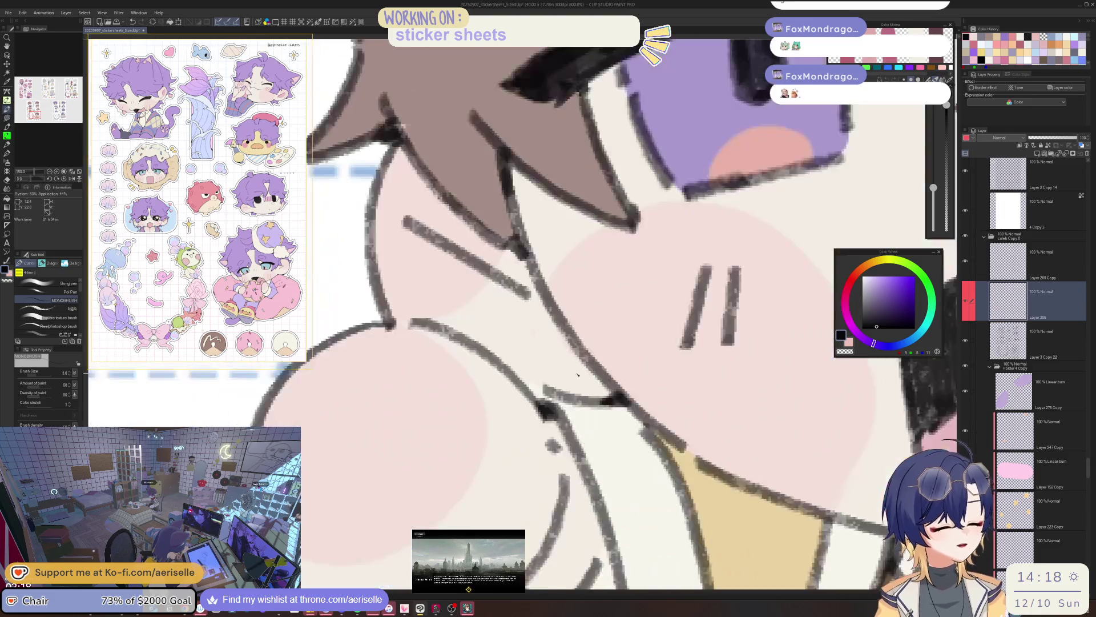
scroll(570, 374, down, 4)
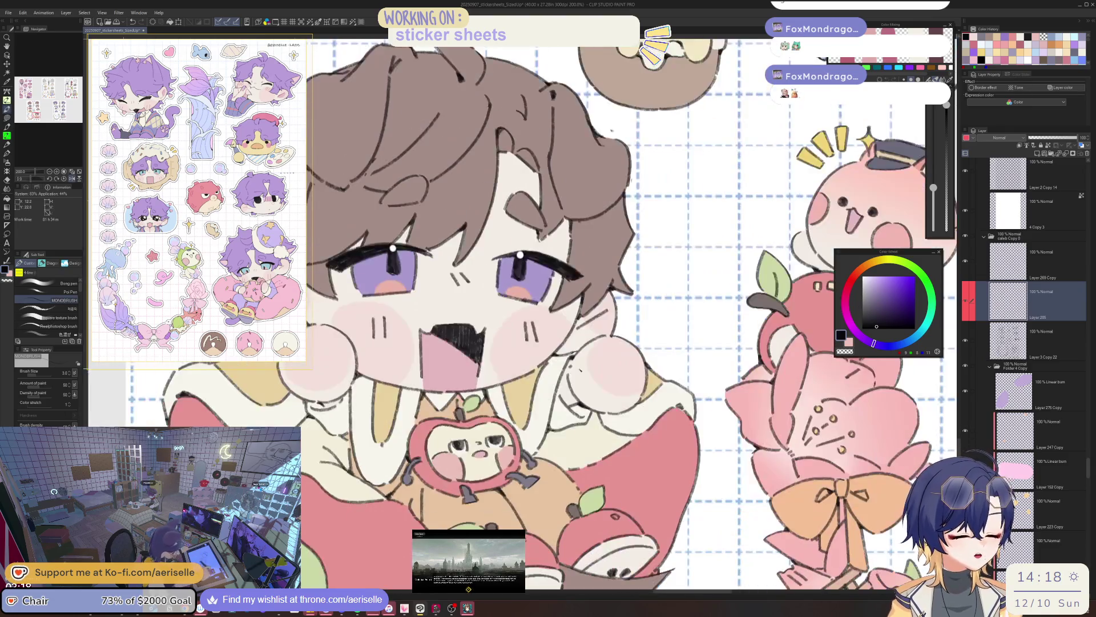
scroll(570, 374, up, 4)
scroll(570, 374, down, 4)
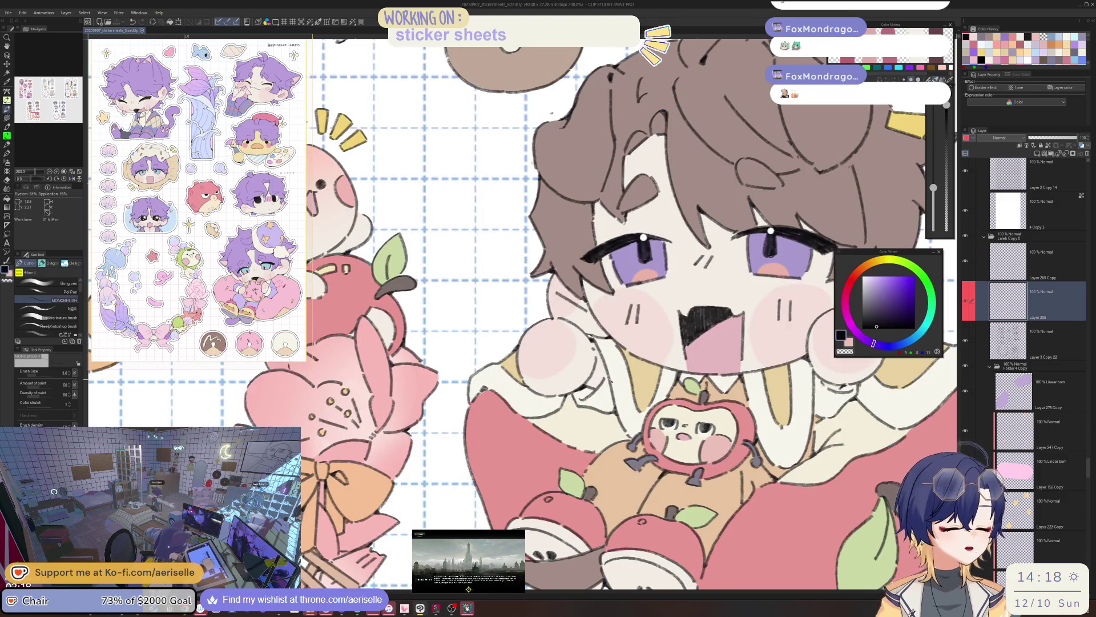
scroll(563, 396, up, 2)
scroll(563, 396, down, 3)
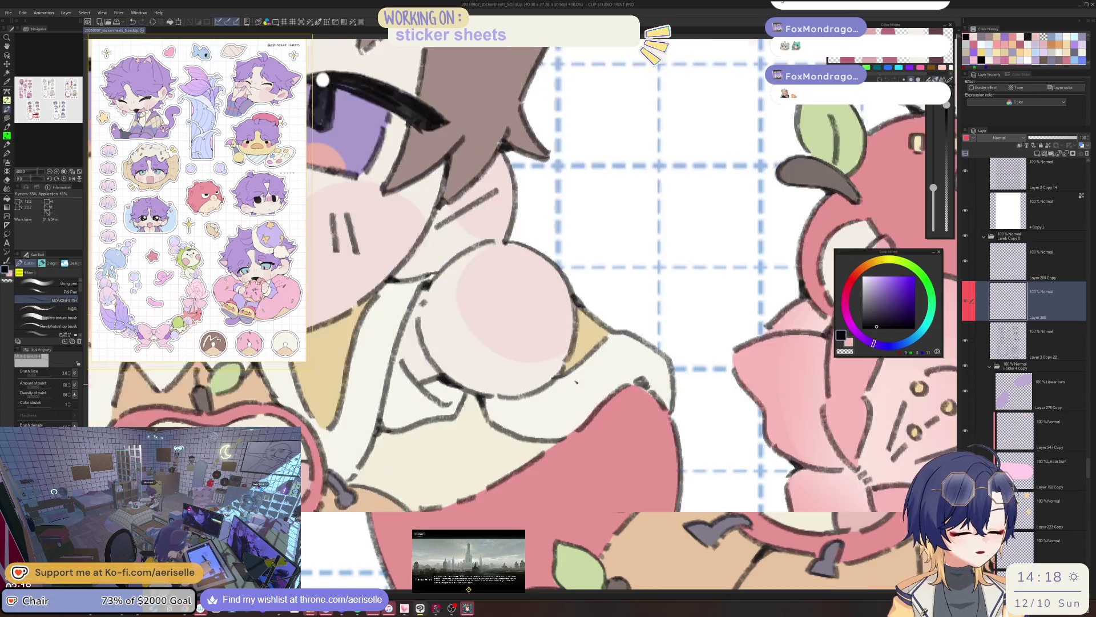
scroll(563, 396, up, 5)
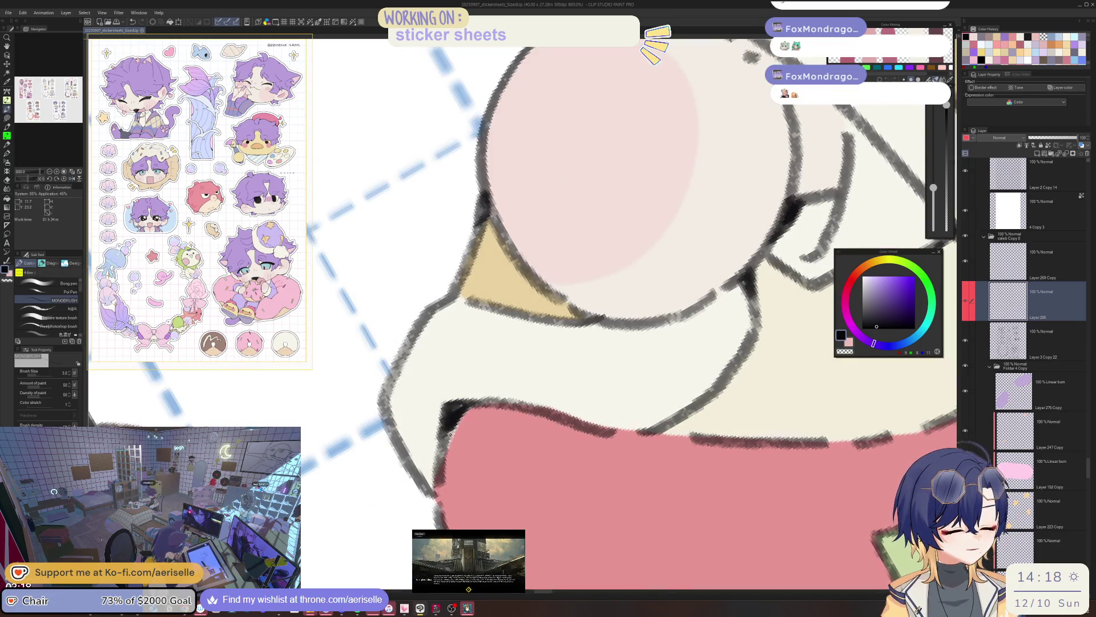
scroll(454, 417, down, 4)
scroll(523, 314, down, 2)
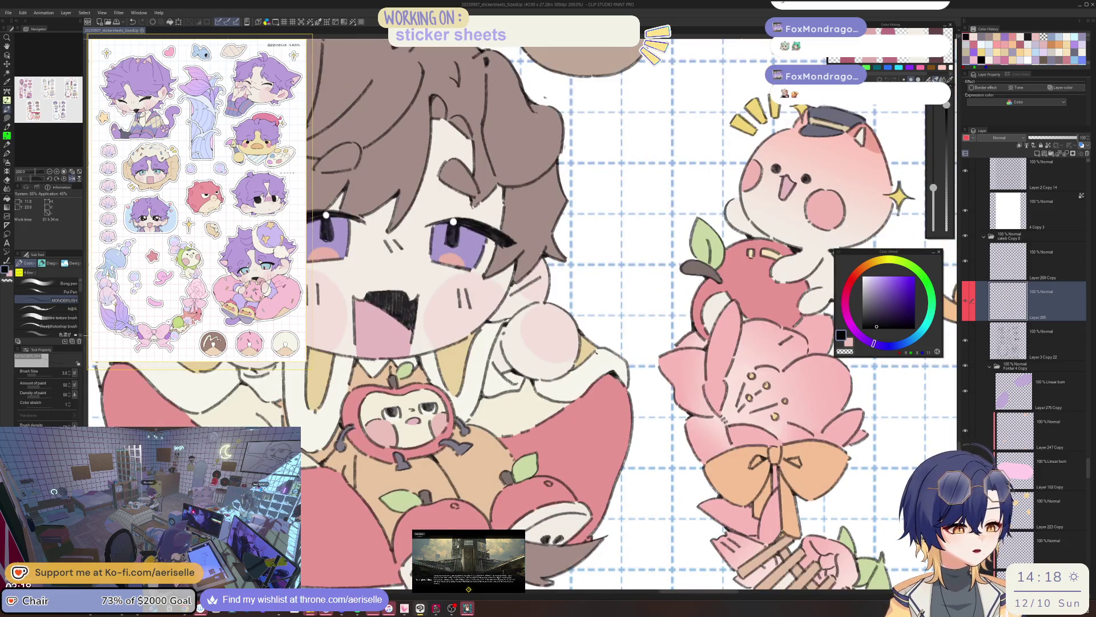
scroll(522, 314, up, 2)
drag(576, 372, 598, 422)
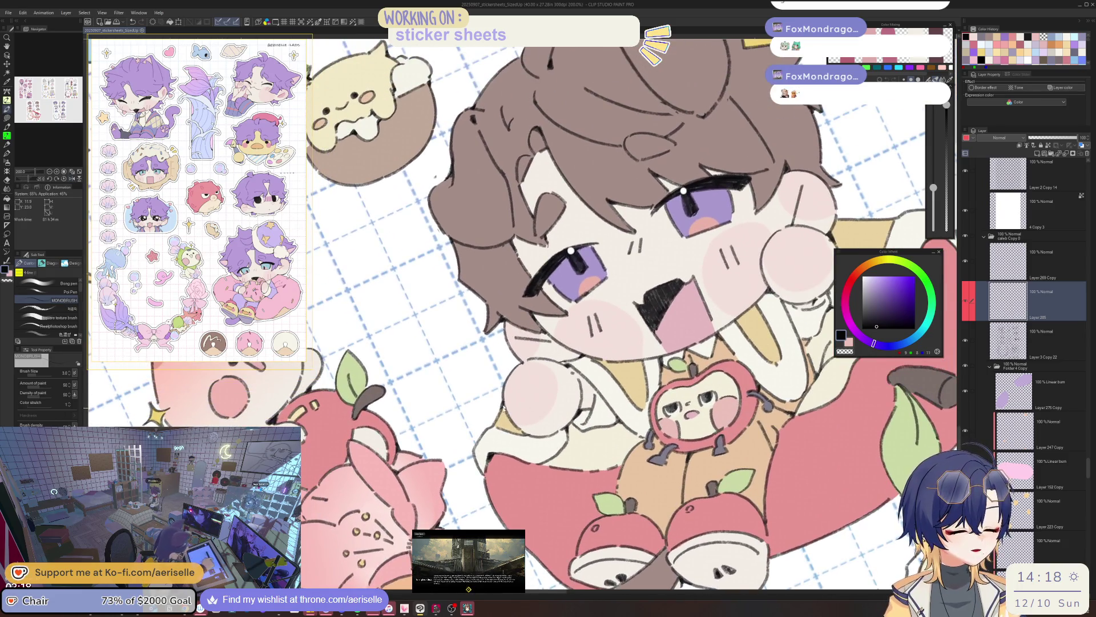
scroll(503, 407, up, 2)
scroll(582, 281, down, 2)
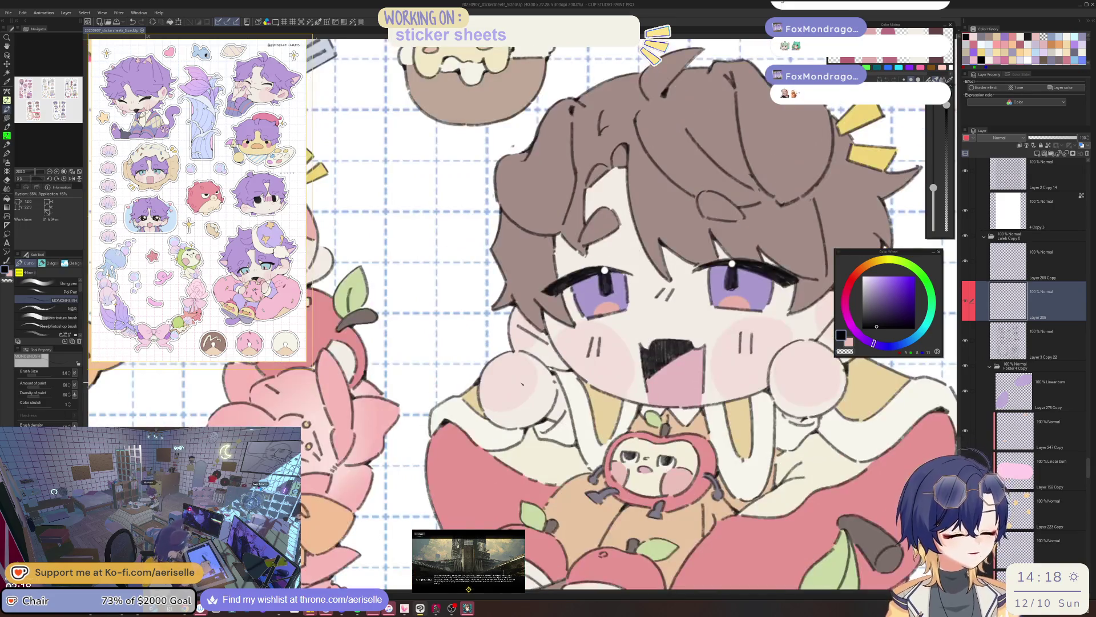
mouse_move(583, 281)
mouse_down()
mouse_move(553, 294)
mouse_move(503, 268)
mouse_move(498, 226)
mouse_up()
scroll(511, 424, up, 2)
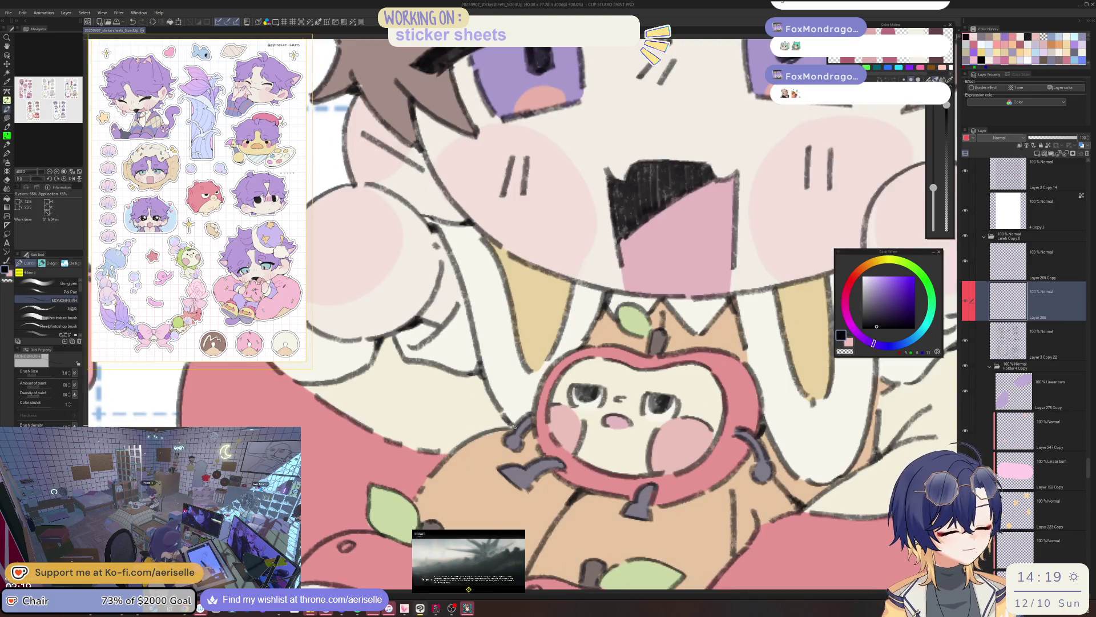
drag(511, 424, 480, 490)
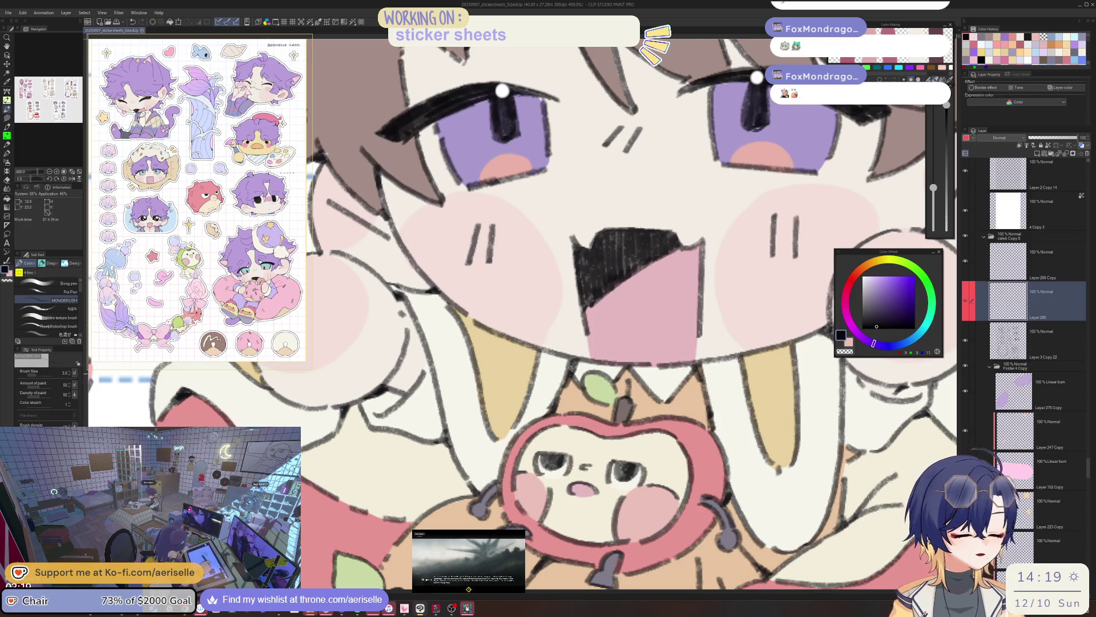
scroll(572, 368, down, 5)
scroll(599, 398, up, 3)
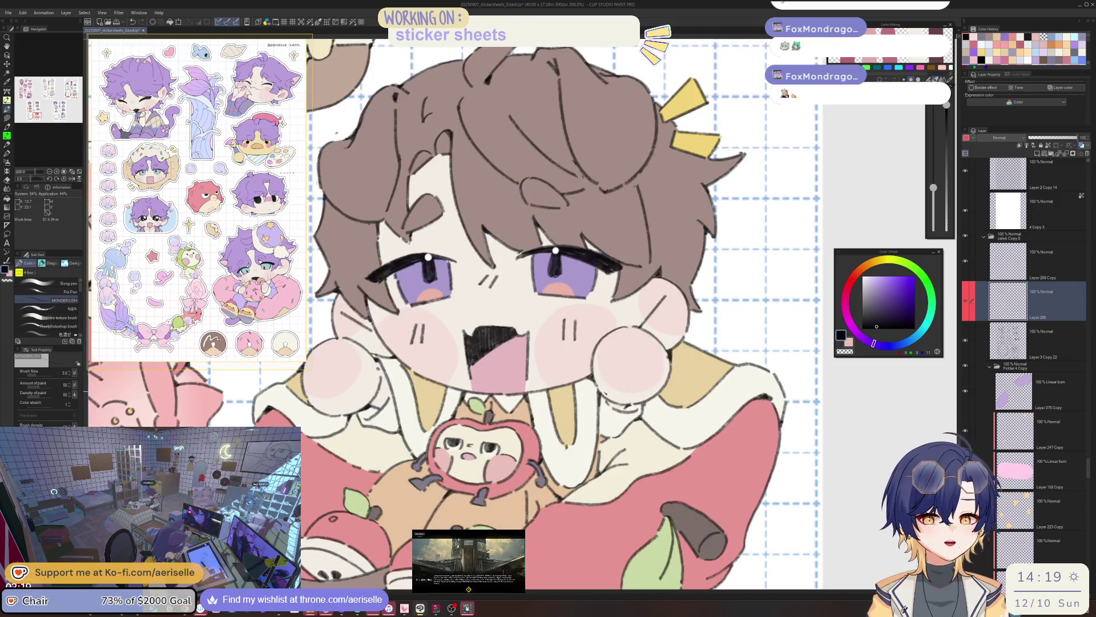
scroll(571, 314, up, 1)
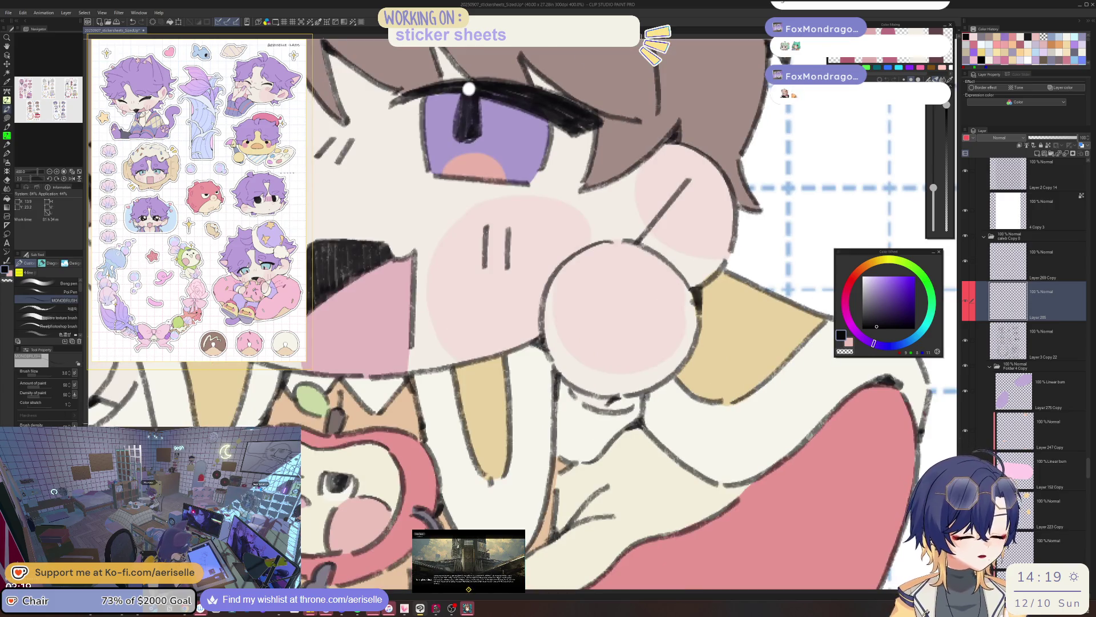
scroll(571, 314, down, 2)
scroll(583, 456, up, 3)
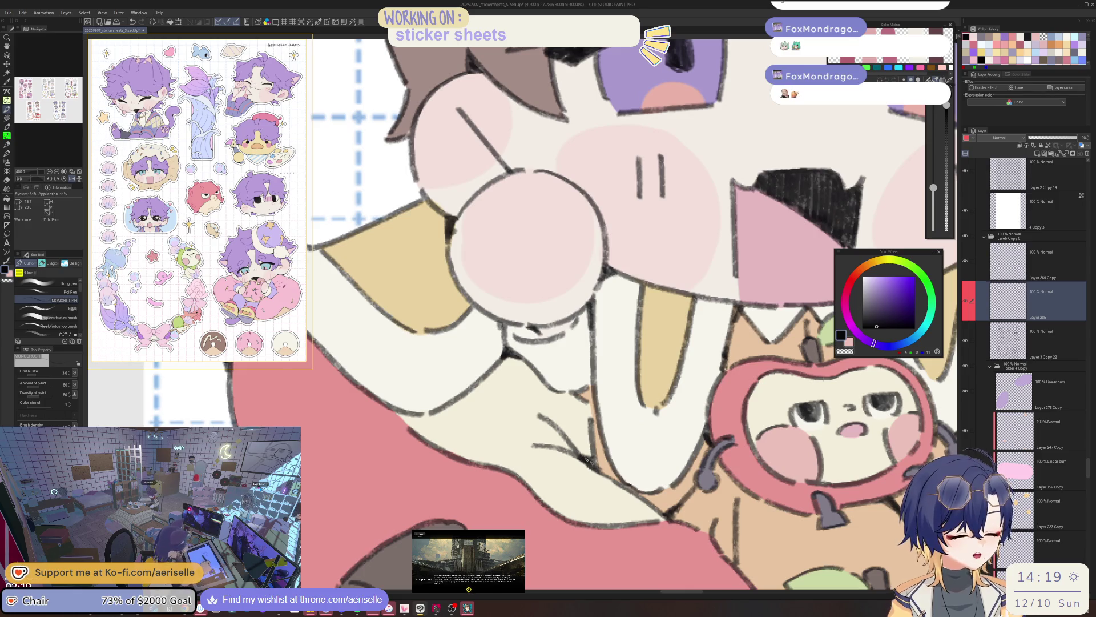
scroll(588, 460, down, 4)
scroll(571, 446, up, 1)
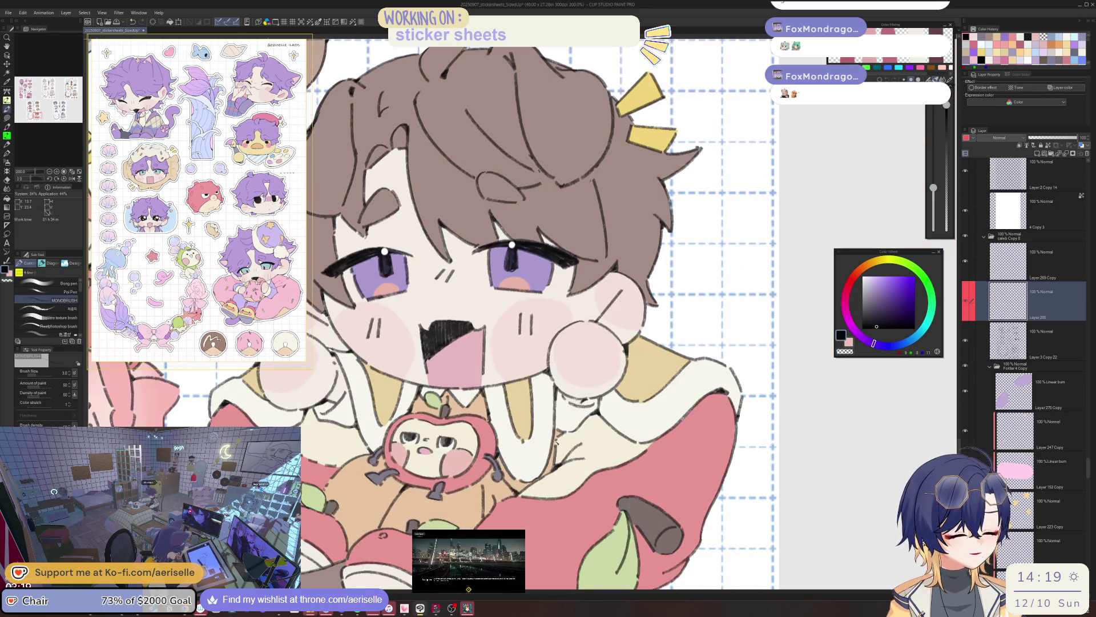
drag(686, 453, 680, 435)
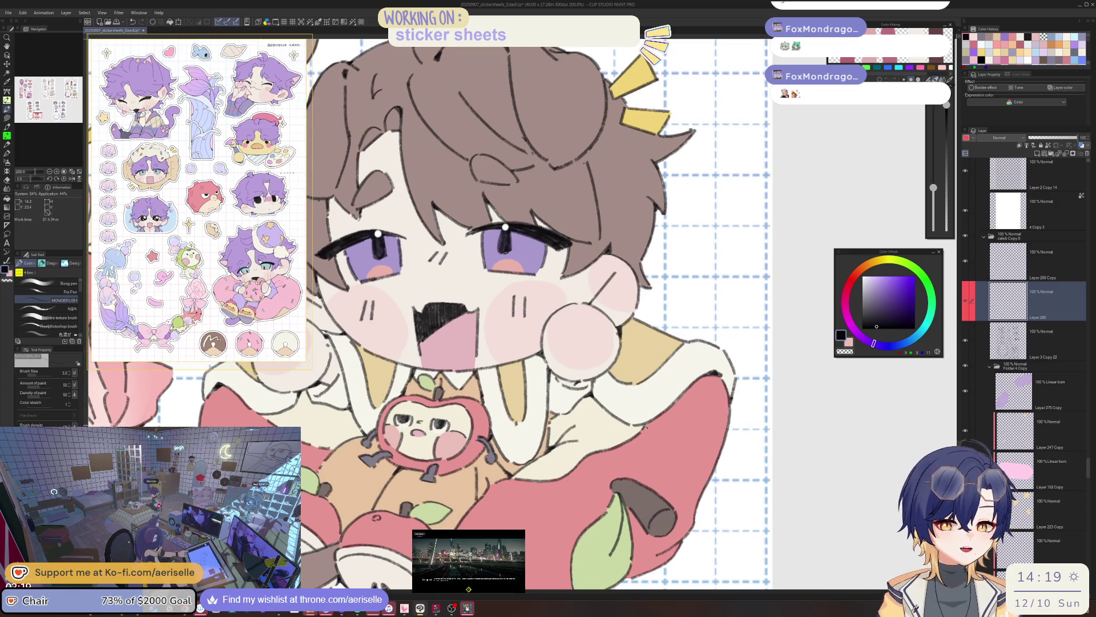
scroll(514, 371, up, 3)
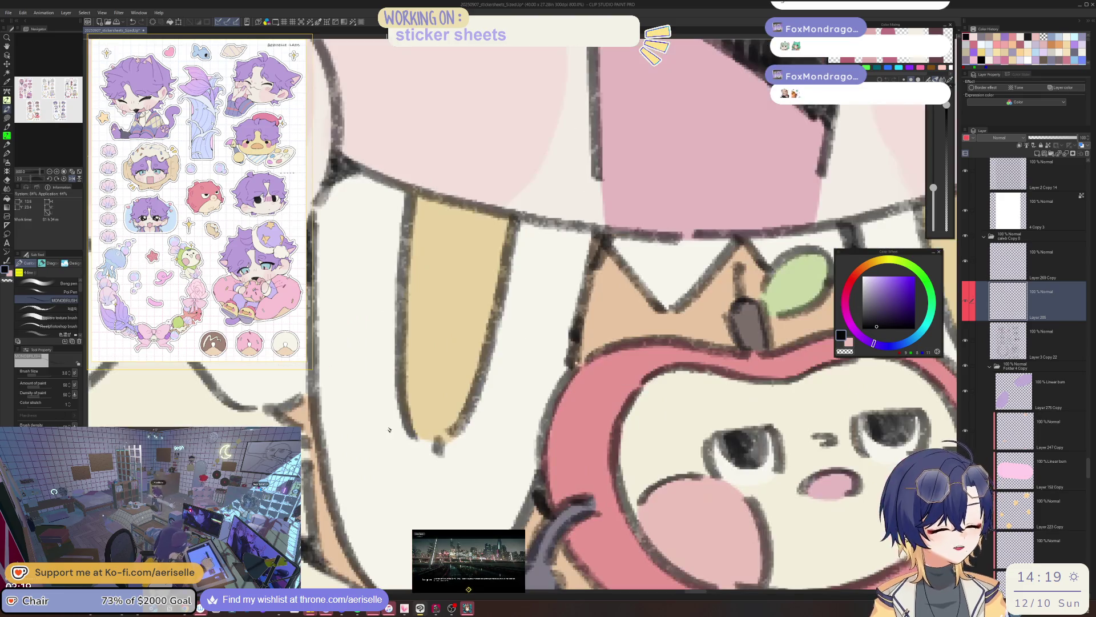
scroll(514, 371, down, 3)
scroll(628, 314, up, 3)
scroll(514, 371, down, 3)
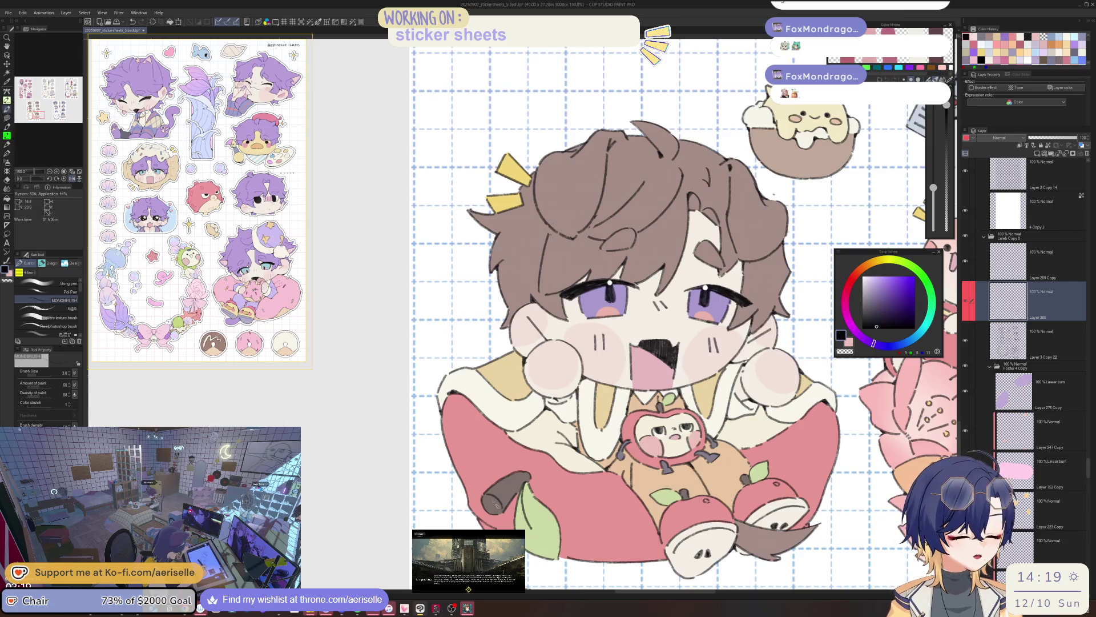
Zoom in on the brown-haired chibi's mouth and ink a short dark stroke
scroll(514, 371, up, 3)
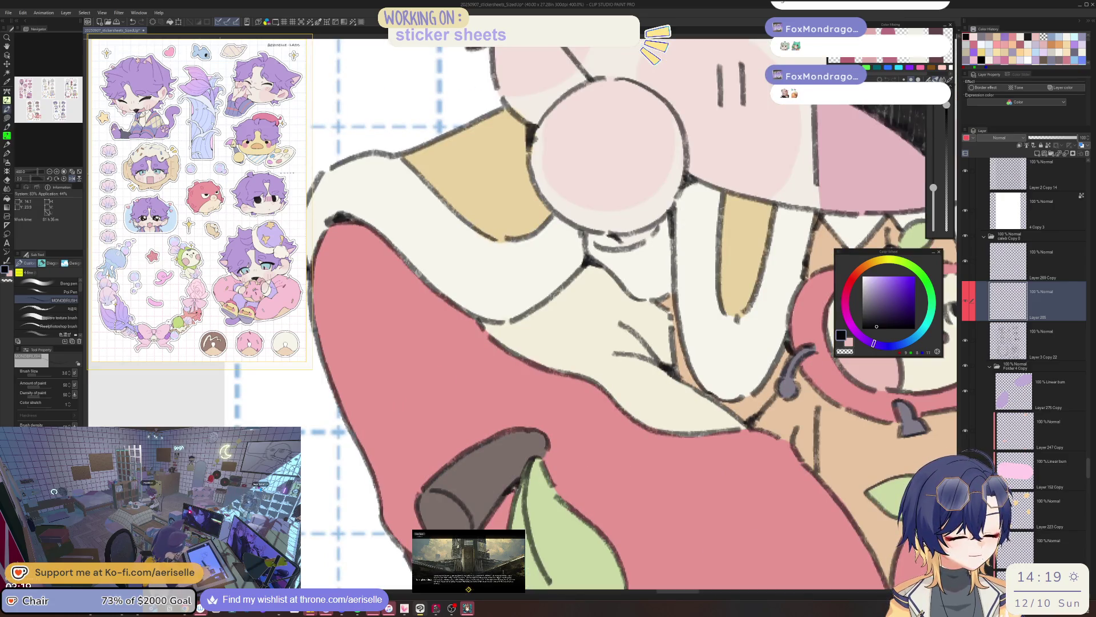
scroll(514, 488, down, 3)
scroll(605, 446, up, 3)
drag(614, 448, 603, 457)
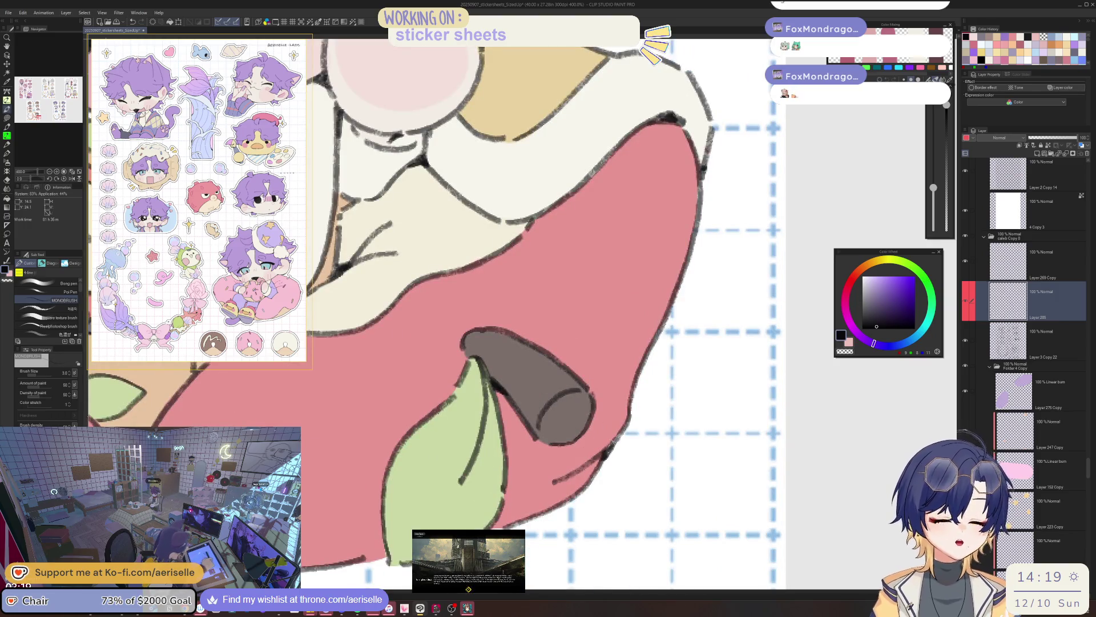
scroll(611, 446, down, 2)
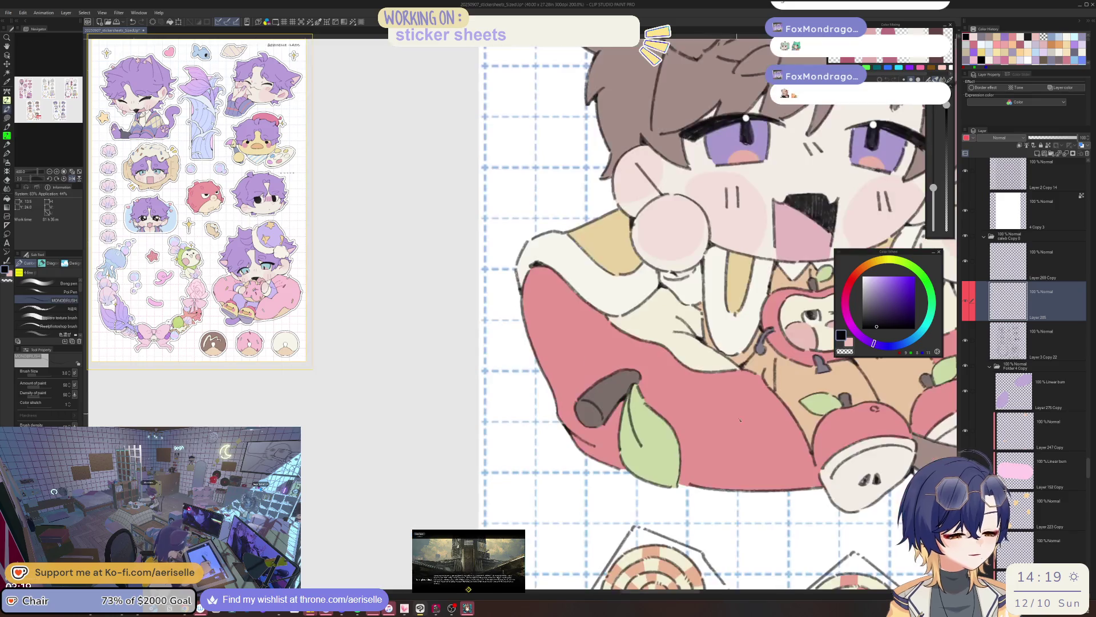
Pan between the chibi's face and the apple, then zoom back out to 100%
drag(740, 419, 604, 425)
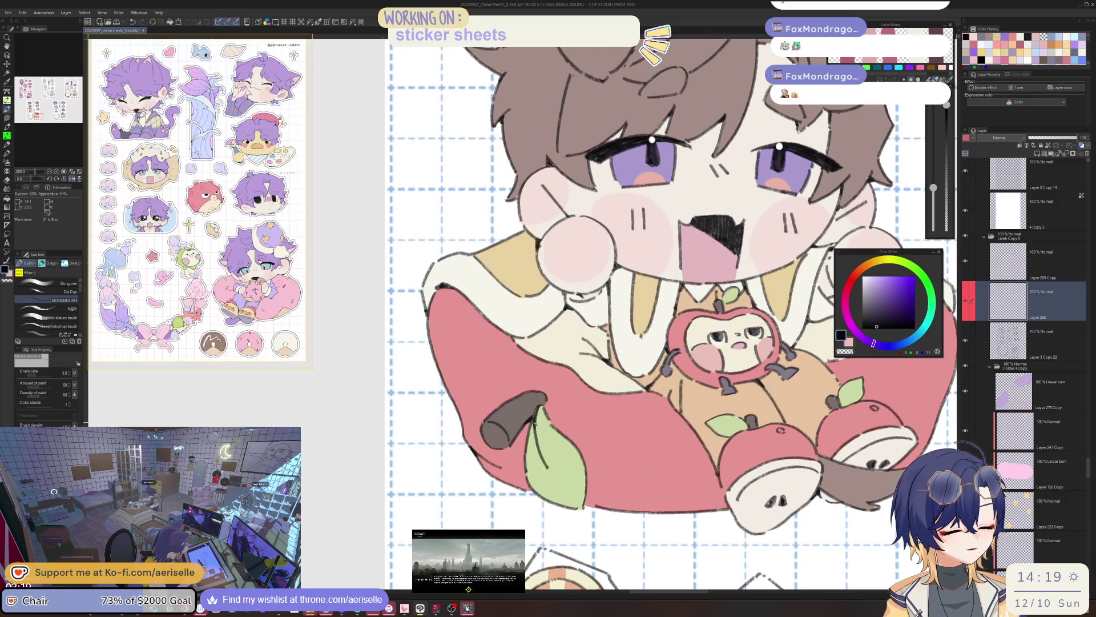
drag(729, 441, 562, 440)
scroll(561, 449, up, 3)
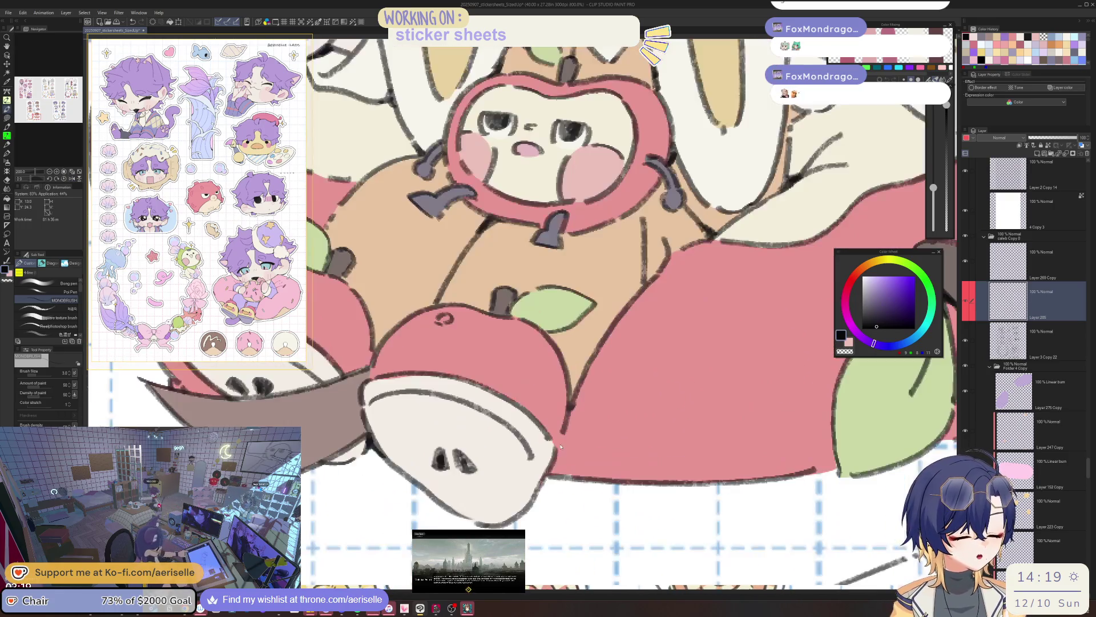
mouse_move(560, 444)
mouse_down()
mouse_move(571, 434)
mouse_move(566, 403)
mouse_up()
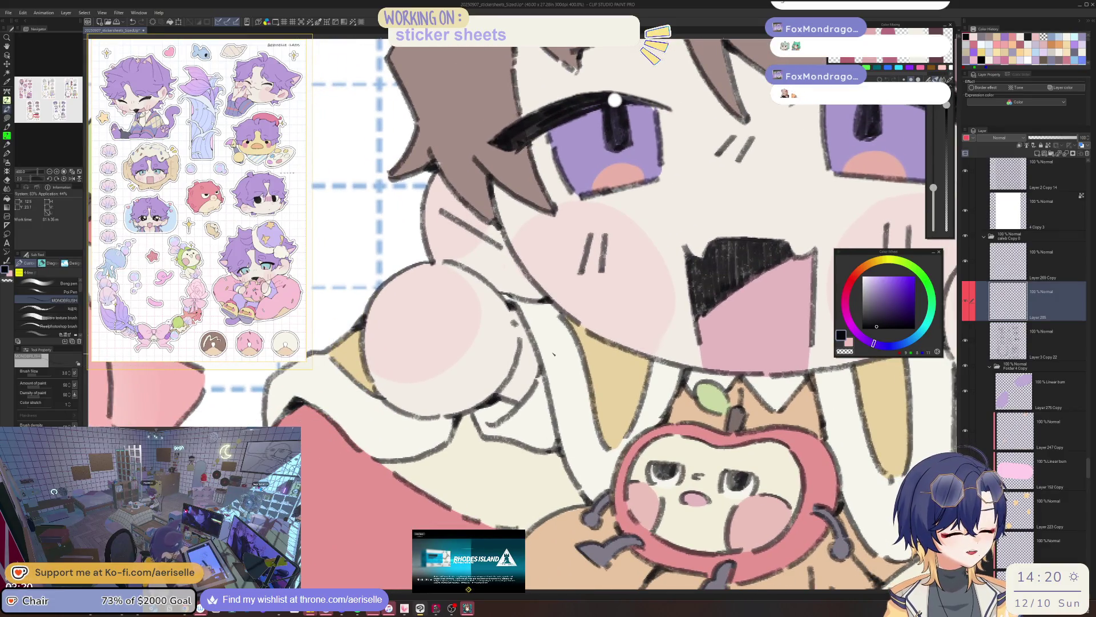
scroll(668, 388, down, 4)
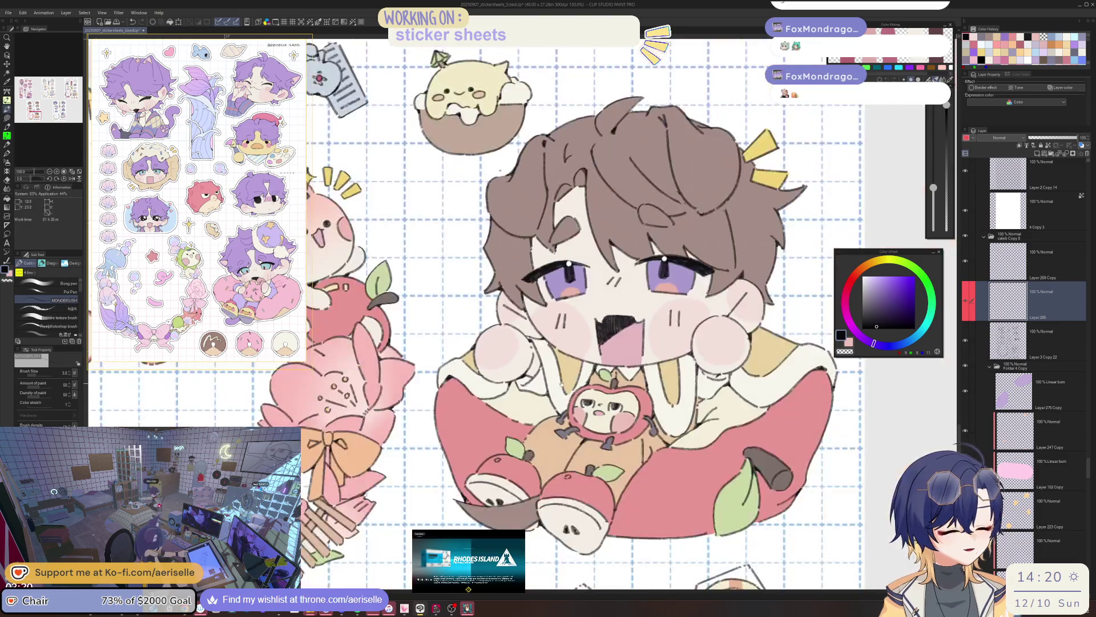
scroll(668, 388, up, 2)
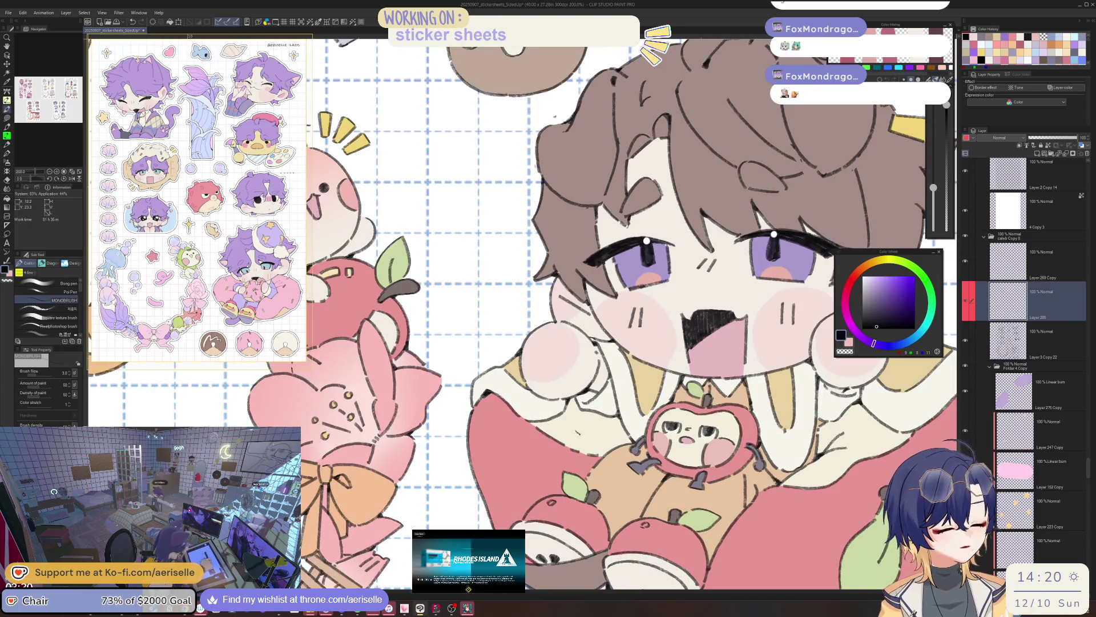
scroll(628, 314, down, 2)
scroll(523, 314, up, 3)
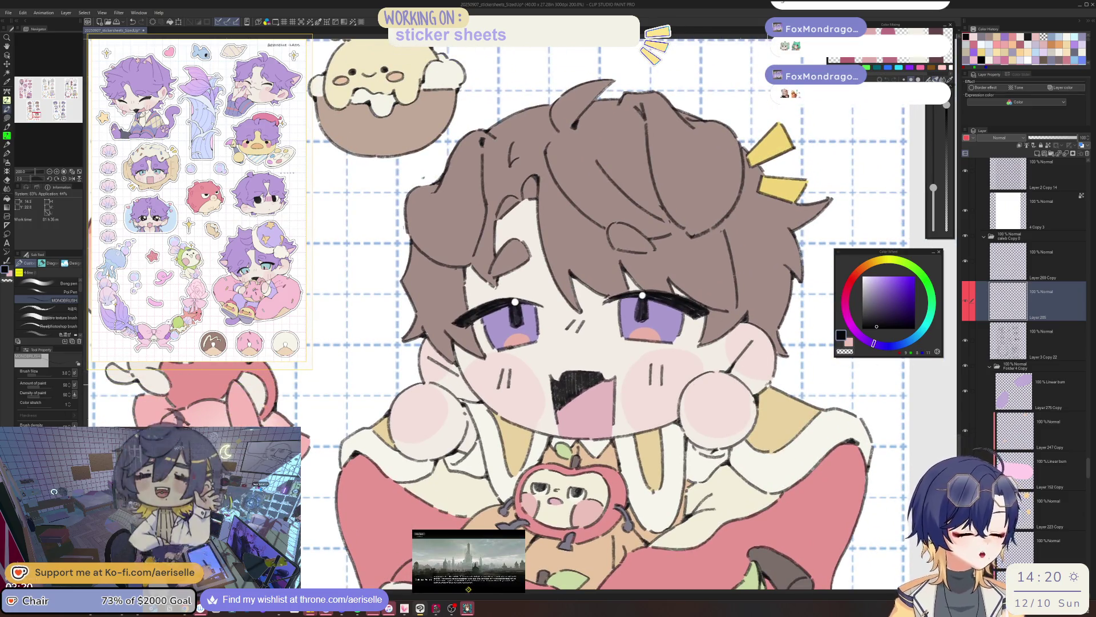
scroll(722, 393, right, 3)
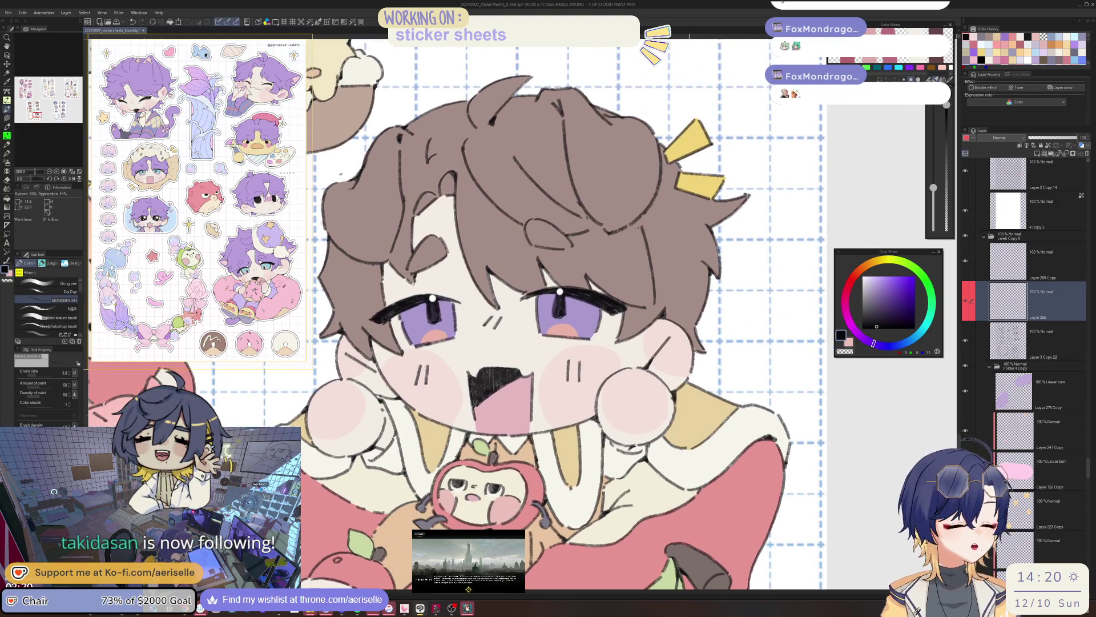
scroll(689, 381, up, 2)
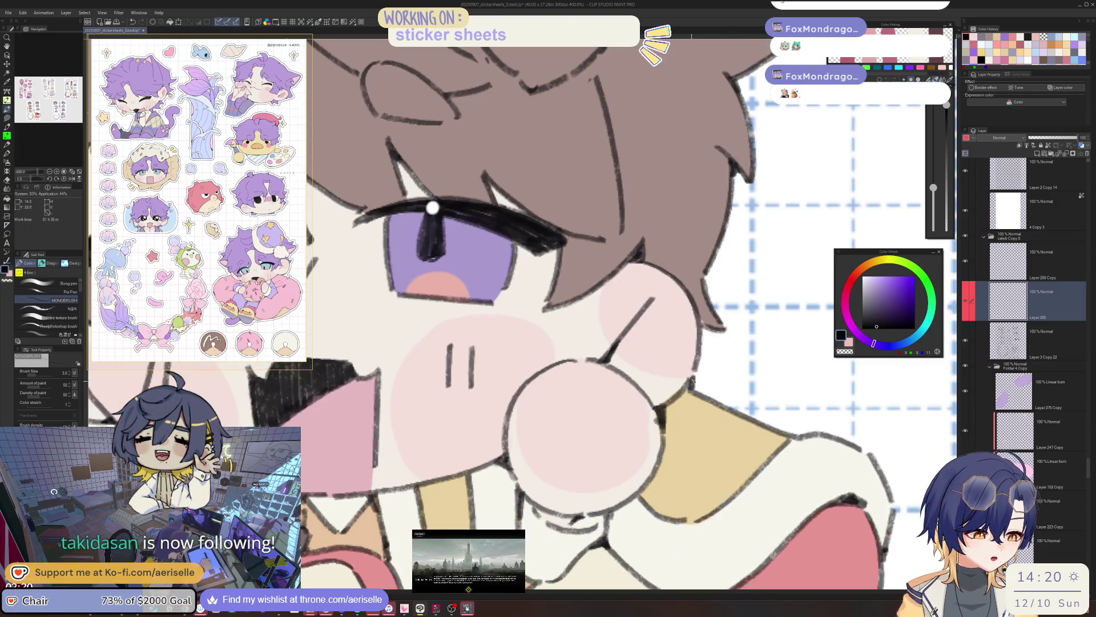
scroll(689, 382, down, 3)
scroll(583, 409, down, 2)
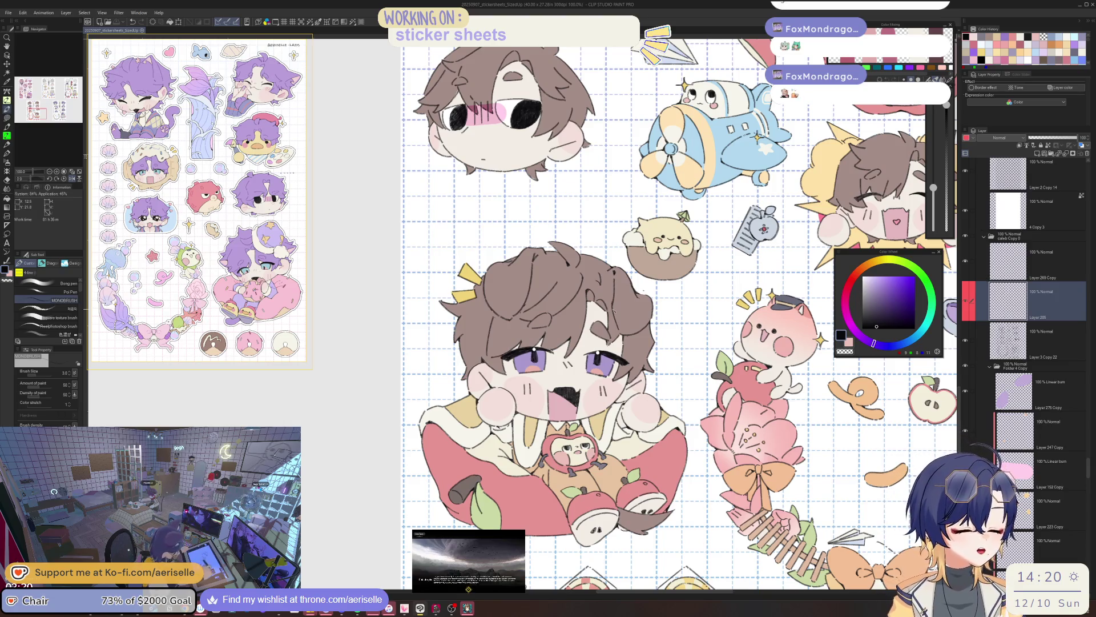
Pop out the sticker-sheet reference panel and open 20250714_Shu from the 2025 folder
drag(194, 35, 194, 318)
click(10, 13)
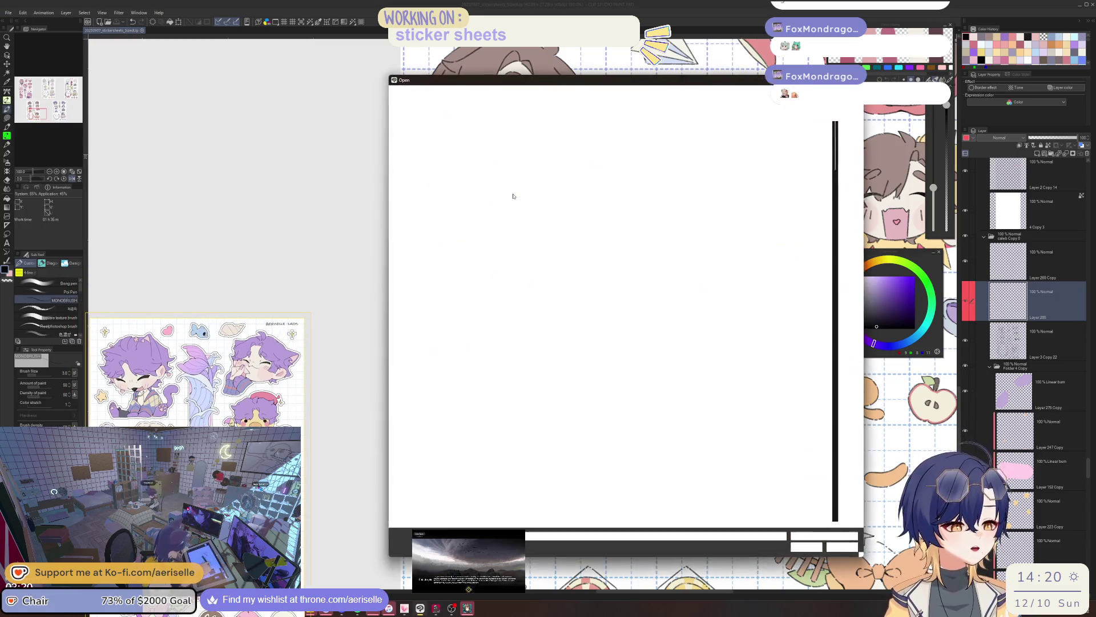
drag(833, 139, 843, 232)
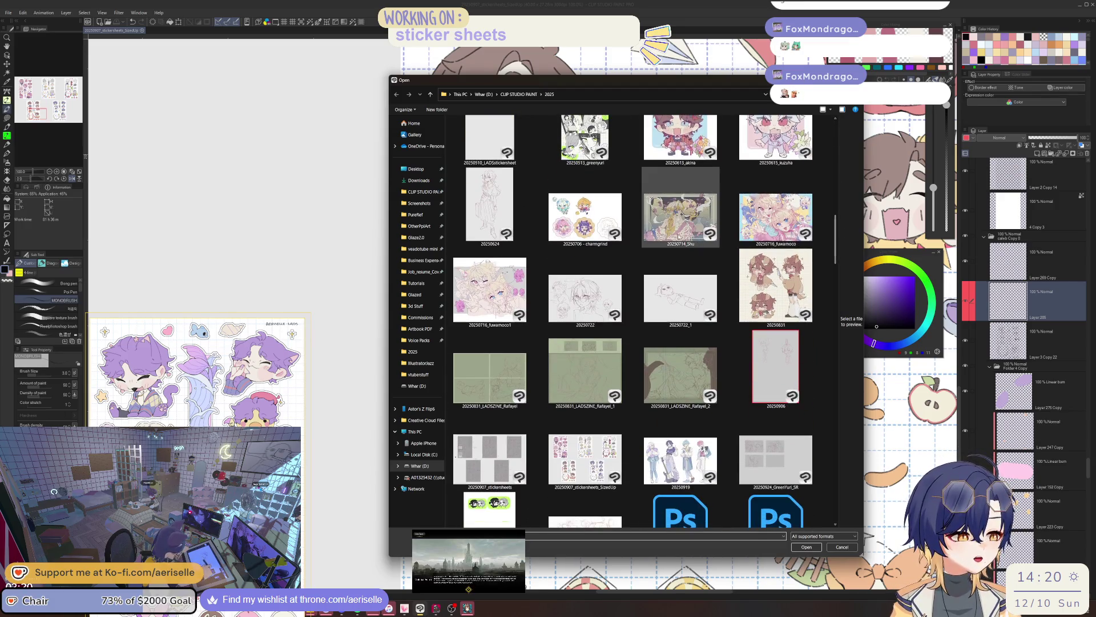
double_click(673, 229)
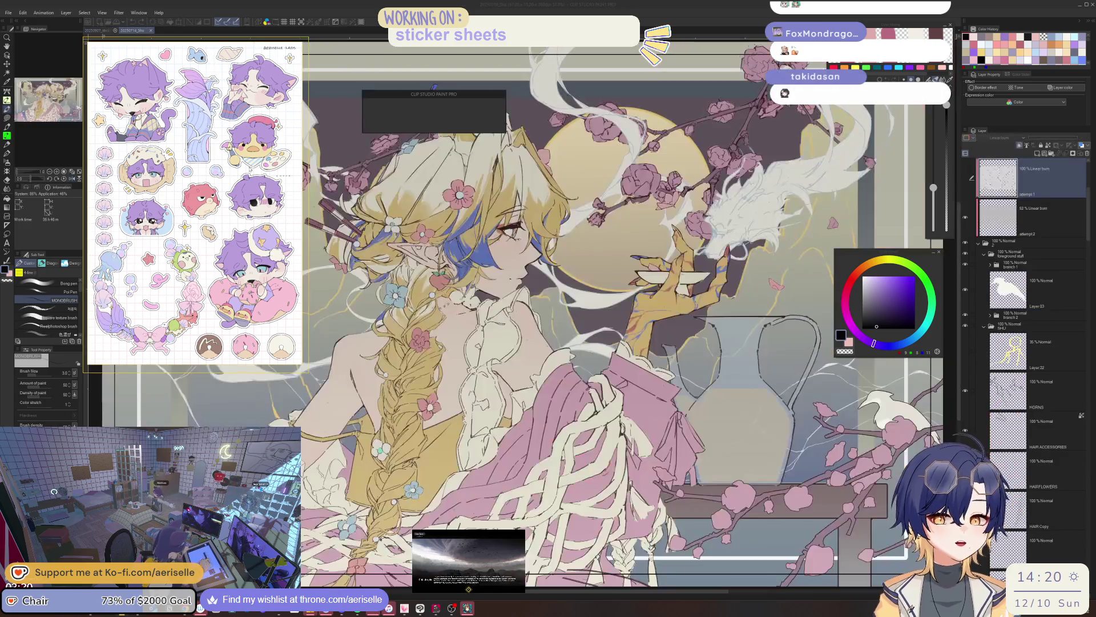
Zoom and pan across the 20250714_Shu illustration, then switch back to the stickersheets document
scroll(520, 177, down, 1)
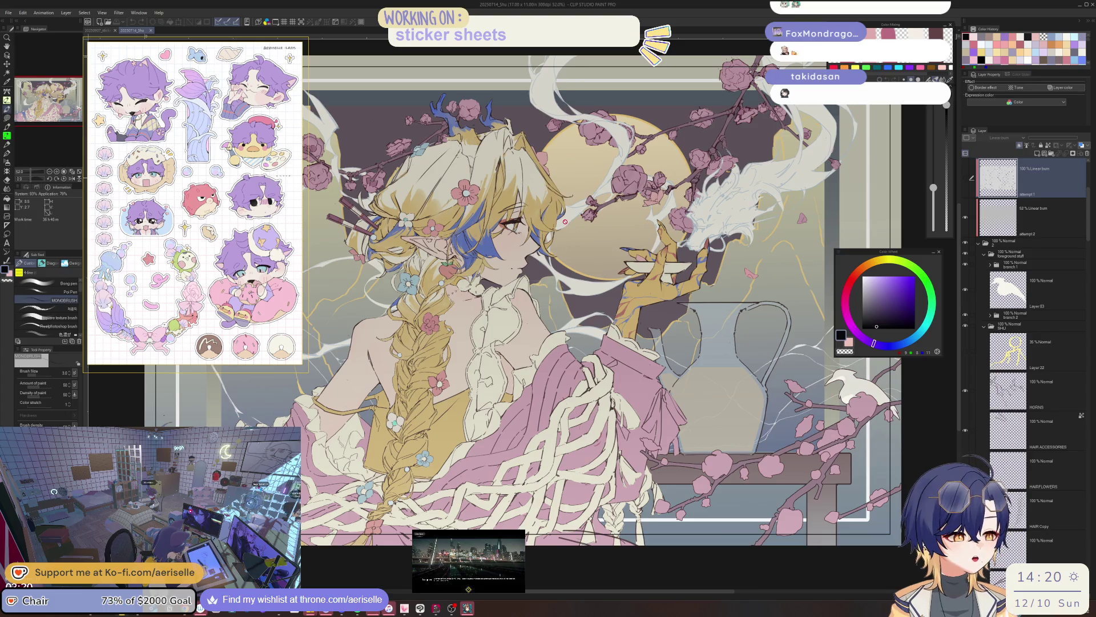
scroll(541, 279, up, 1)
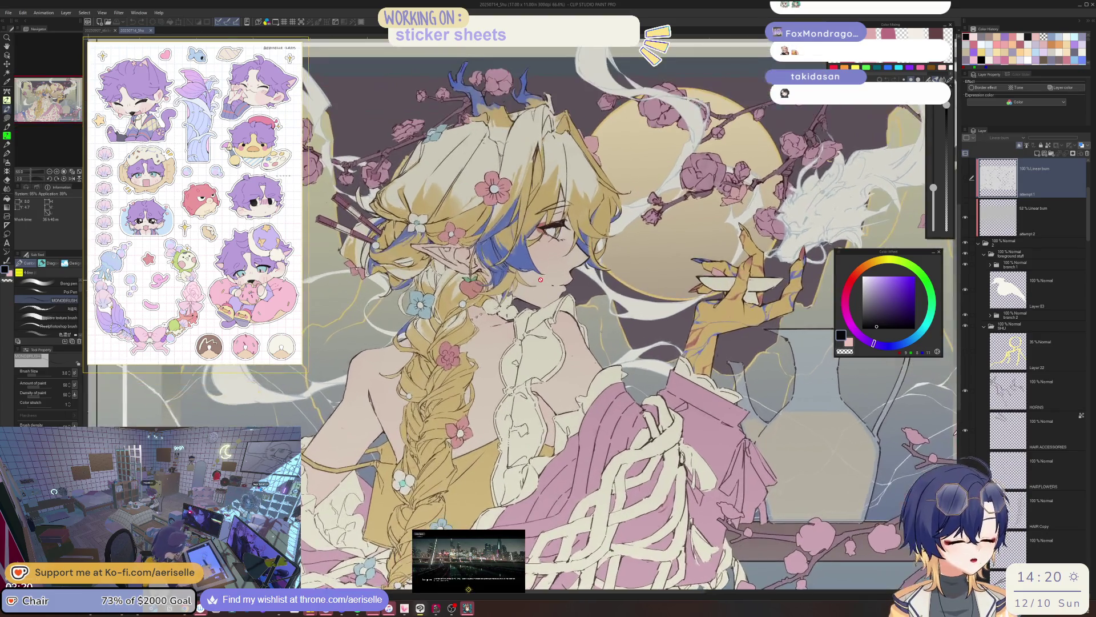
drag(541, 280, 510, 265)
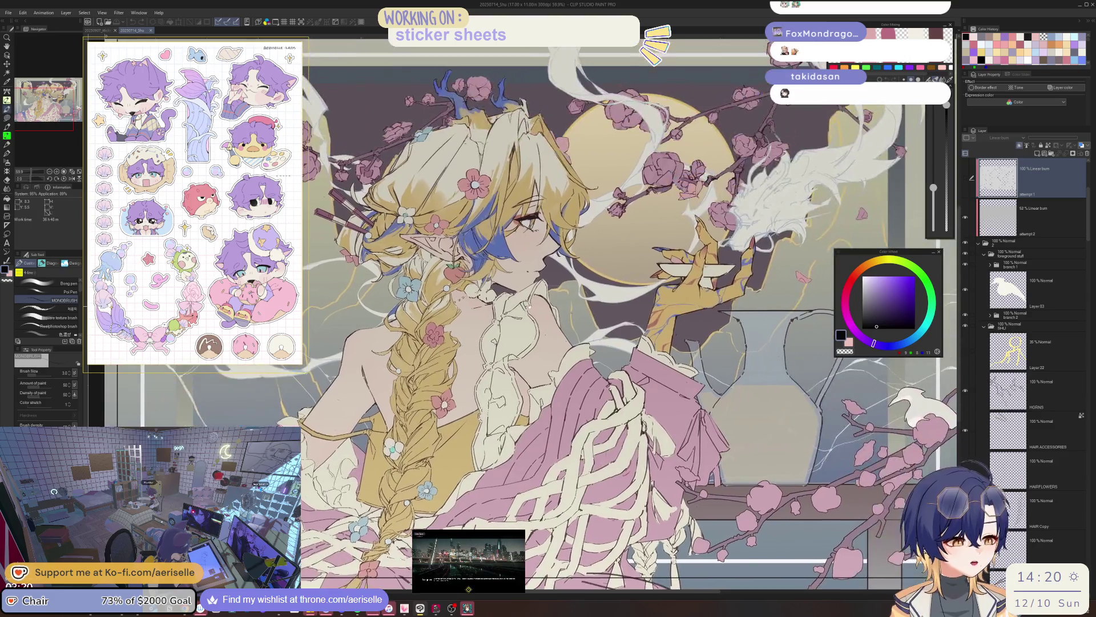
scroll(529, 289, down, 2)
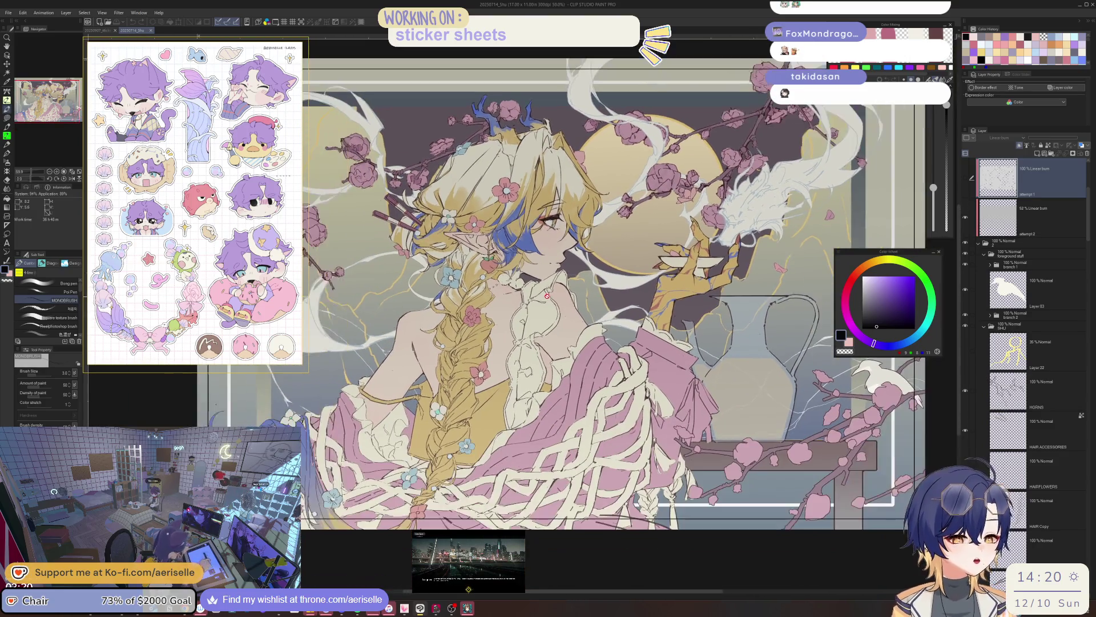
scroll(530, 288, up, 2)
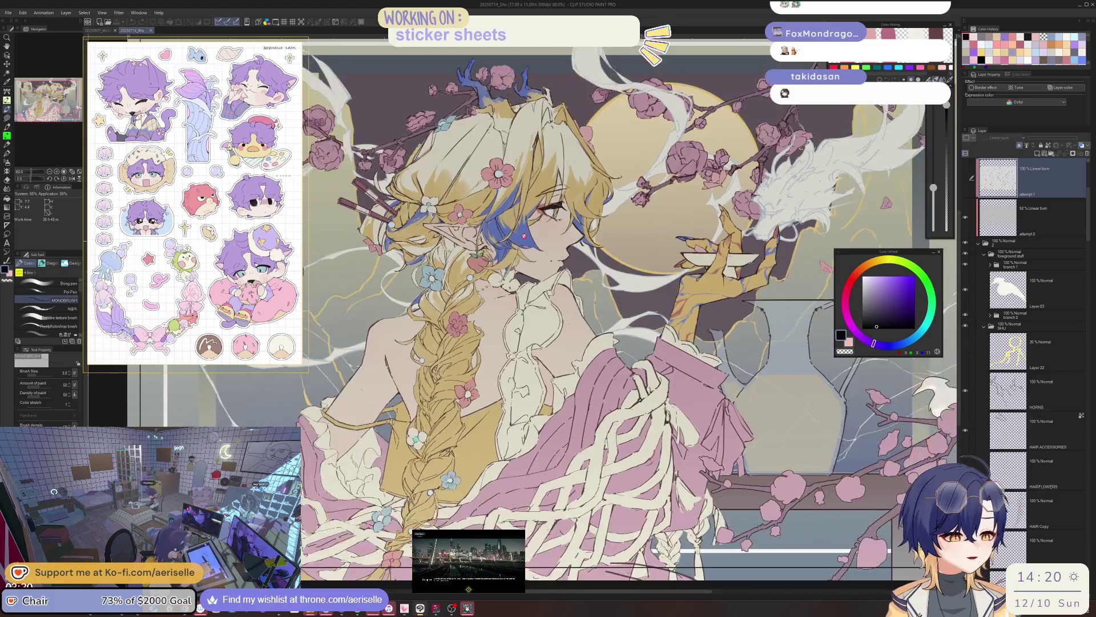
key(ctrl+Tab)
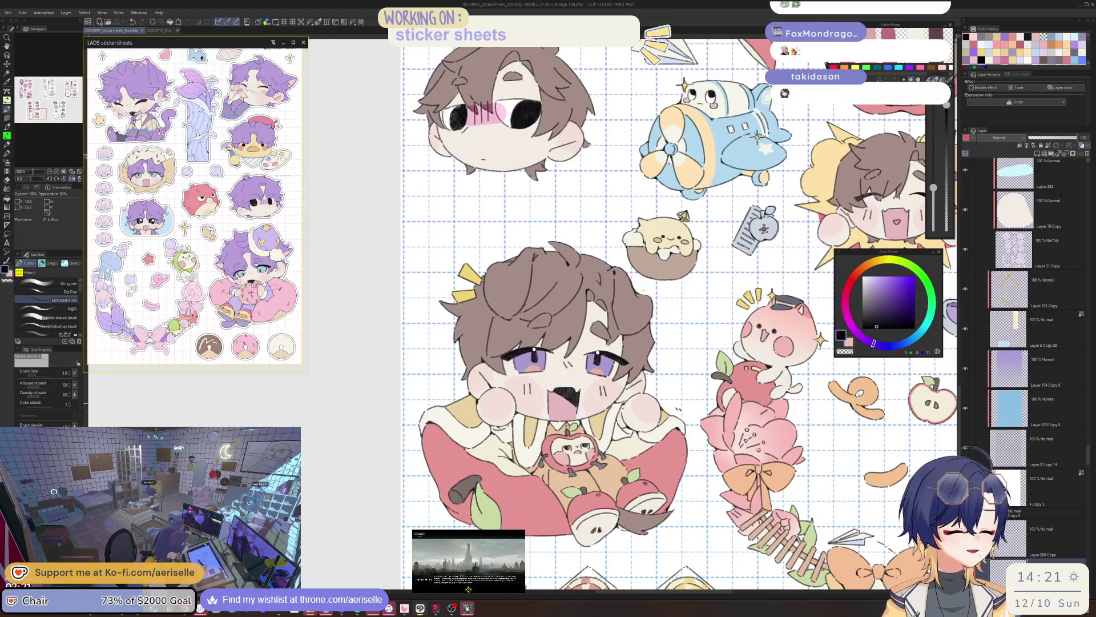
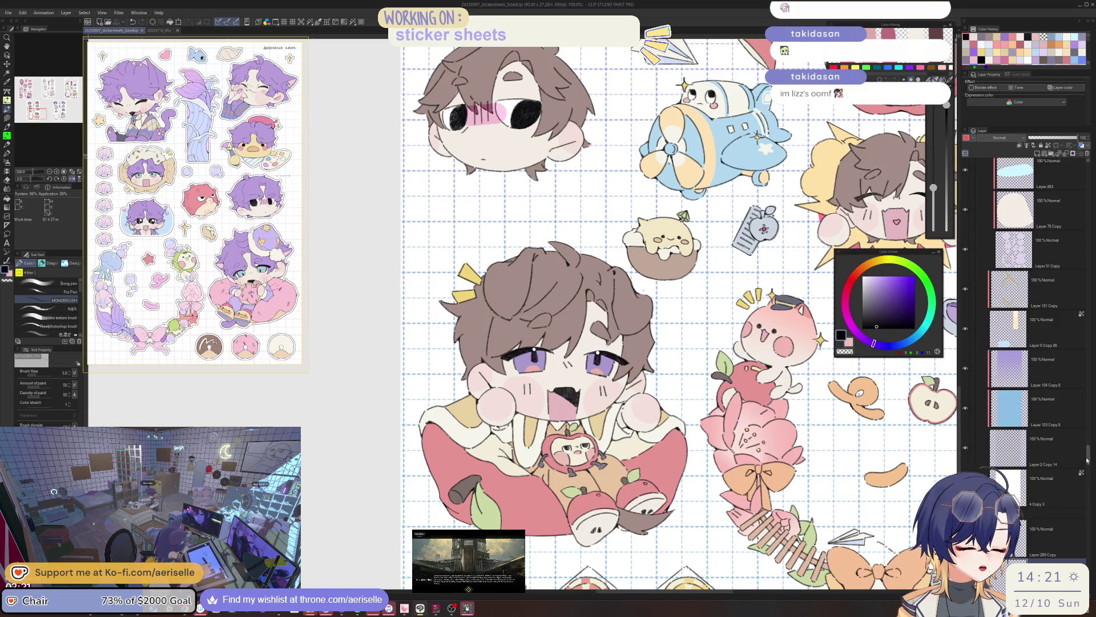
Mirror the canvas view to check the character, then flip it back to normal
scroll(1086, 450, down, 4)
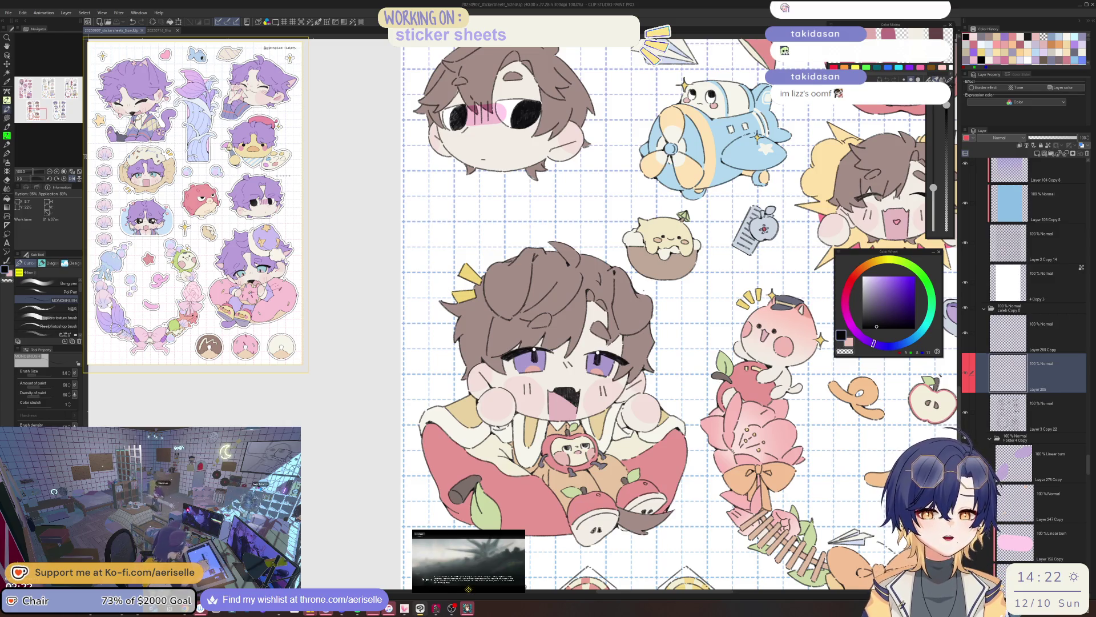
key(h)
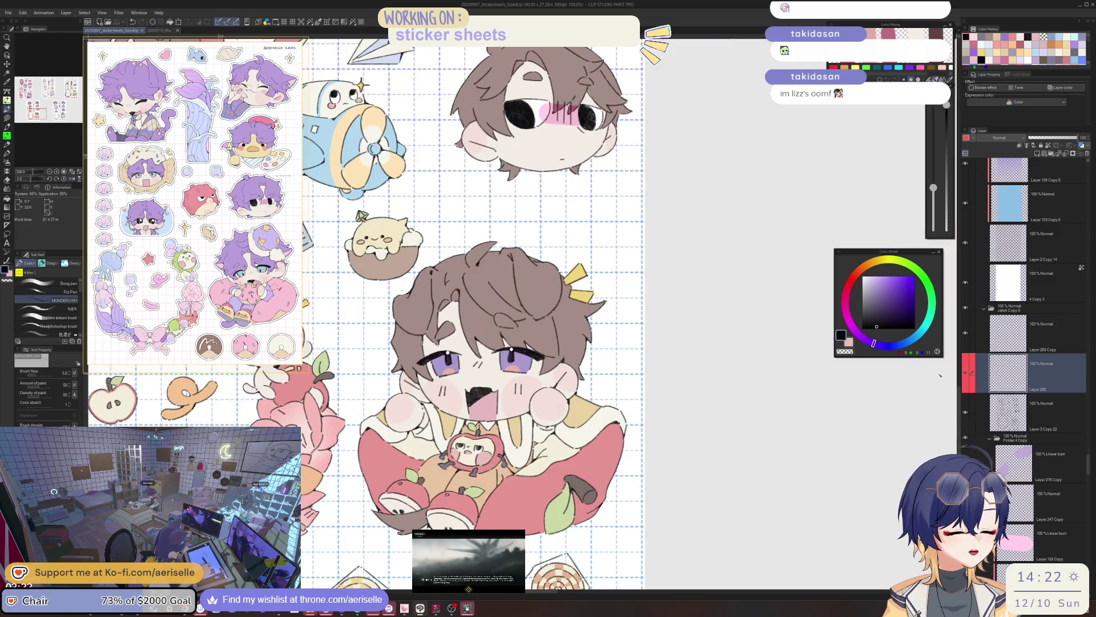
scroll(565, 408, up, 2)
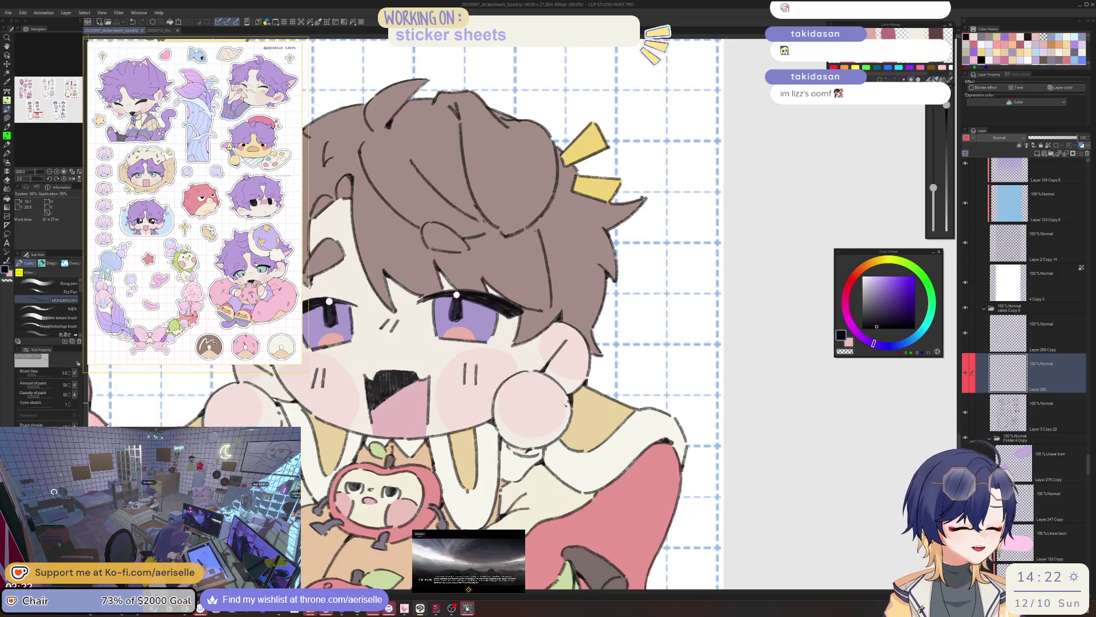
scroll(551, 437, up, 2)
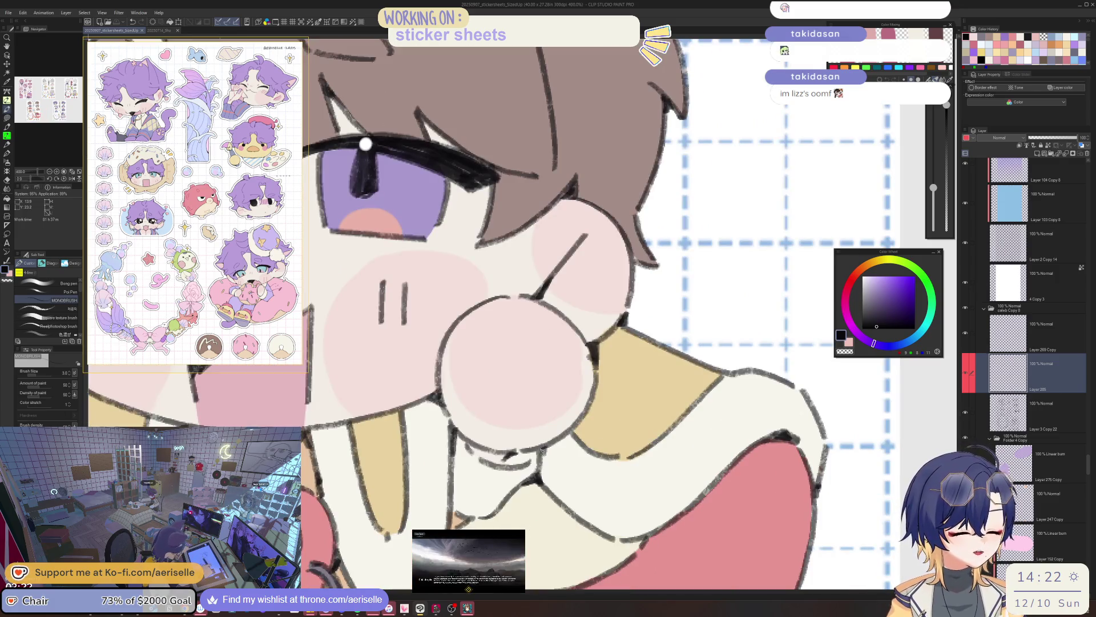
scroll(545, 451, down, 2)
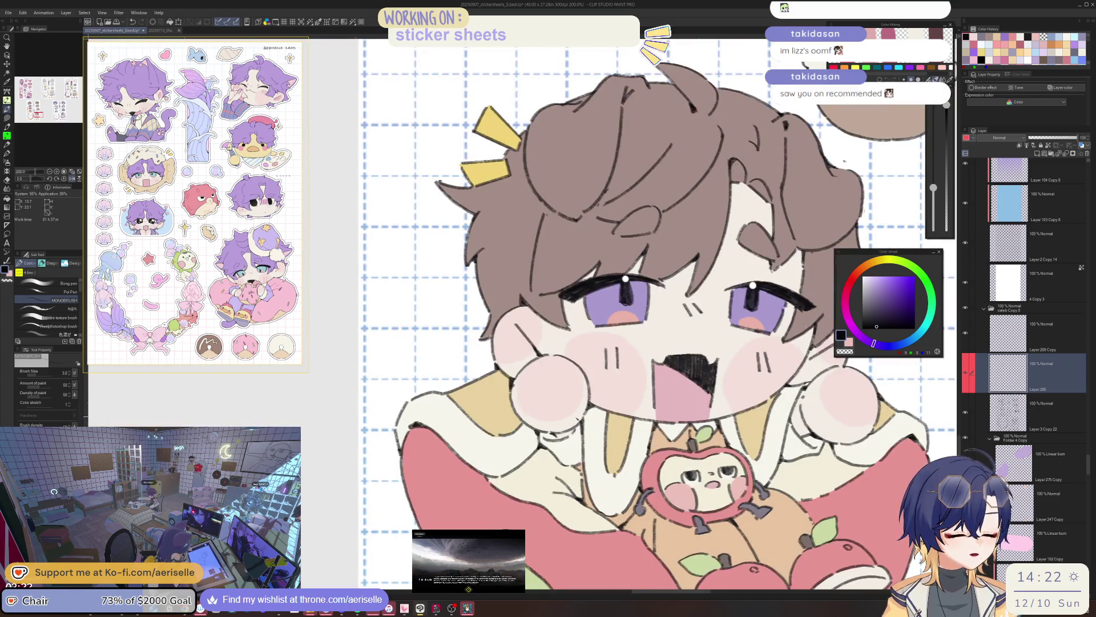
scroll(576, 425, up, 2)
scroll(577, 425, down, 1)
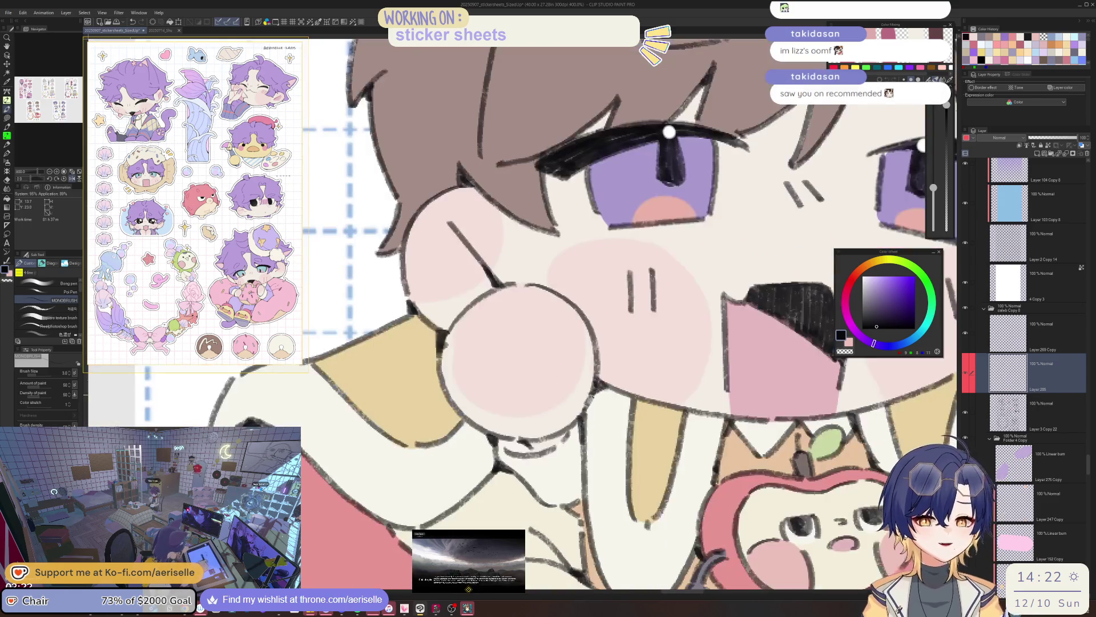
scroll(587, 388, down, 2)
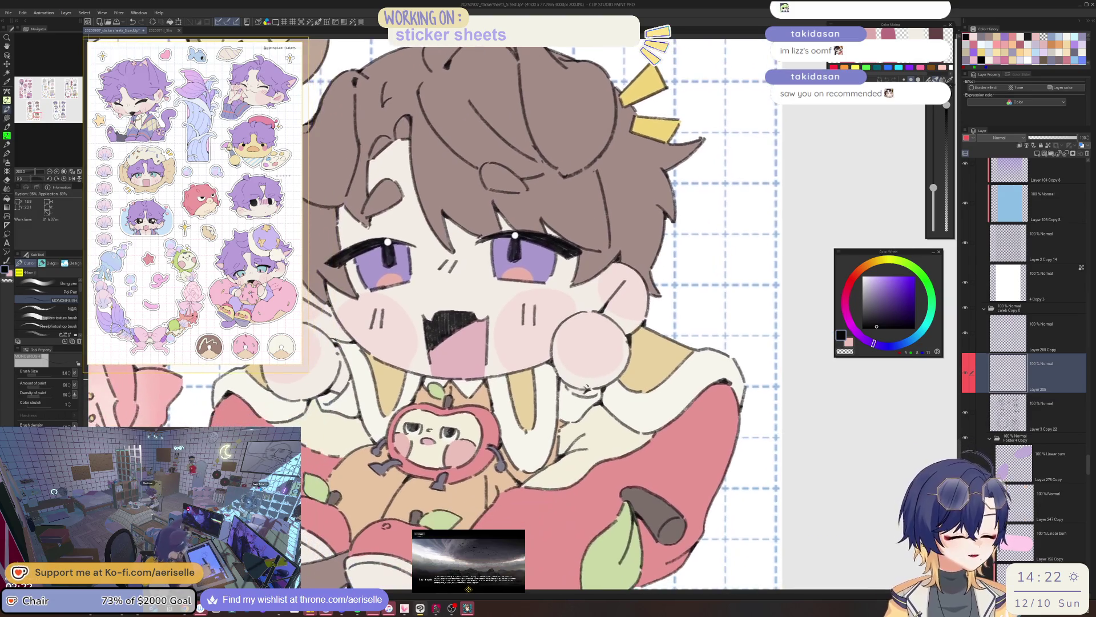
scroll(563, 427, up, 2)
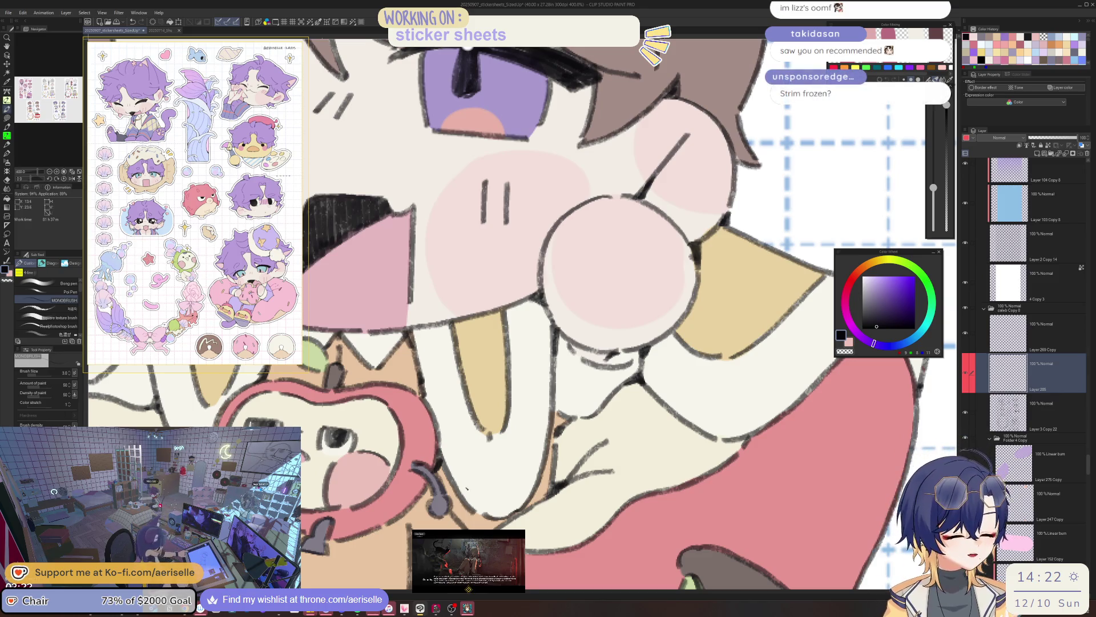
key(h)
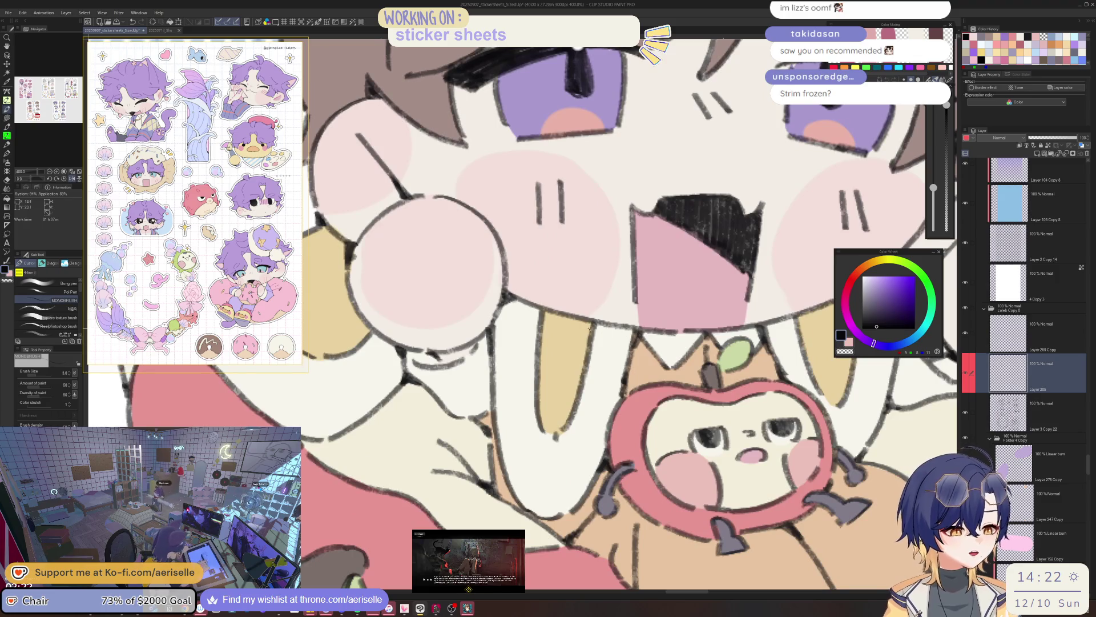
scroll(589, 328, down, 3)
Tilt the view to inspect the character's face, then turn it back nearly upright
drag(589, 329, 624, 309)
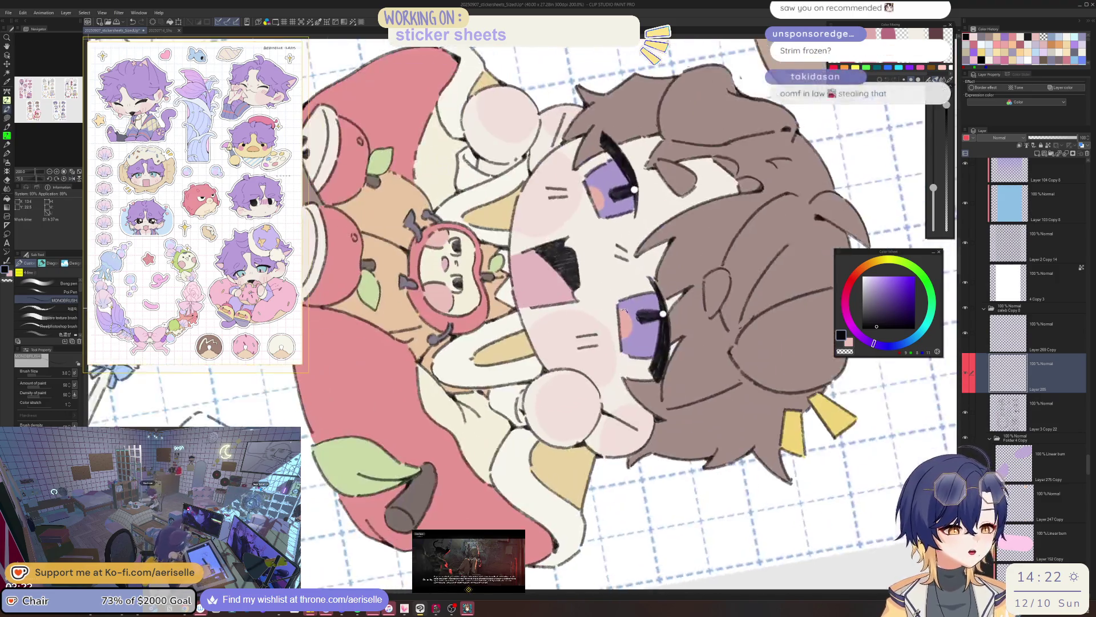
scroll(622, 309, up, 2)
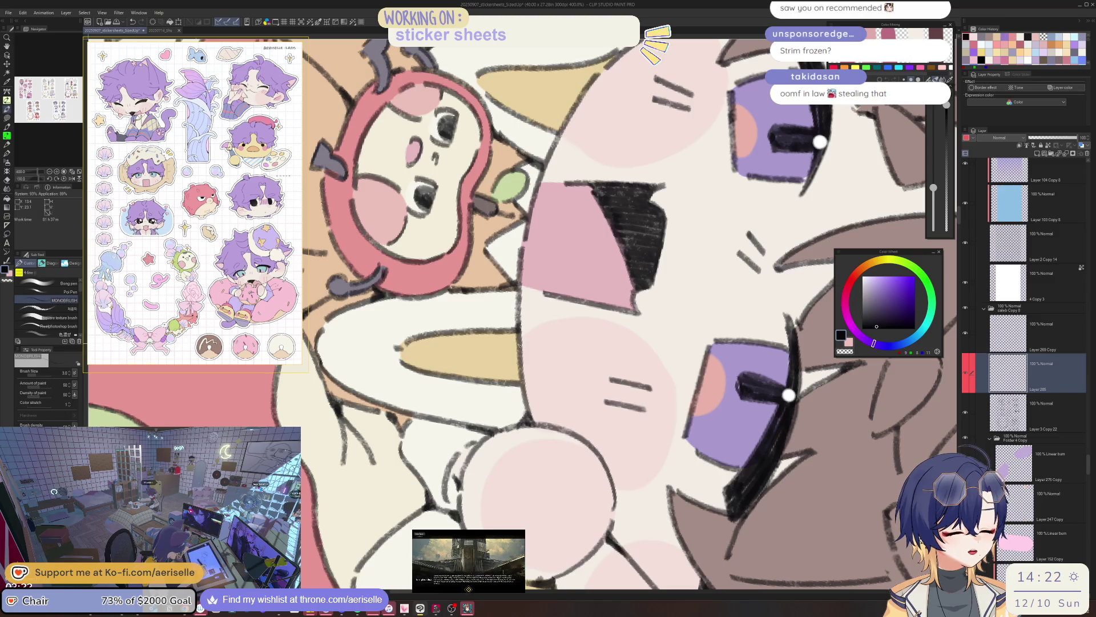
scroll(522, 371, down, 3)
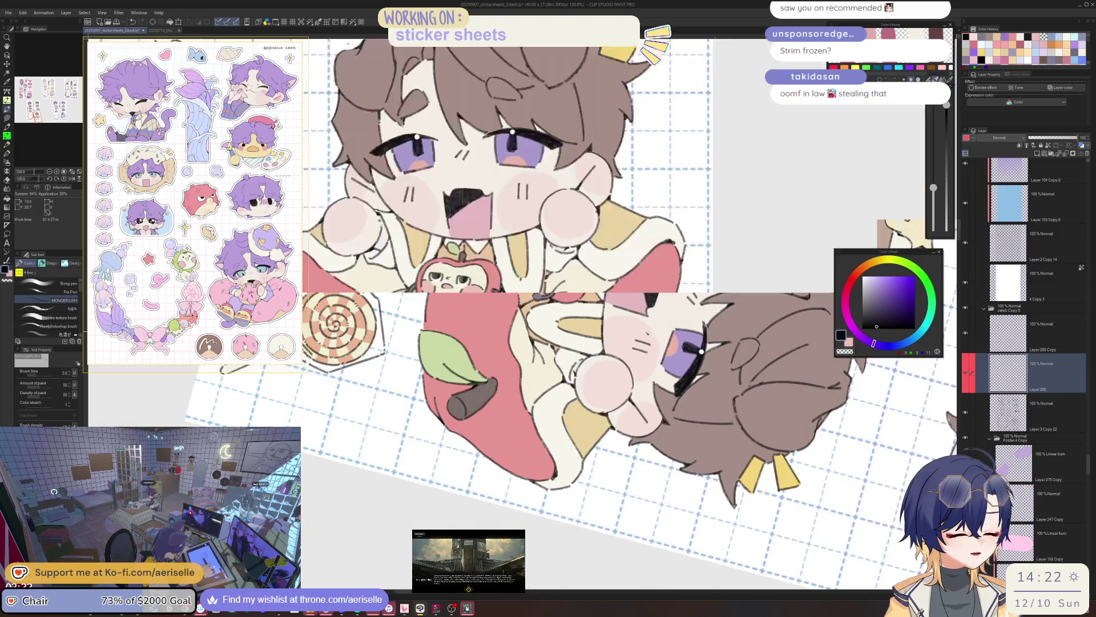
drag(702, 351, 628, 343)
scroll(585, 376, up, 4)
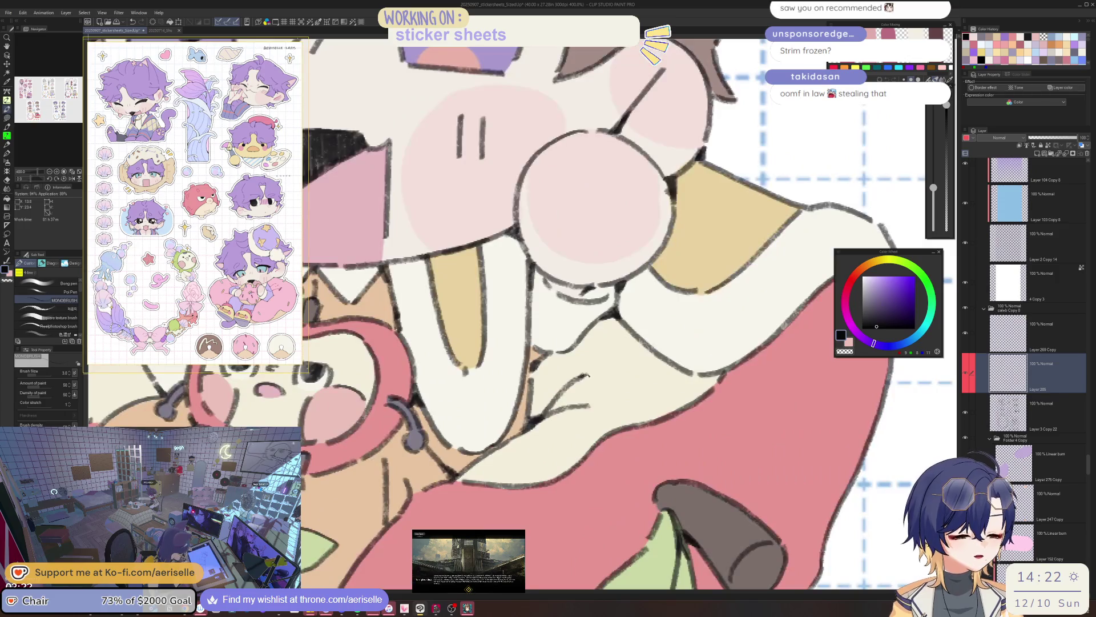
scroll(585, 374, down, 6)
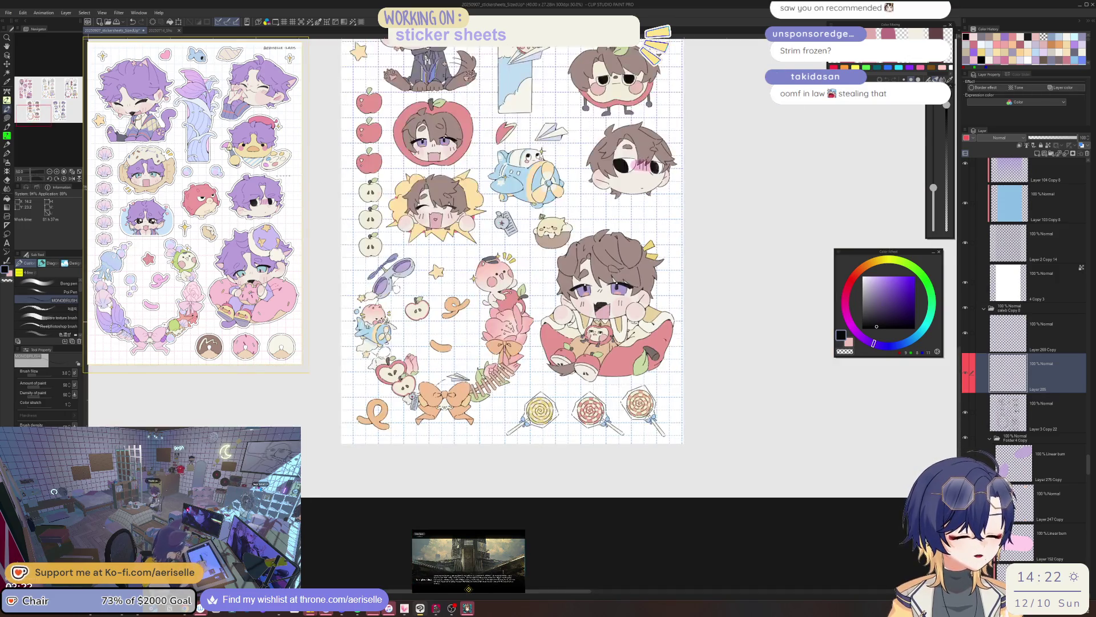
scroll(524, 438, down, 4)
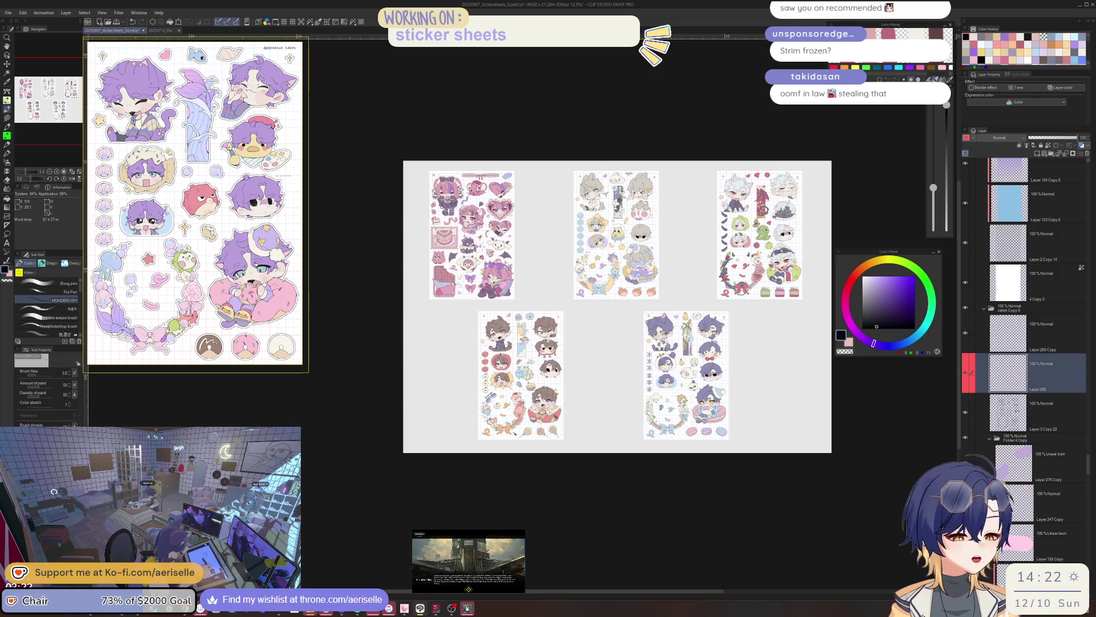
scroll(566, 428, up, 6)
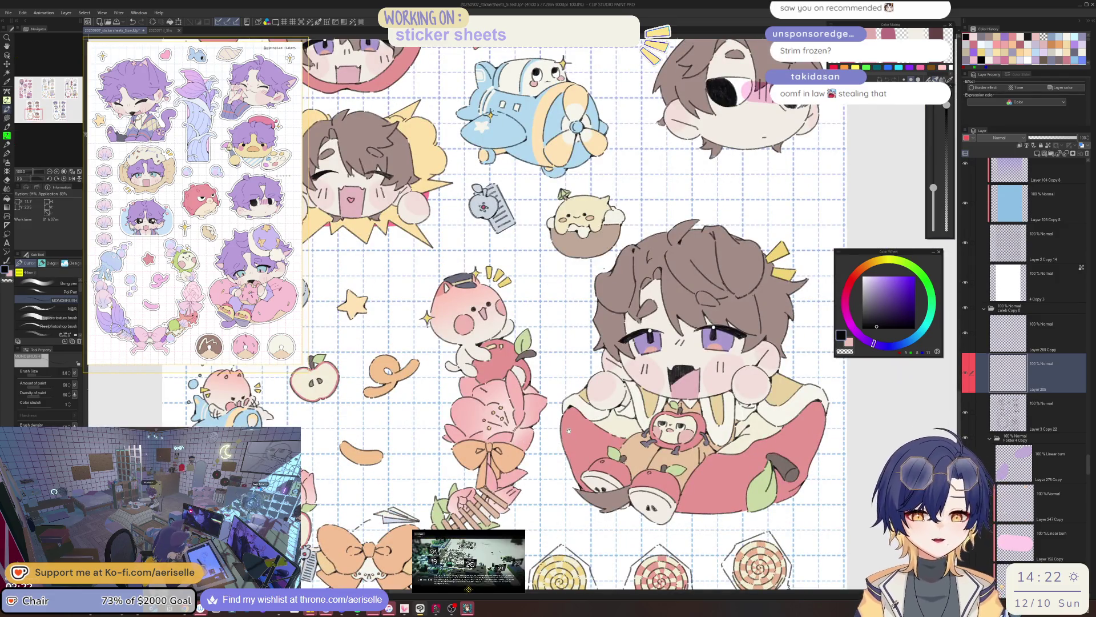
scroll(569, 430, up, 4)
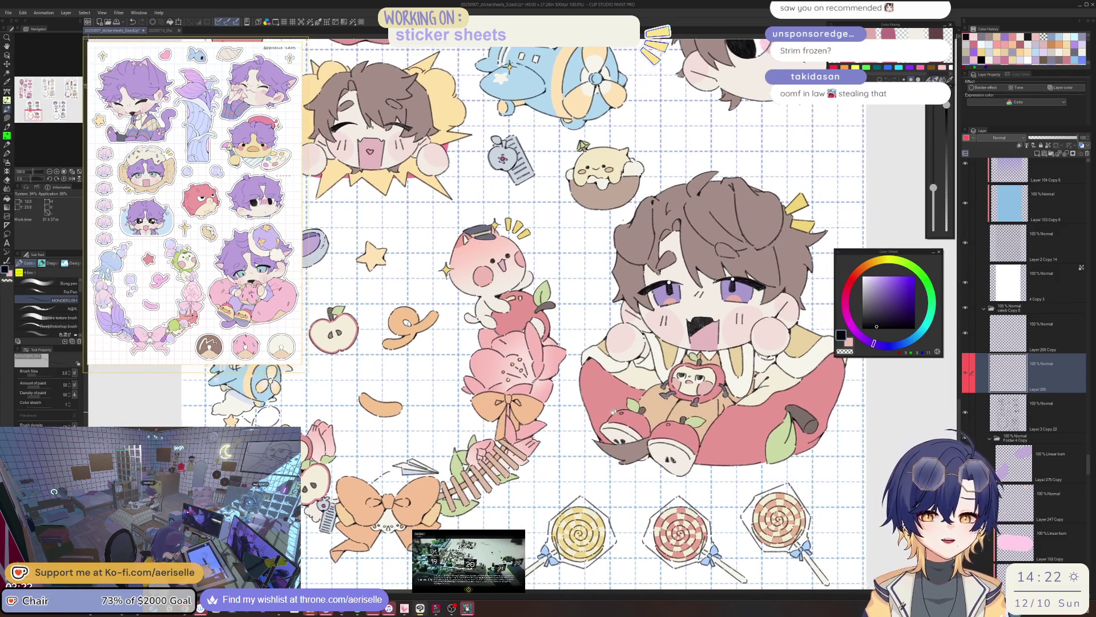
scroll(510, 387, up, 4)
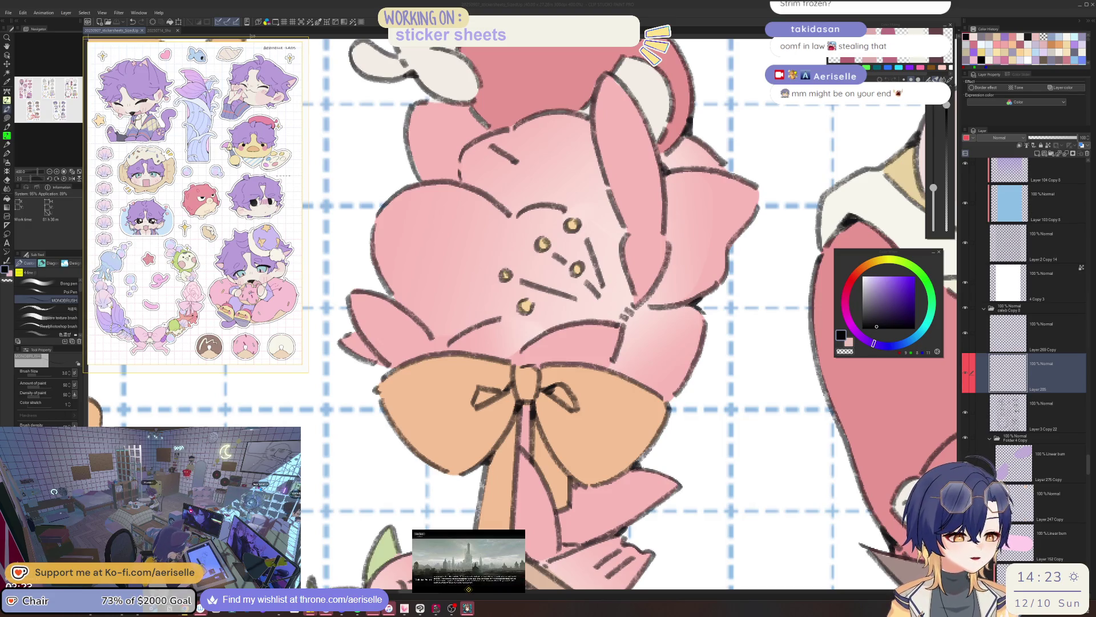
Pick the bow's orange and the thick four-line brush, and paint a stroke near the bow
scroll(654, 455, down, 5)
scroll(653, 455, up, 6)
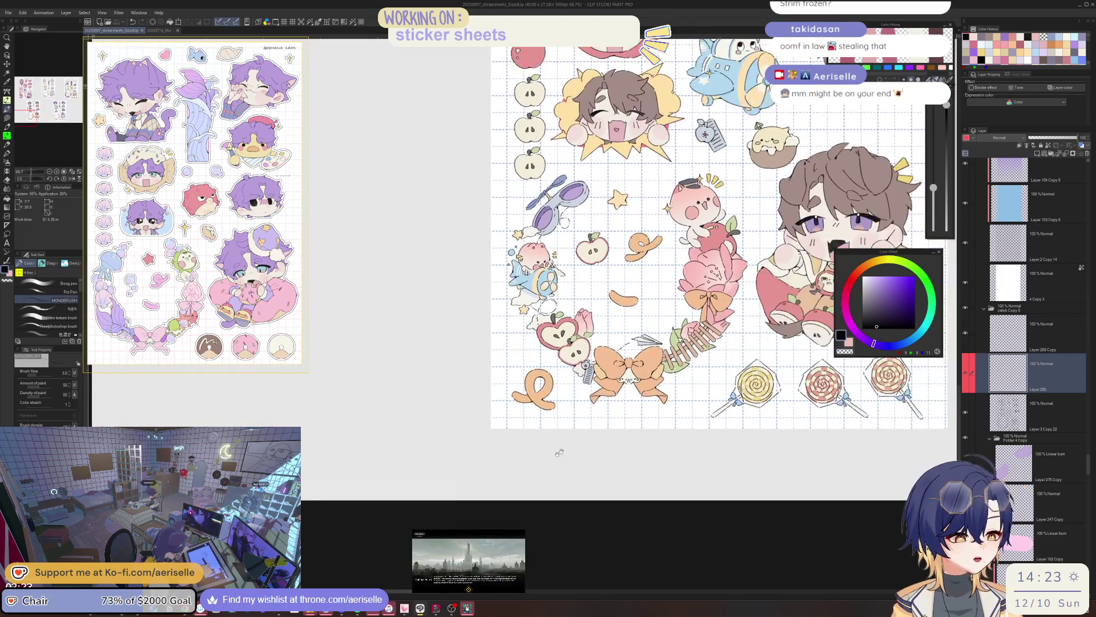
key(minus)
key(minus)
key(minus)
key(u)
ctrl+shift+click(806, 264)
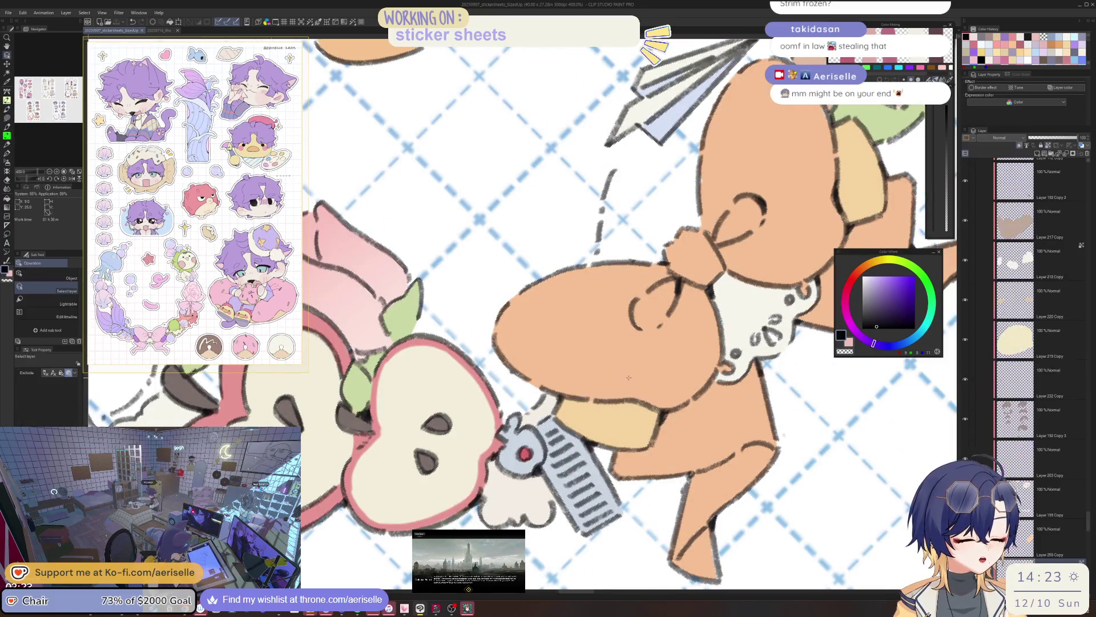
alt+click(806, 264)
key(b)
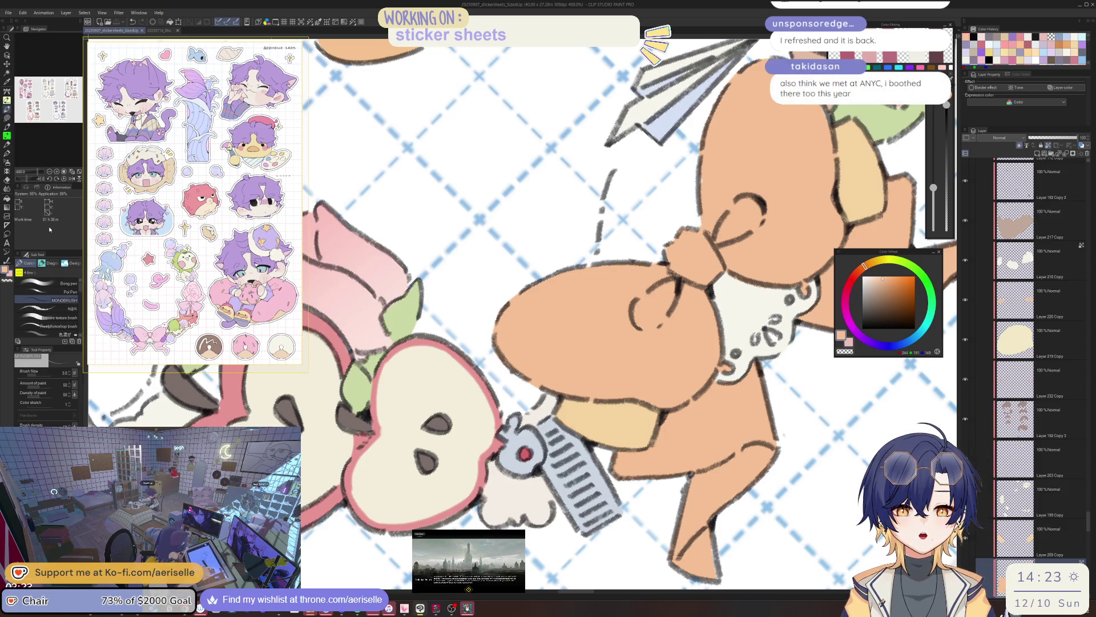
click(65, 264)
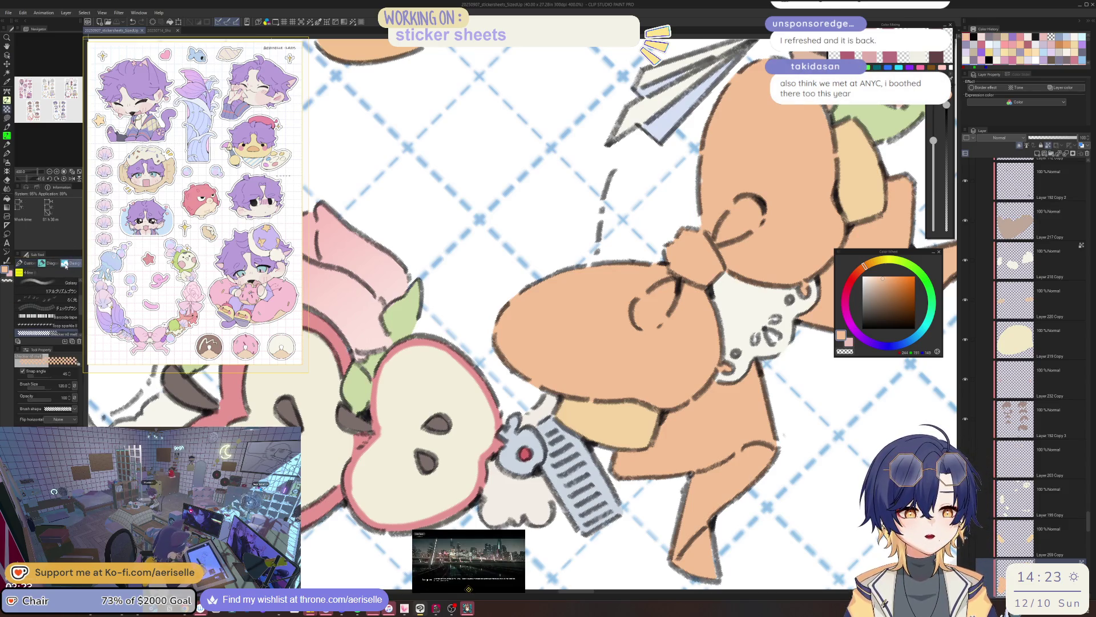
click(27, 263)
click(50, 263)
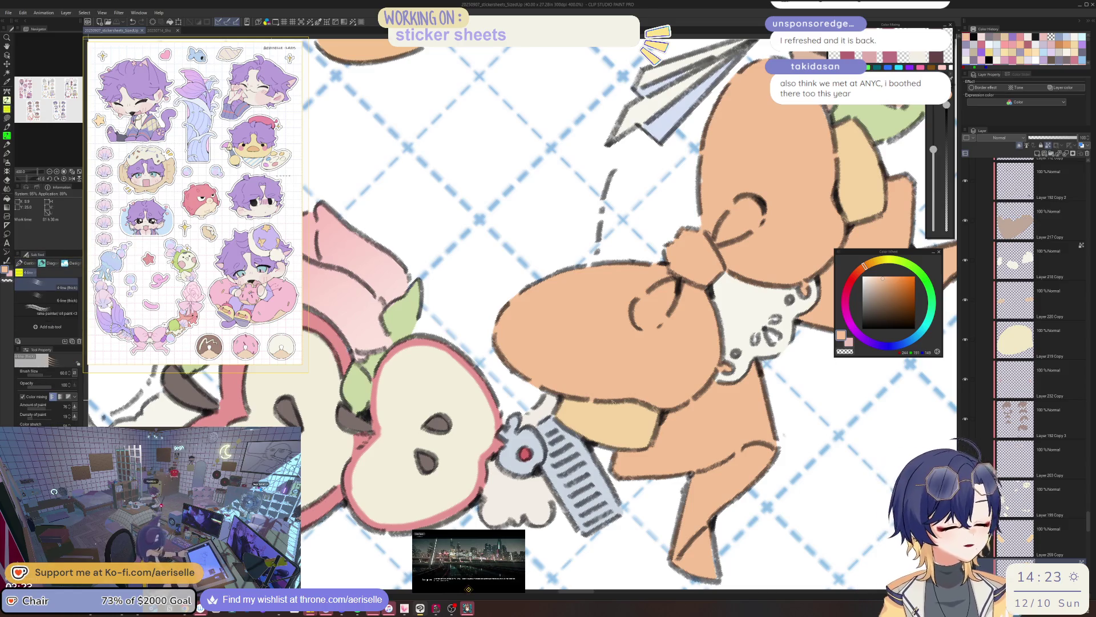
drag(601, 434, 606, 423)
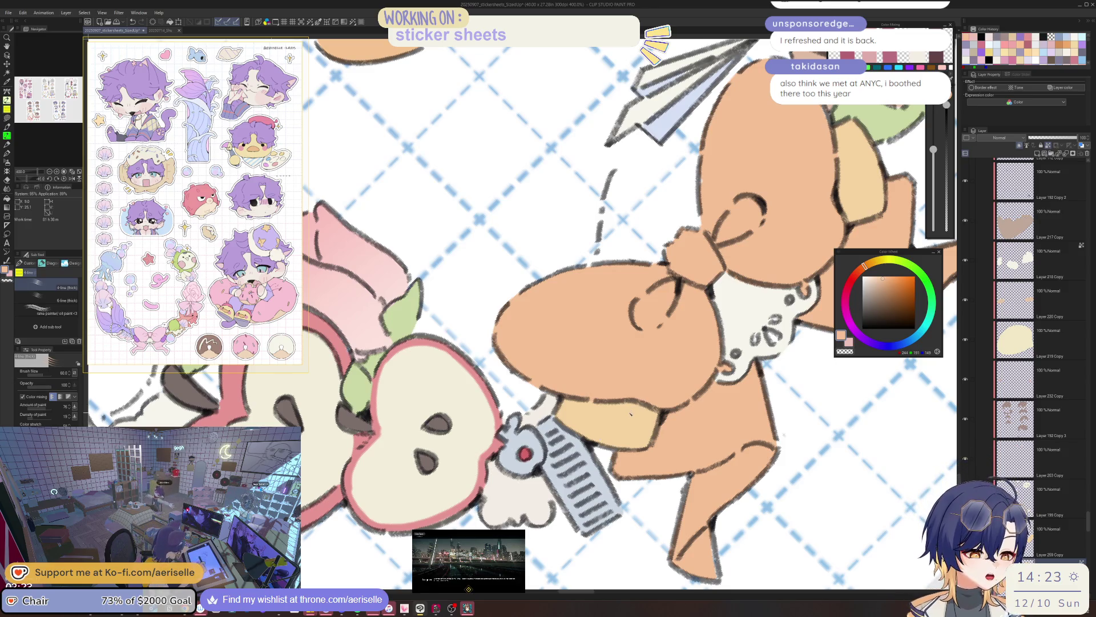
On a new layer, paint a darker orange stroke on the muffin top and erase stray sketch strokes
key(alt+bracketright)
key(ctrl+shift+n)
alt+click(645, 291)
alt+click(645, 291)
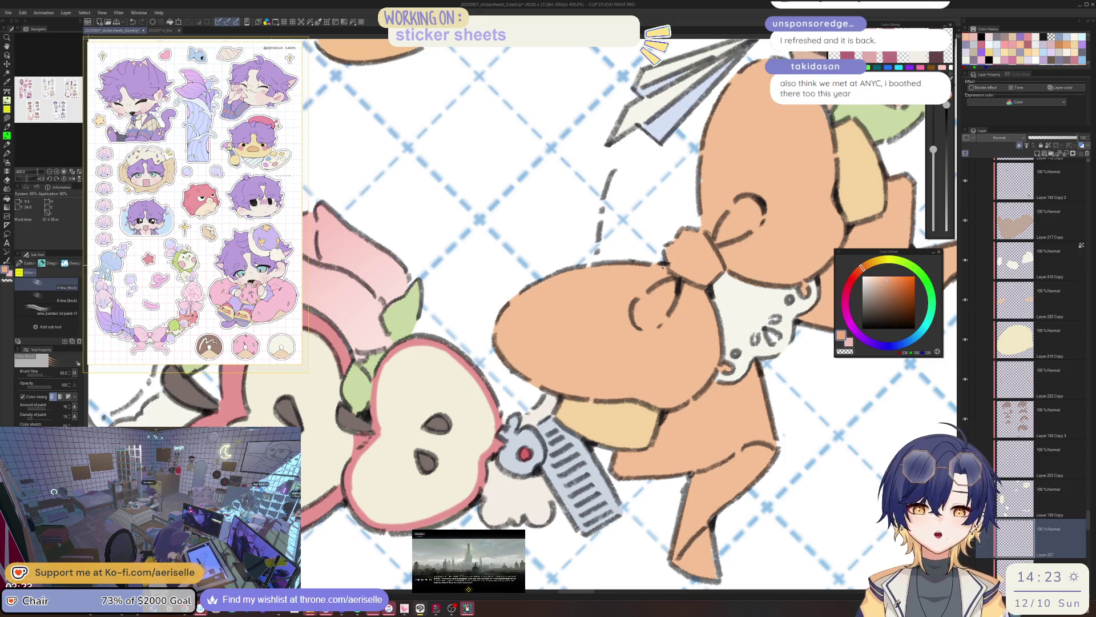
key(minus)
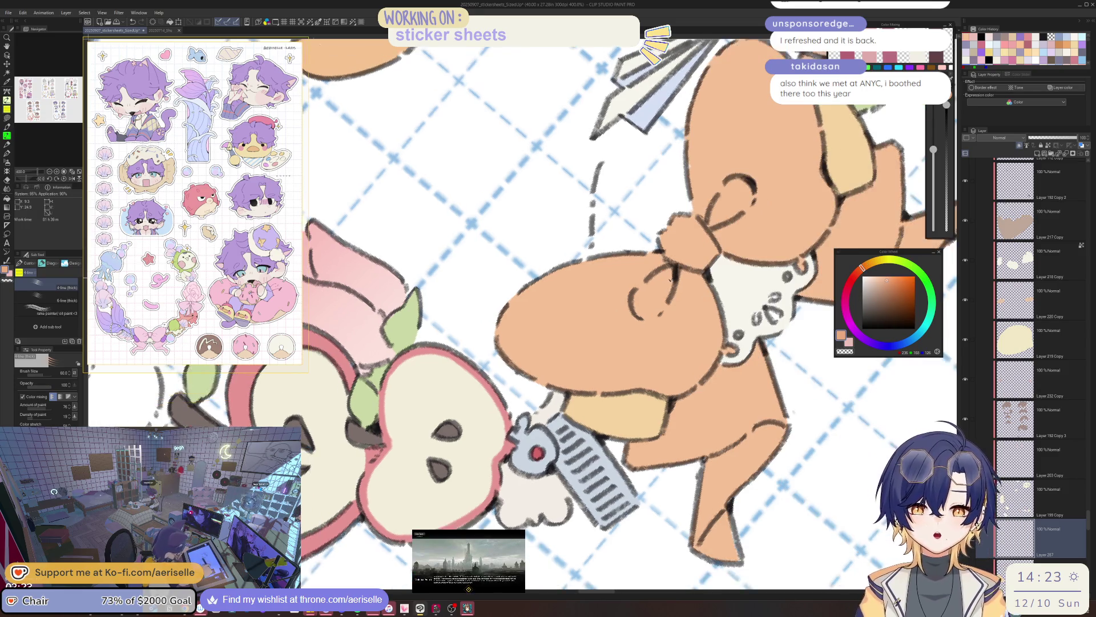
mouse_move(613, 419)
mouse_down()
mouse_move(616, 409)
mouse_move(594, 420)
mouse_move(643, 414)
mouse_move(623, 405)
mouse_move(627, 393)
mouse_up()
key(e)
mouse_move(628, 354)
mouse_down()
mouse_move(600, 377)
mouse_move(613, 372)
mouse_up()
Add short four-line brush strokes on the bear's paw
key(ctrl+minus)
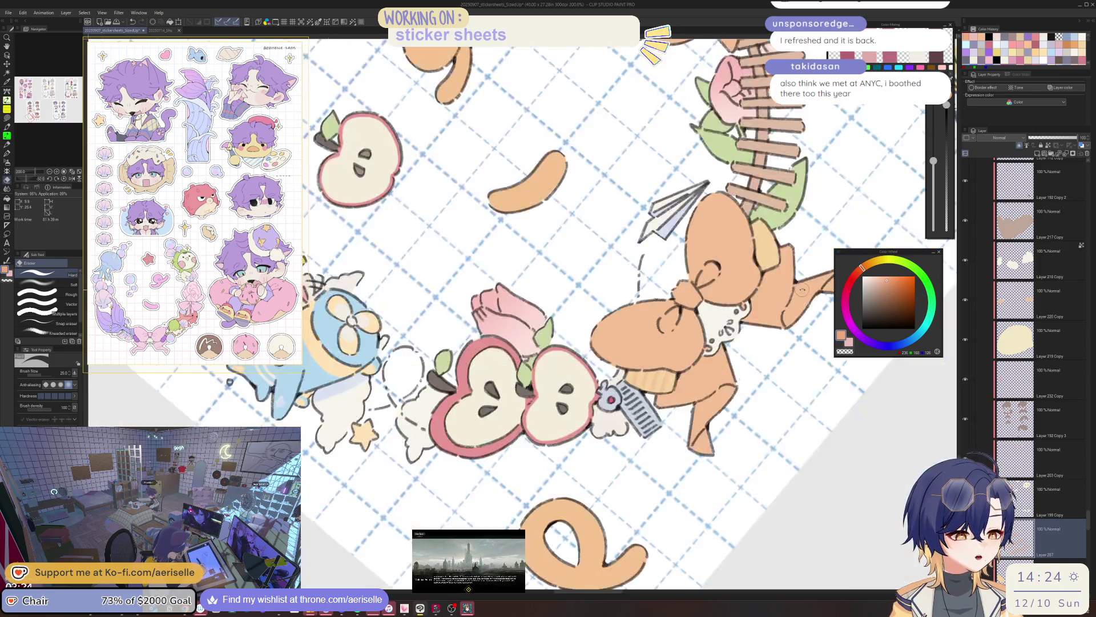
drag(761, 318, 621, 371)
scroll(522, 451, up, 2)
key(b)
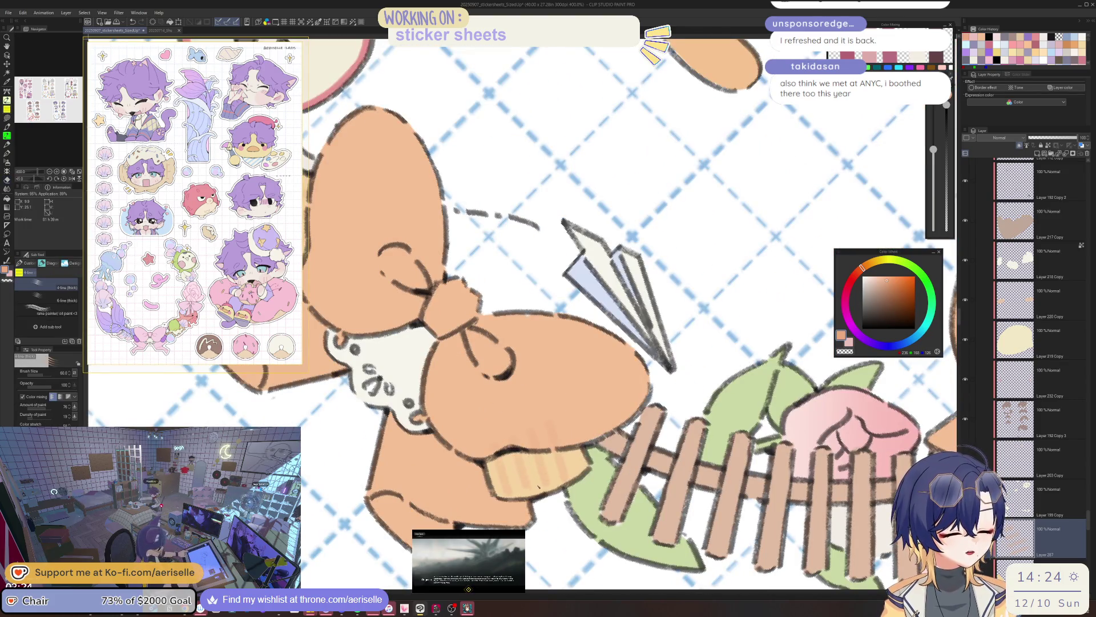
mouse_move(501, 463)
mouse_down()
mouse_move(512, 492)
mouse_move(537, 483)
mouse_up()
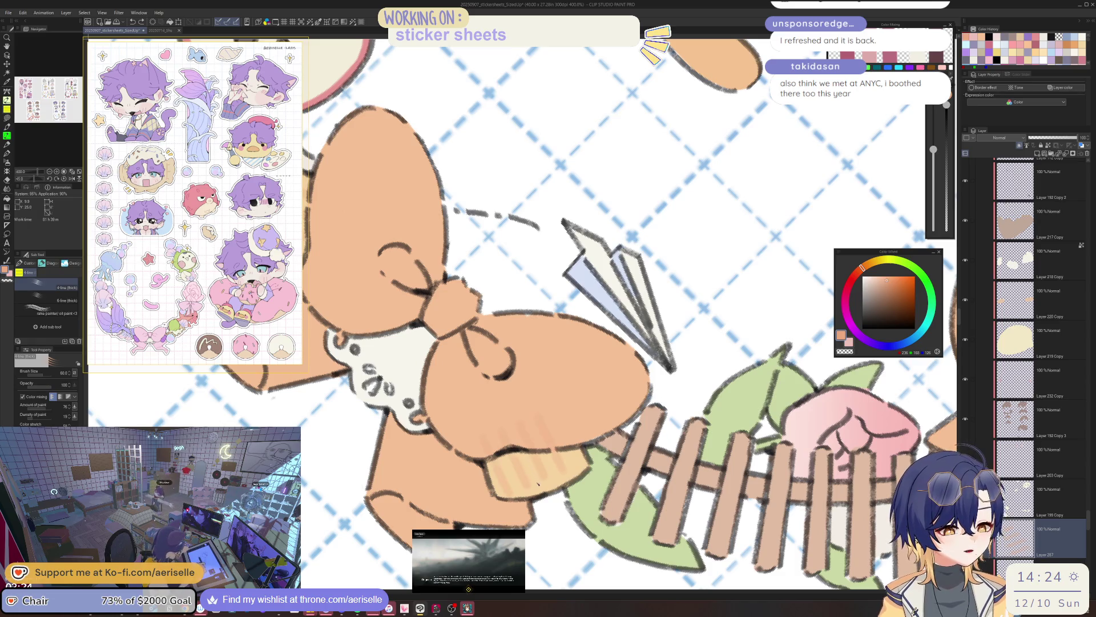
Paint stripe shading on the orange bow, erase the stripes spilling past it, and reset the view
drag(557, 422, 585, 417)
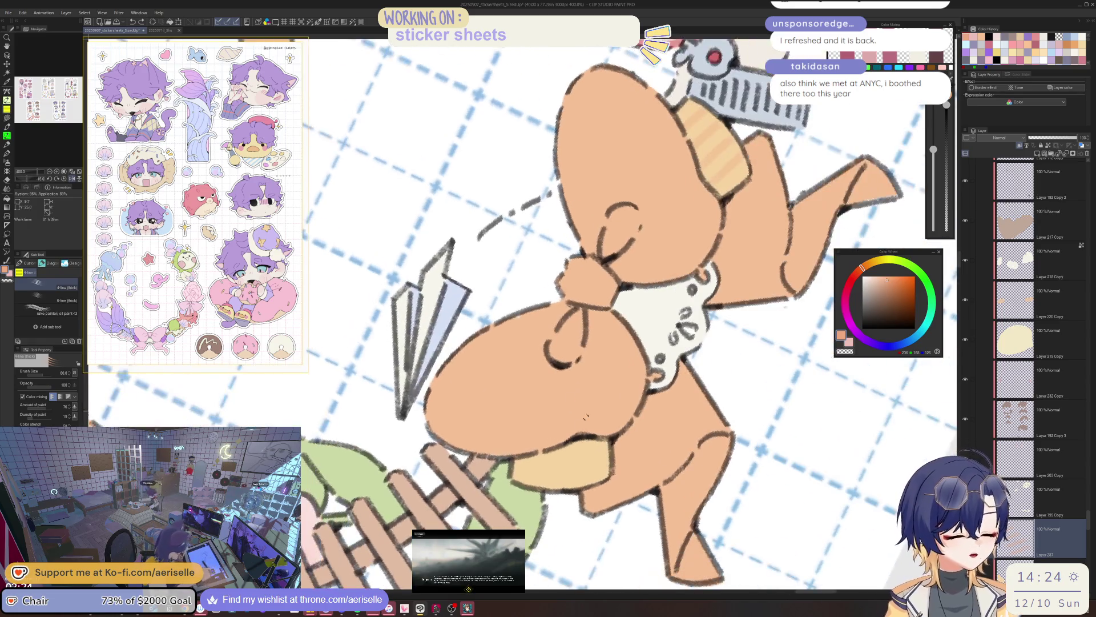
drag(575, 365, 583, 485)
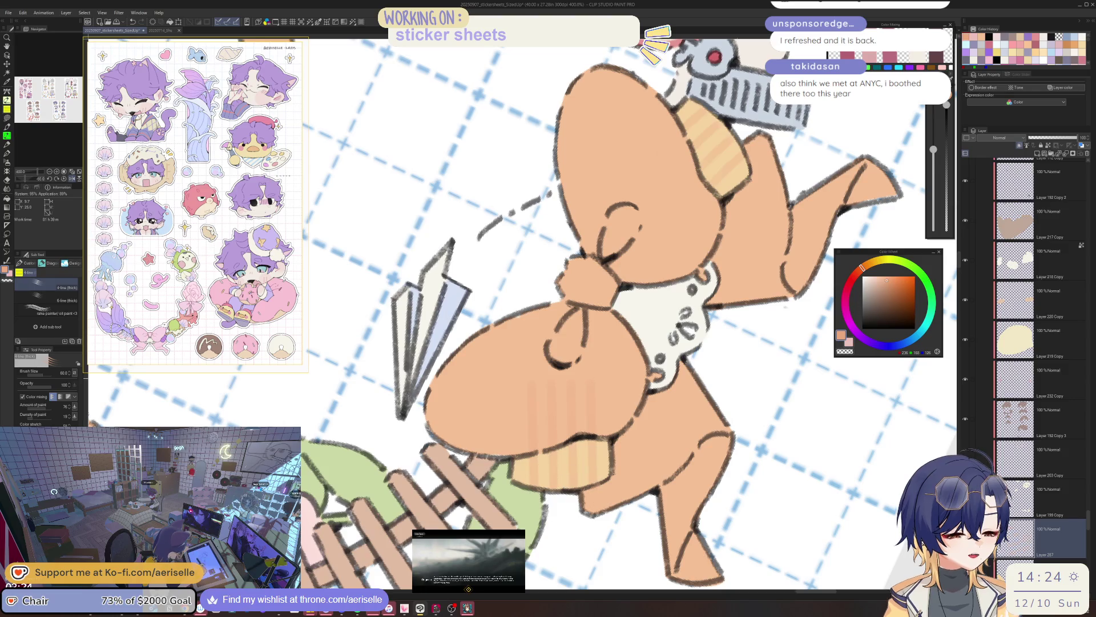
key(e)
mouse_move(534, 391)
mouse_down()
mouse_move(548, 400)
mouse_move(540, 434)
mouse_move(591, 399)
mouse_up()
key(ctrl+0)
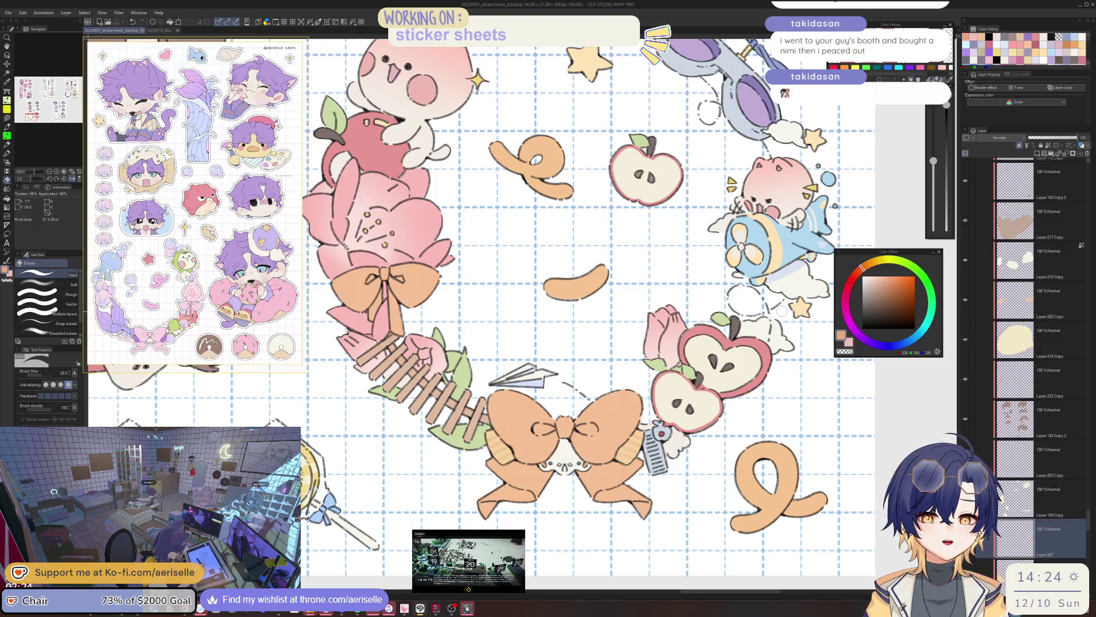
Adjust the bow stripes' saturation in Hue/Saturation/Luminosity (Ctrl+U) and apply it
scroll(570, 482, up, 1)
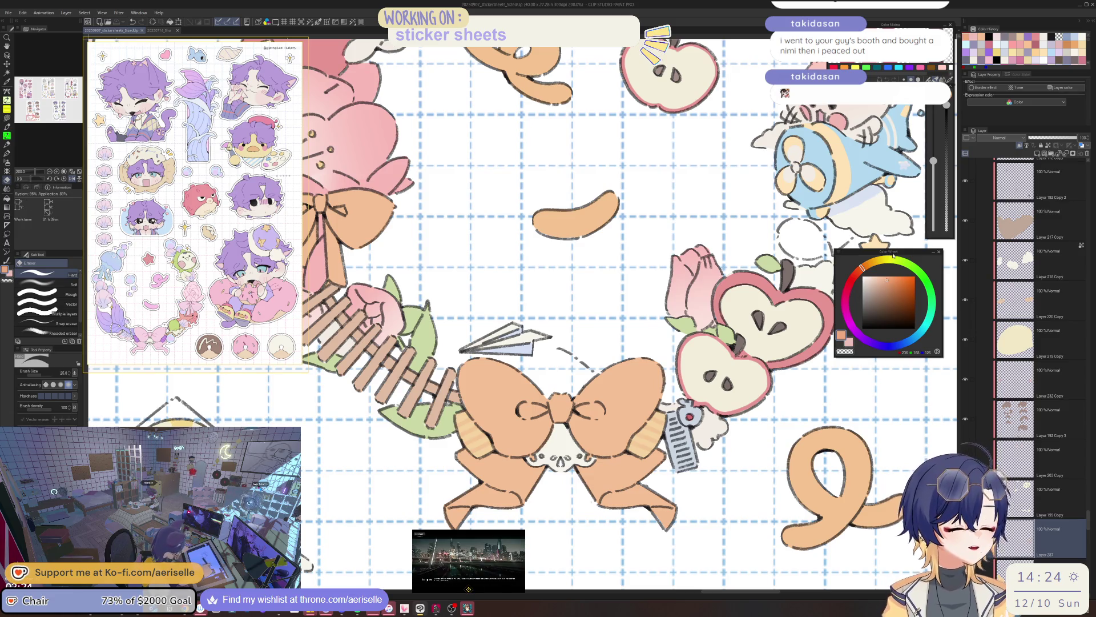
scroll(656, 439, up, 5)
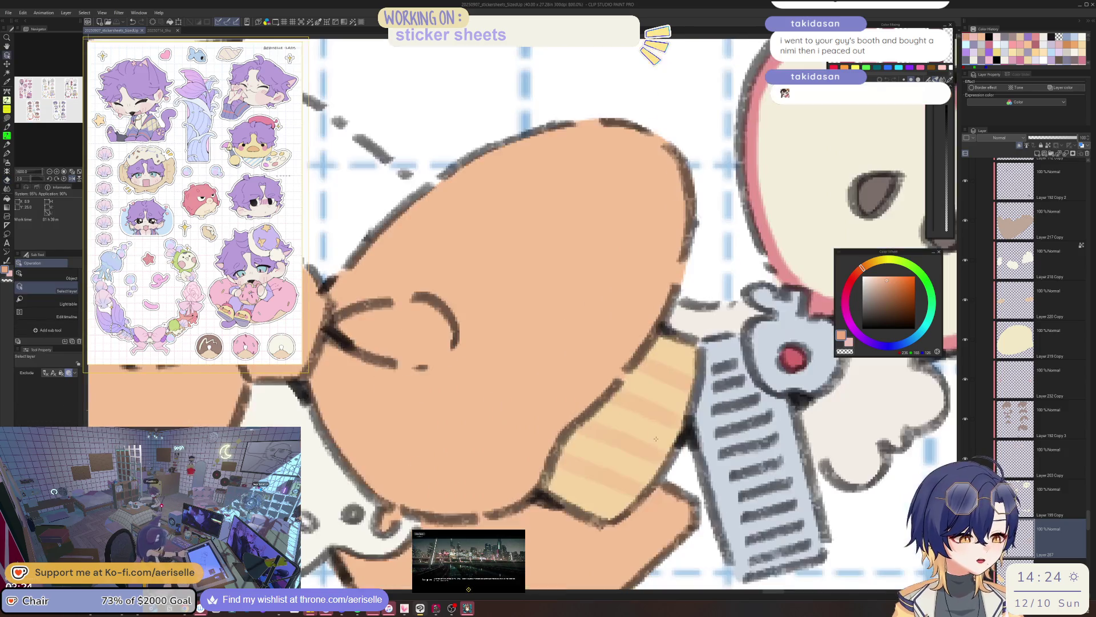
key(ctrl+u)
scroll(665, 411, down, 2)
mouse_move(729, 349)
mouse_down()
mouse_move(741, 349)
mouse_move(730, 368)
mouse_move(743, 349)
mouse_up()
click(819, 322)
Zoom out to the sticker sheet and select the next layer to touch up
scroll(594, 510, down, 4)
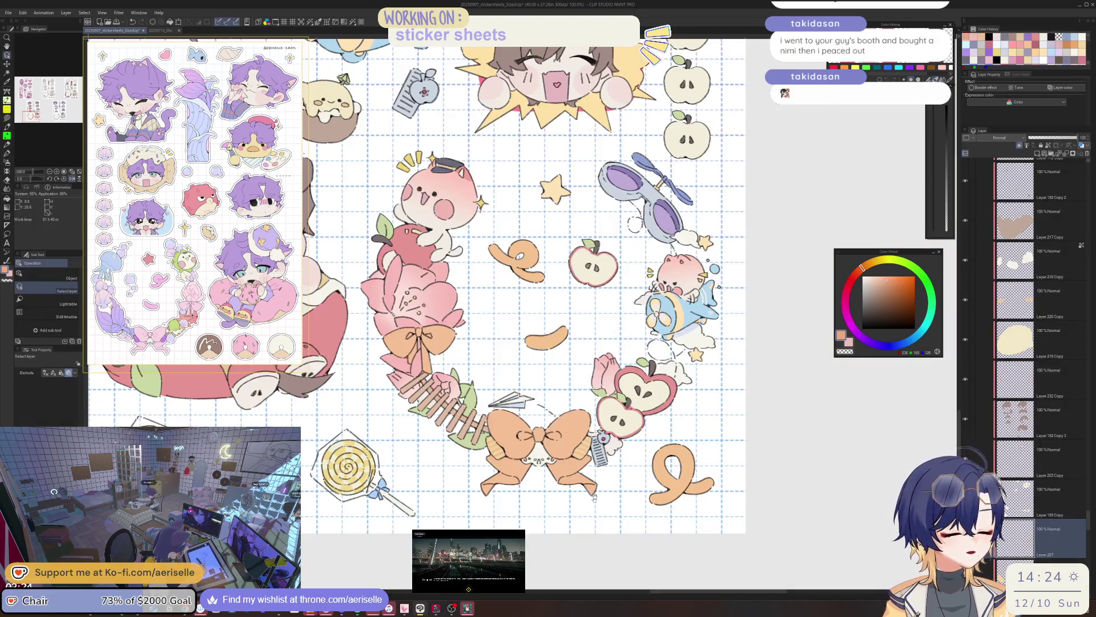
scroll(594, 510, down, 1)
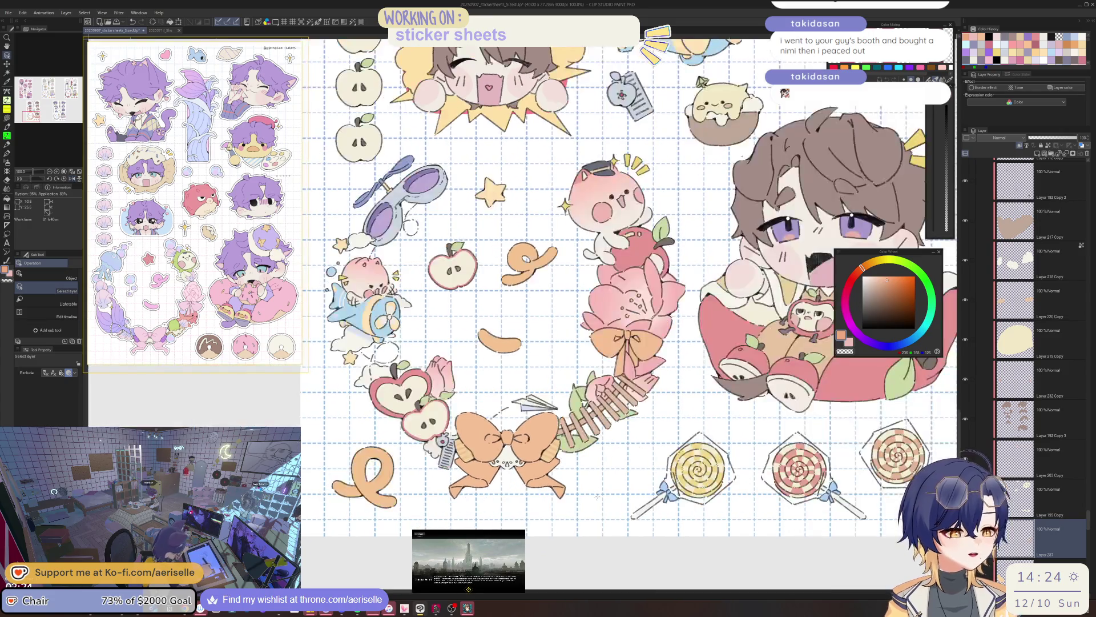
drag(1088, 520, 1088, 468)
click(1045, 288)
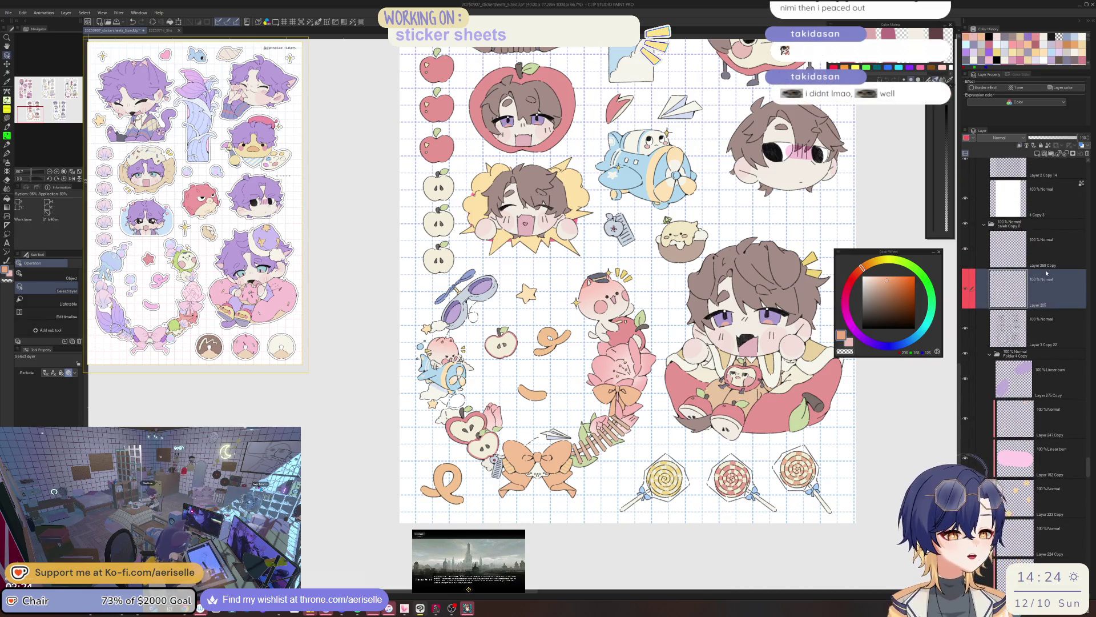
With near-black and the MONOBRUSH pen at size 3, thicken the pink cat's arm outline
scroll(609, 308, up, 3)
mouse_move(542, 371)
mouse_down()
mouse_move(568, 399)
mouse_move(542, 543)
mouse_up()
scroll(571, 400, up, 3)
key(b)
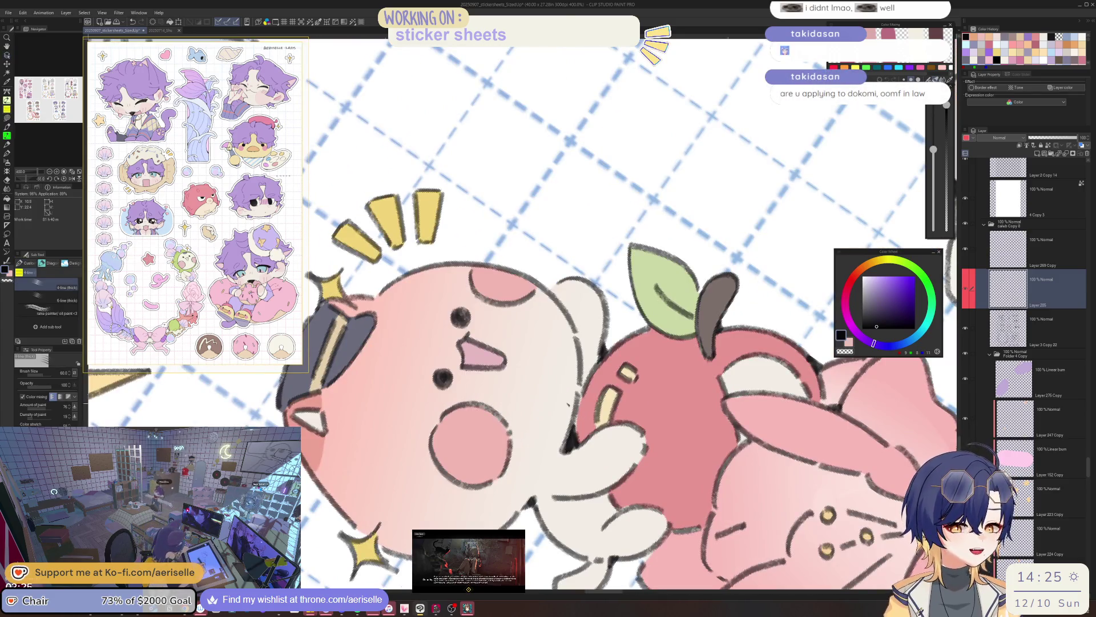
click(31, 263)
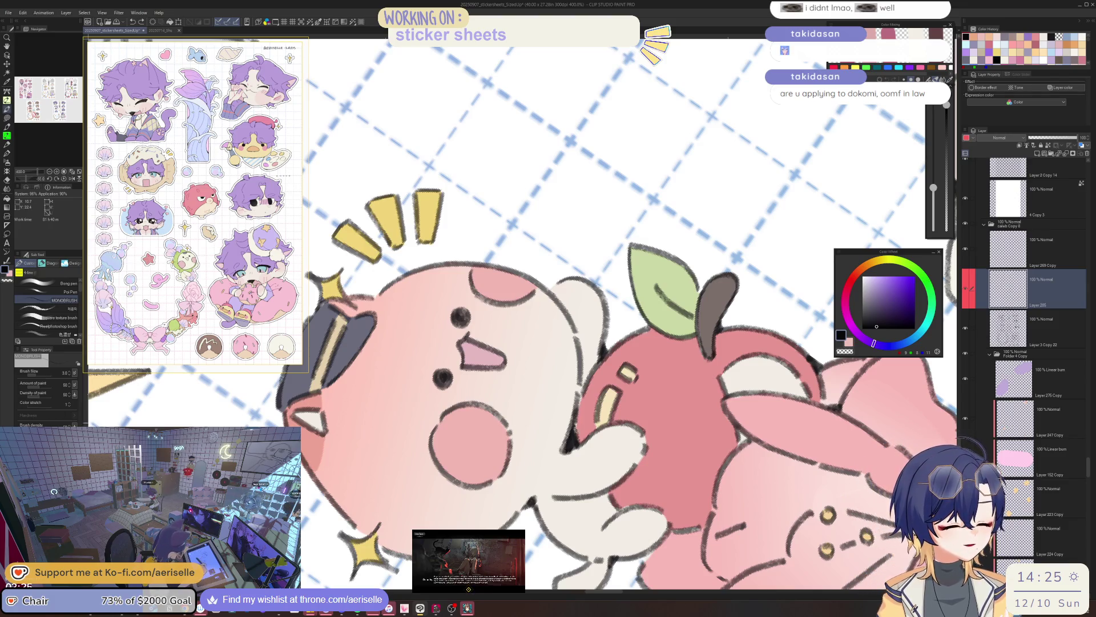
drag(569, 441, 565, 454)
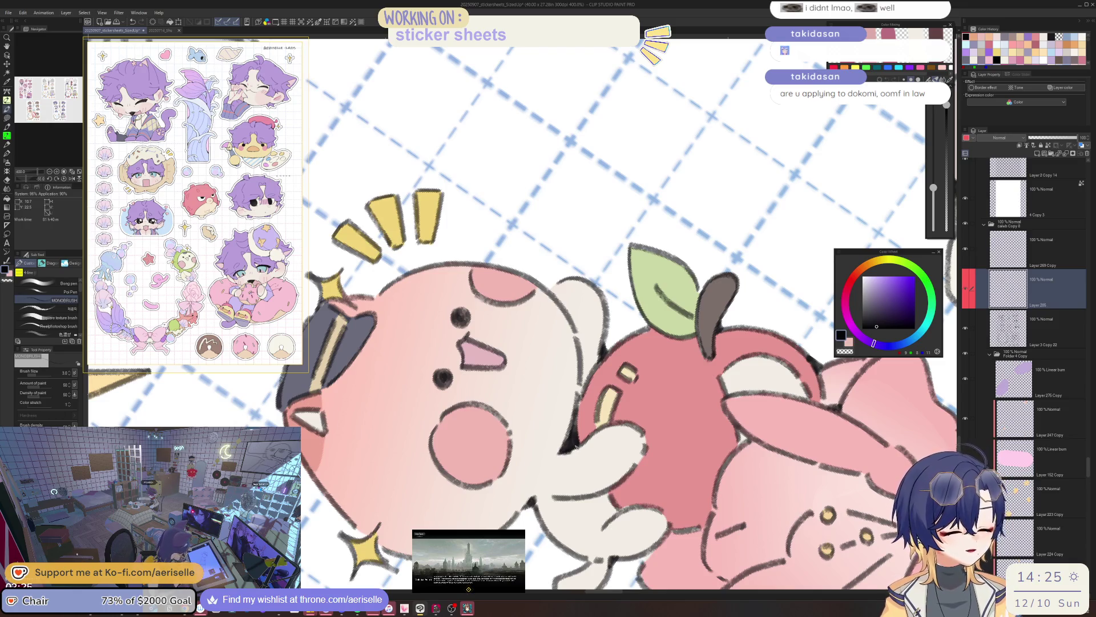
Reset the view to upright and bring the apple-head and dog stickers into view
key(ctrl+@)
scroll(522, 314, down, 5)
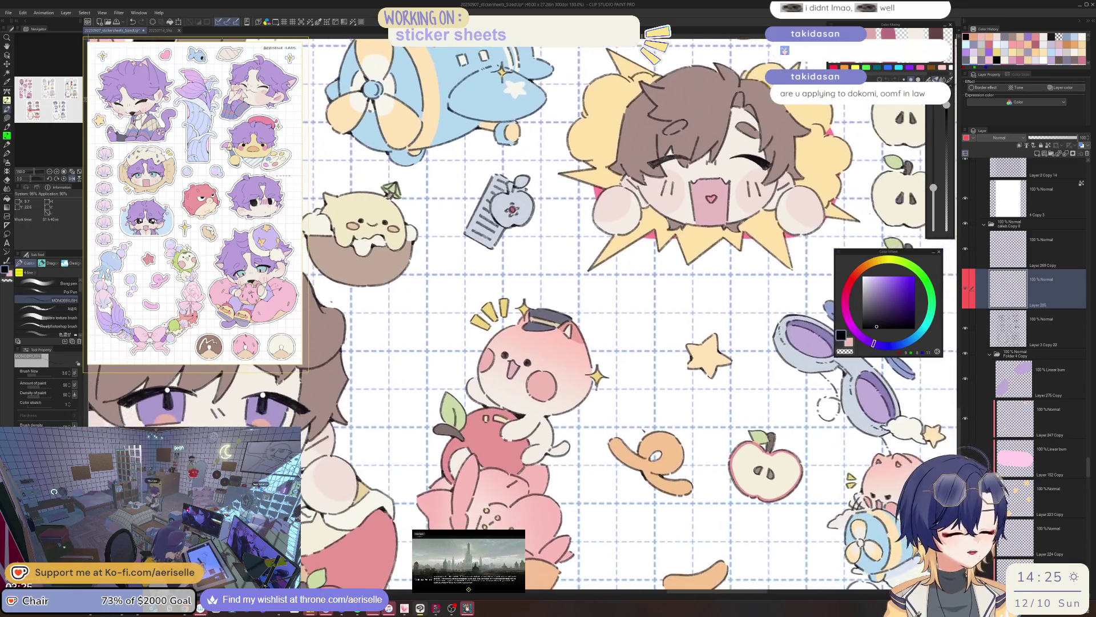
scroll(501, 392, up, 10)
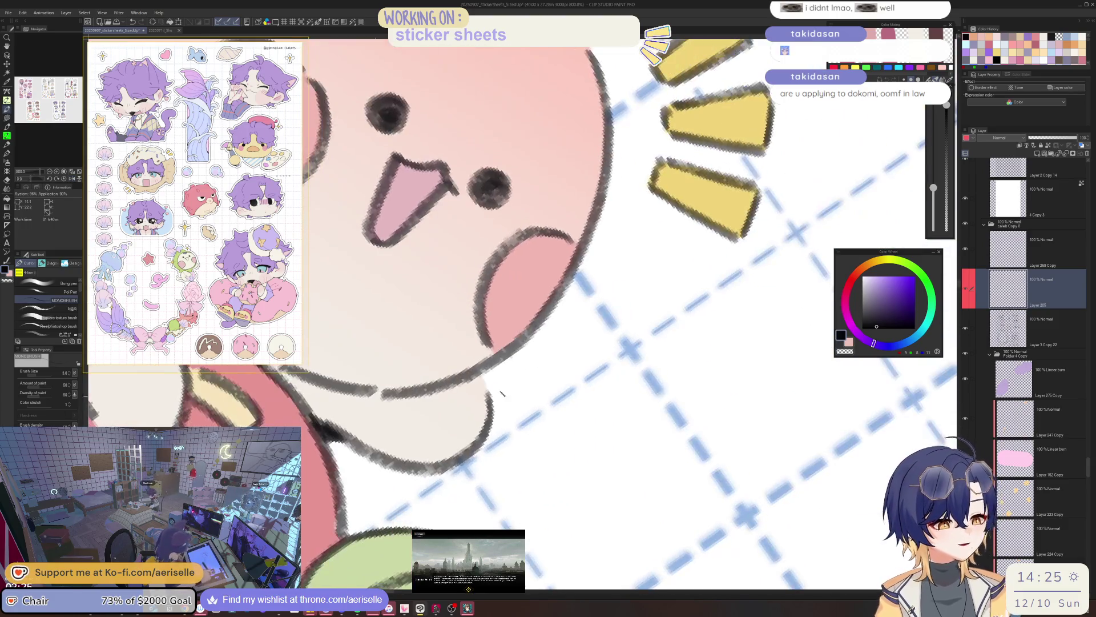
scroll(501, 393, down, 3)
key(ctrl+@)
scroll(501, 393, down, 4)
mouse_move(803, 218)
mouse_down()
mouse_move(763, 345)
mouse_move(684, 440)
mouse_up()
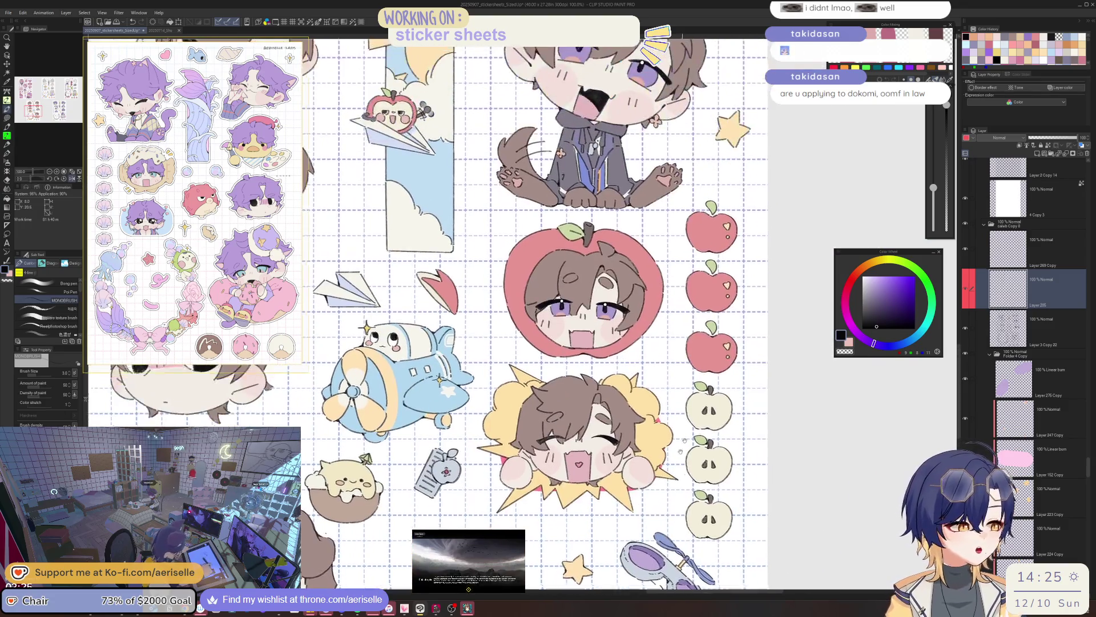
key(h)
scroll(684, 441, down, 1)
scroll(680, 435, up, 1)
drag(543, 343, 589, 372)
scroll(590, 372, up, 2)
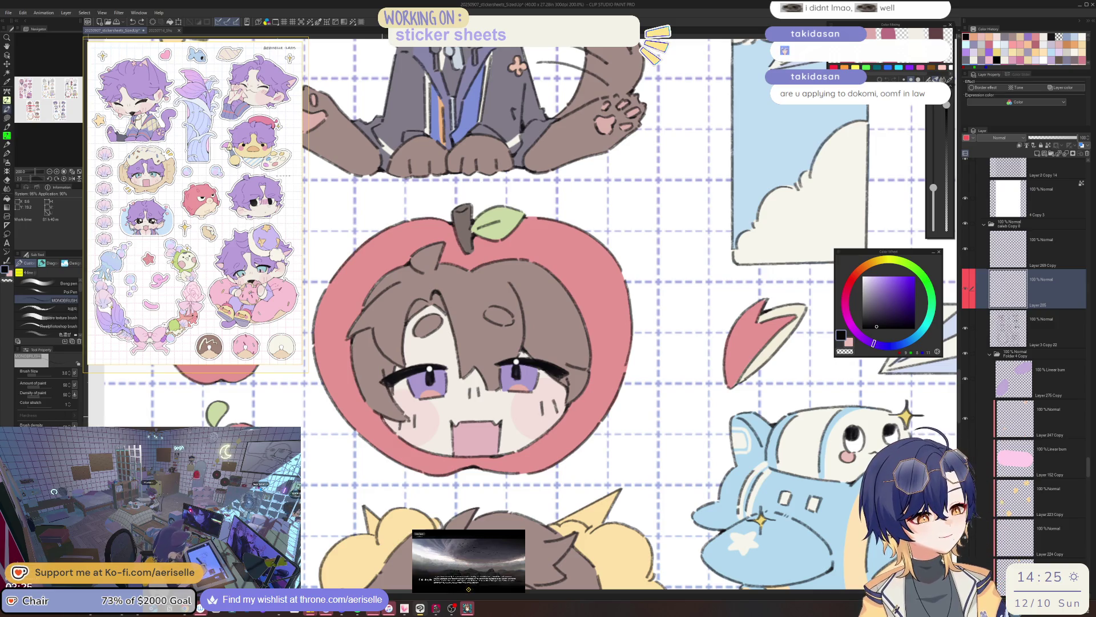
drag(587, 387, 664, 508)
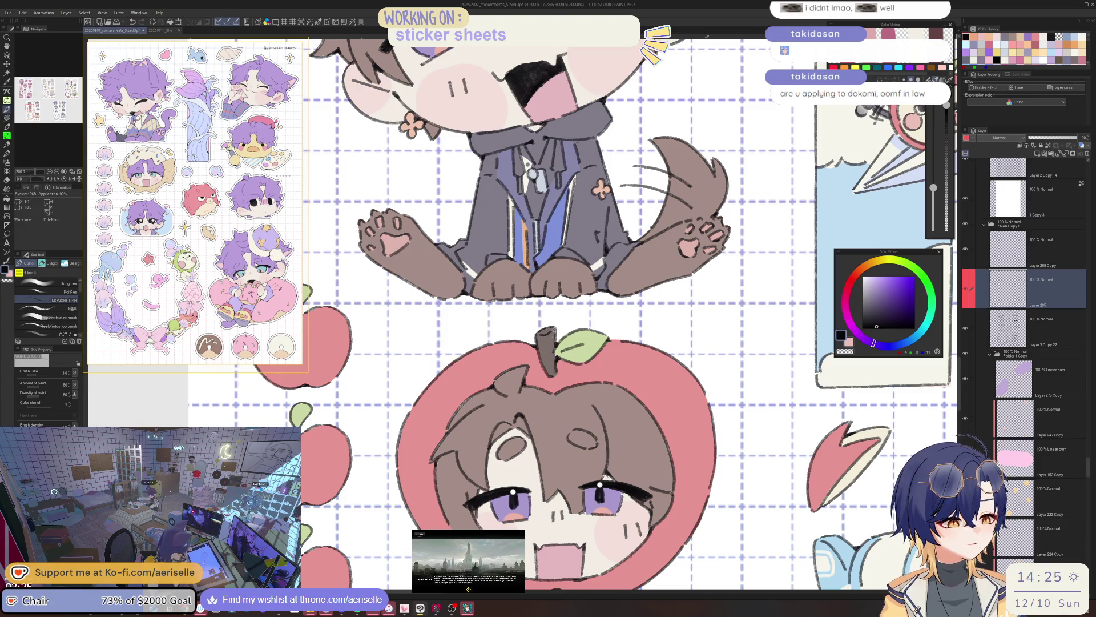
scroll(551, 419, down, 3)
scroll(551, 419, up, 5)
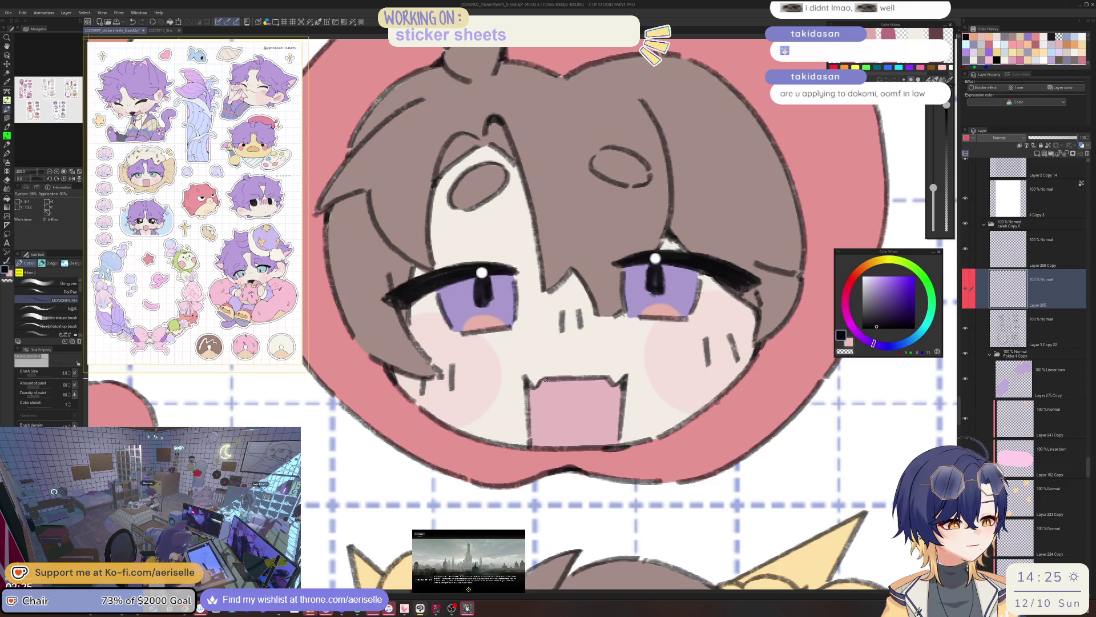
scroll(664, 341, down, 2)
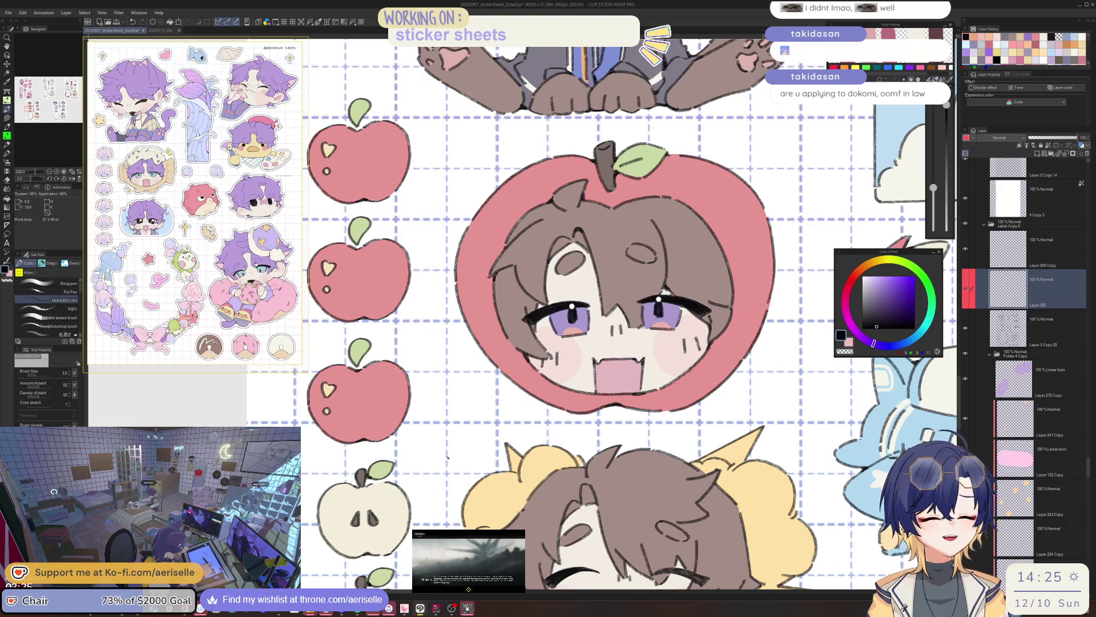
scroll(608, 316, up, 3)
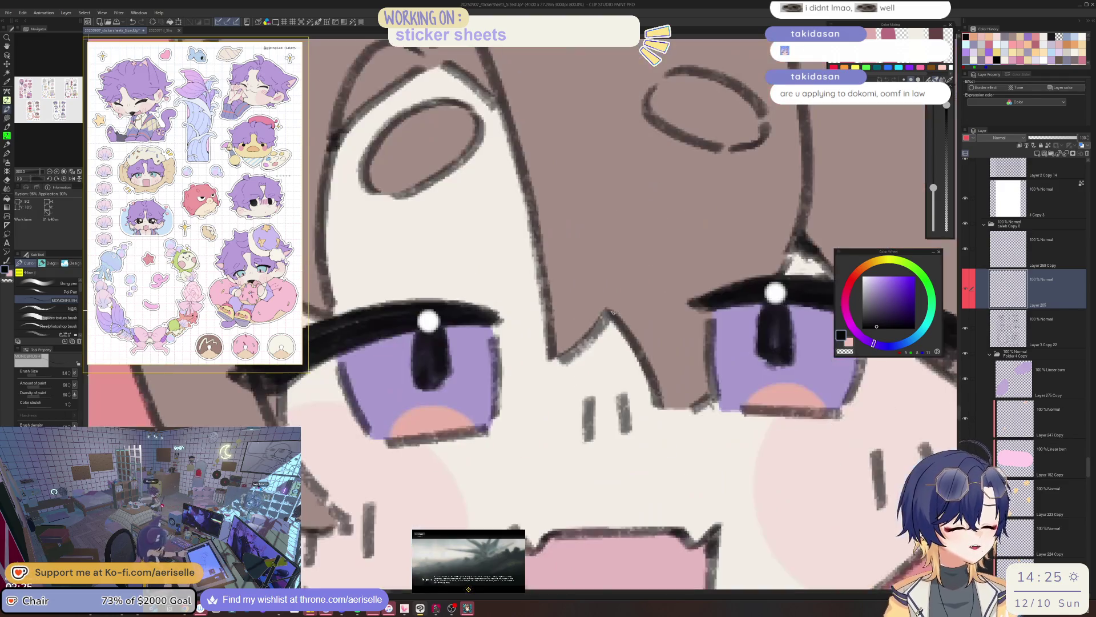
scroll(674, 293, down, 3)
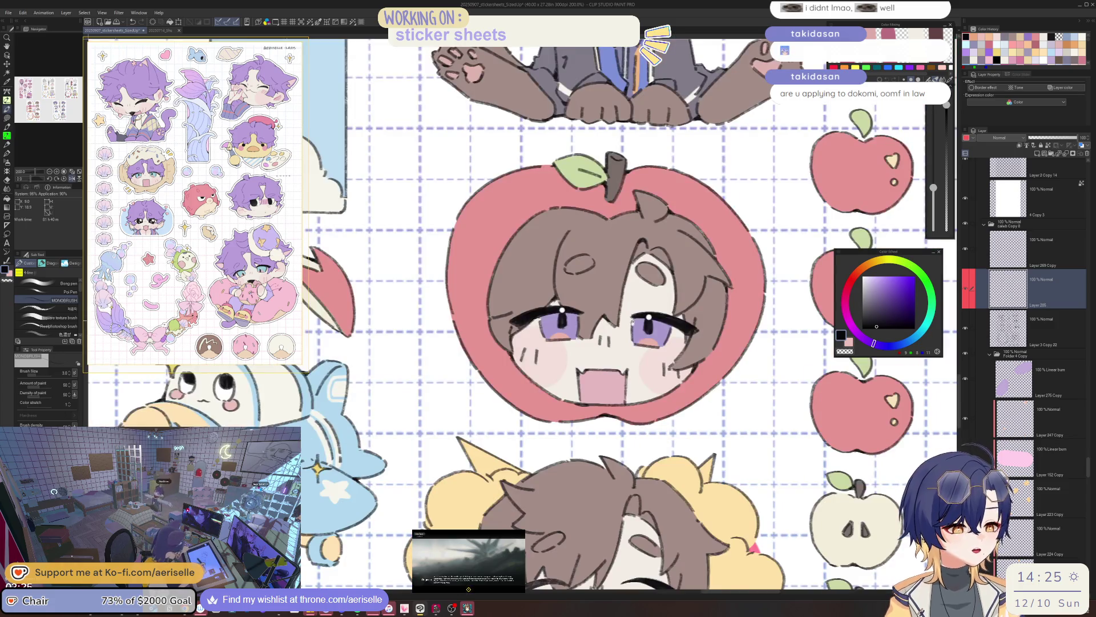
scroll(673, 292, up, 3)
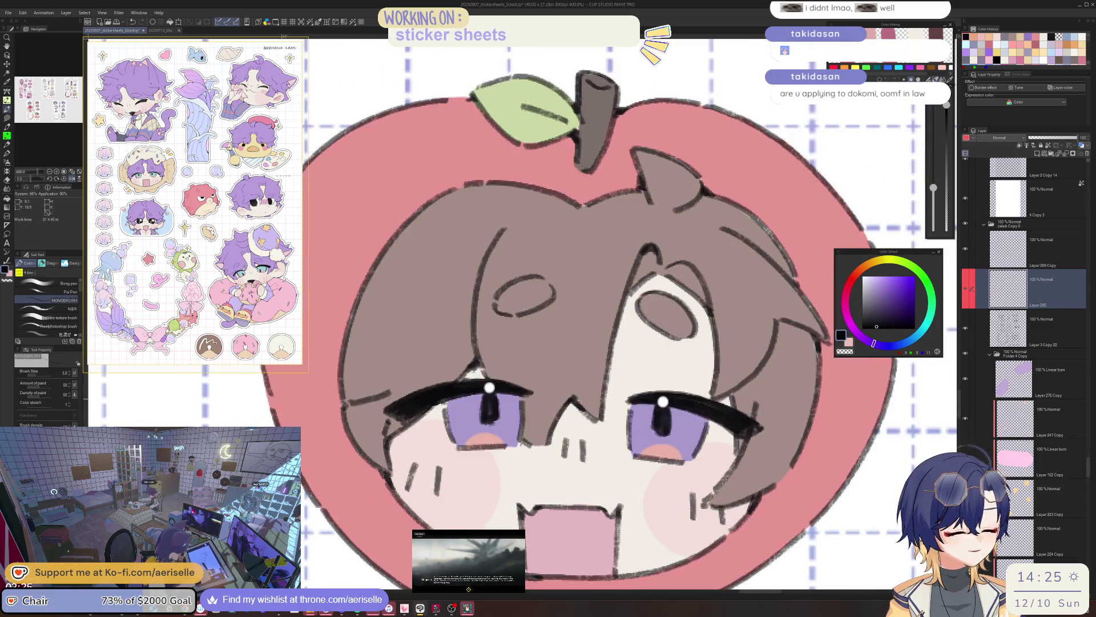
key(h)
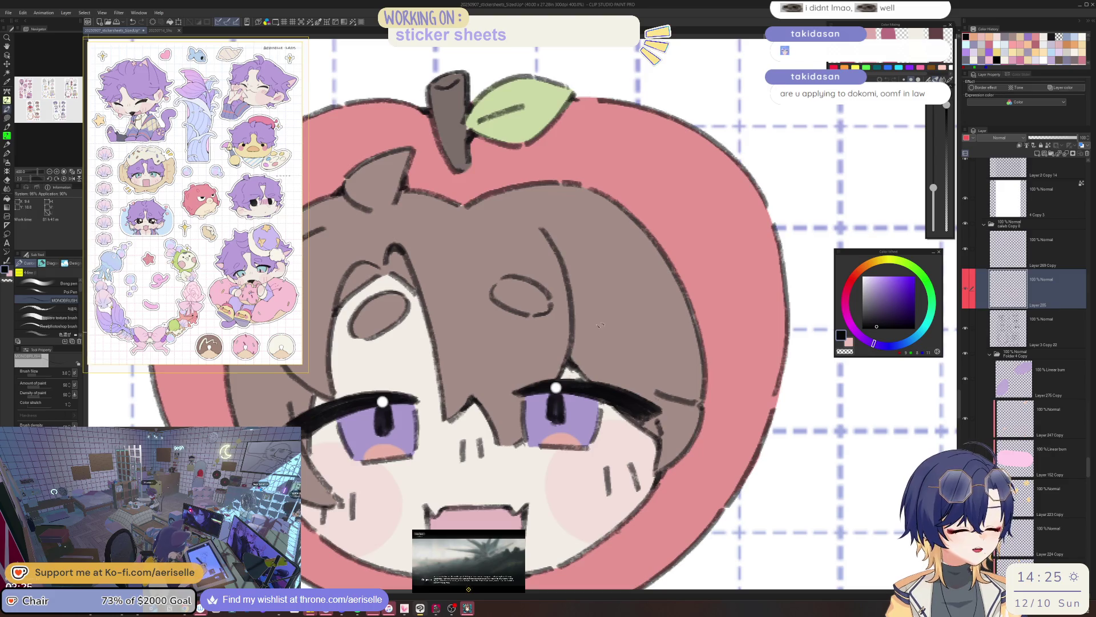
scroll(600, 324, down, 4)
scroll(499, 383, up, 5)
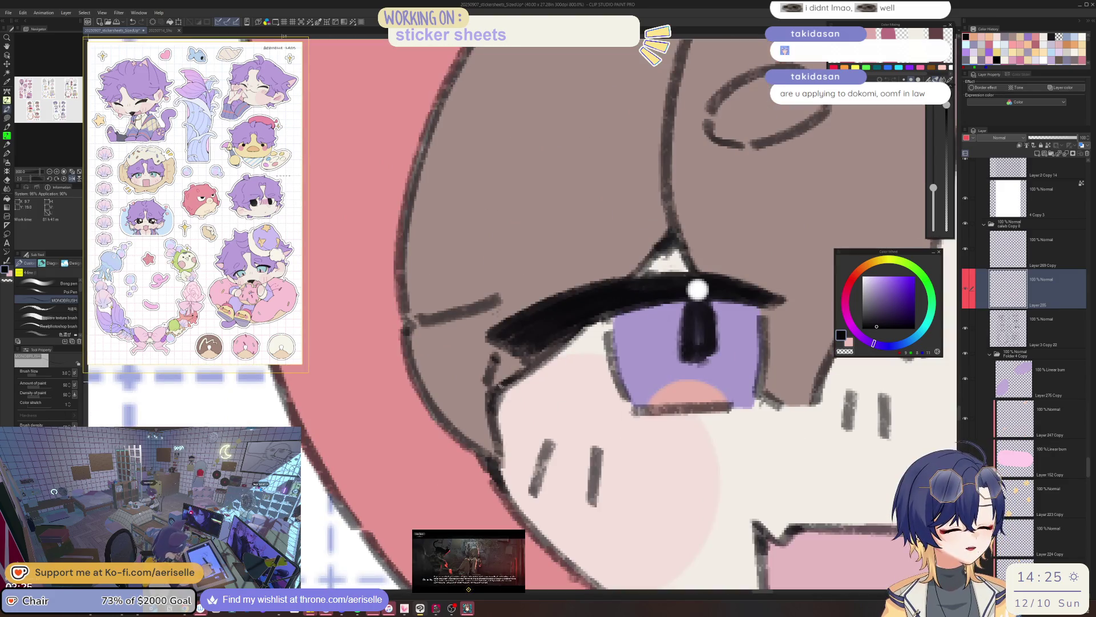
scroll(499, 386, down, 5)
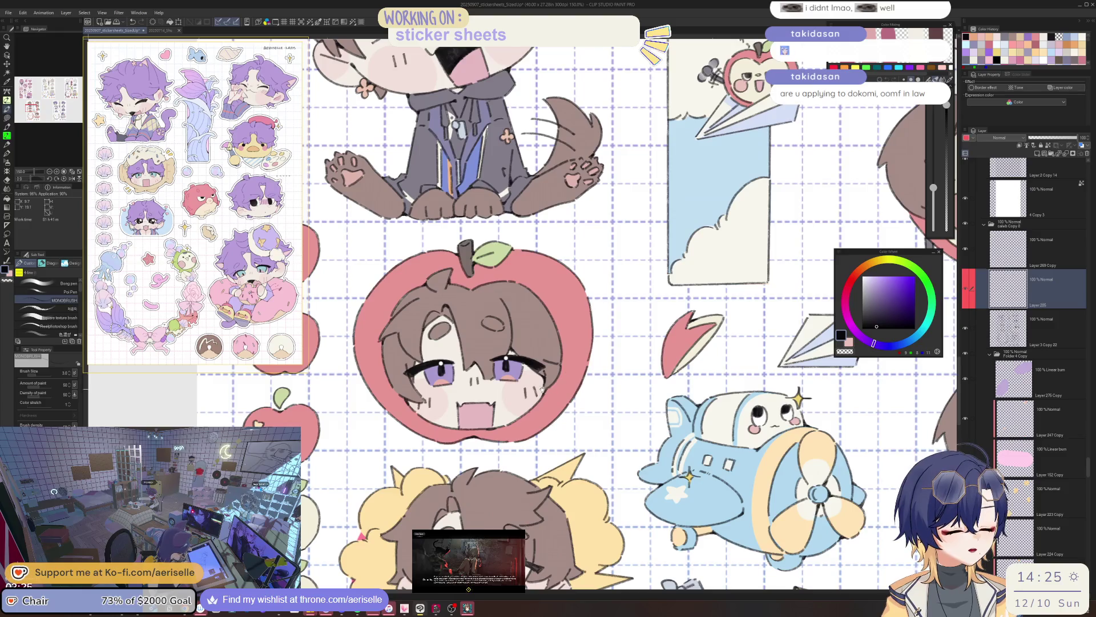
scroll(542, 390, down, 2)
scroll(537, 394, up, 5)
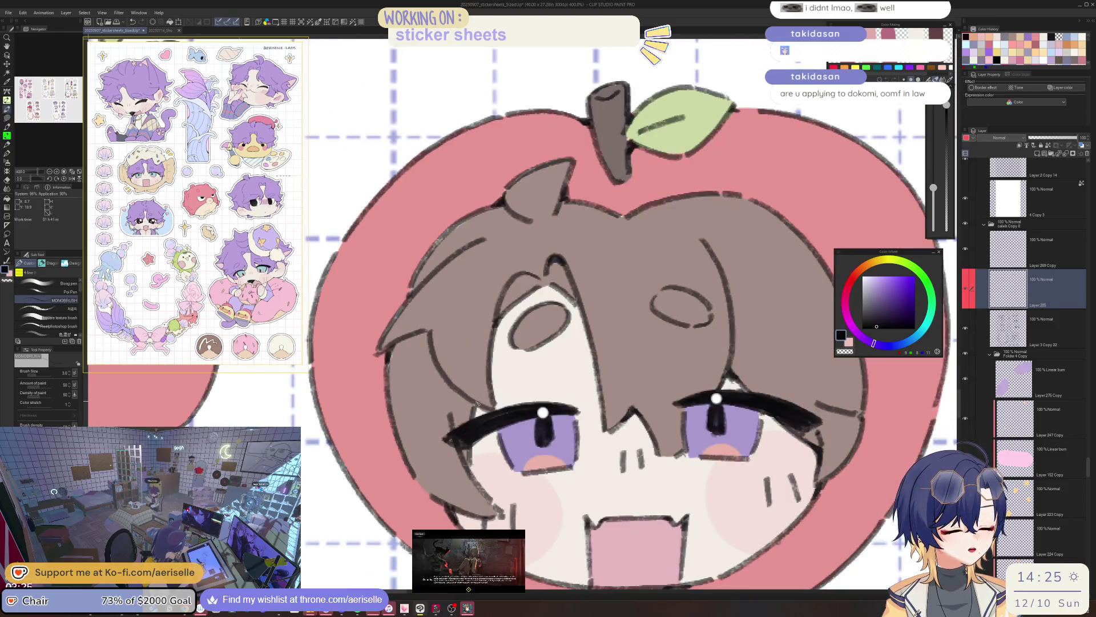
scroll(471, 467, down, 3)
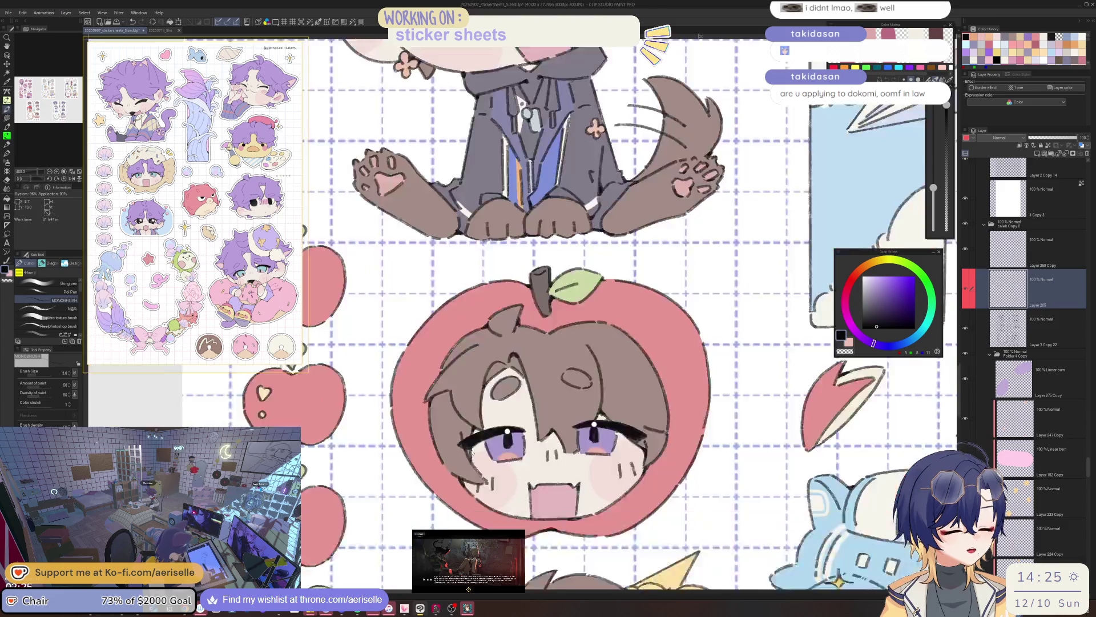
scroll(568, 379, up, 5)
scroll(568, 379, down, 2)
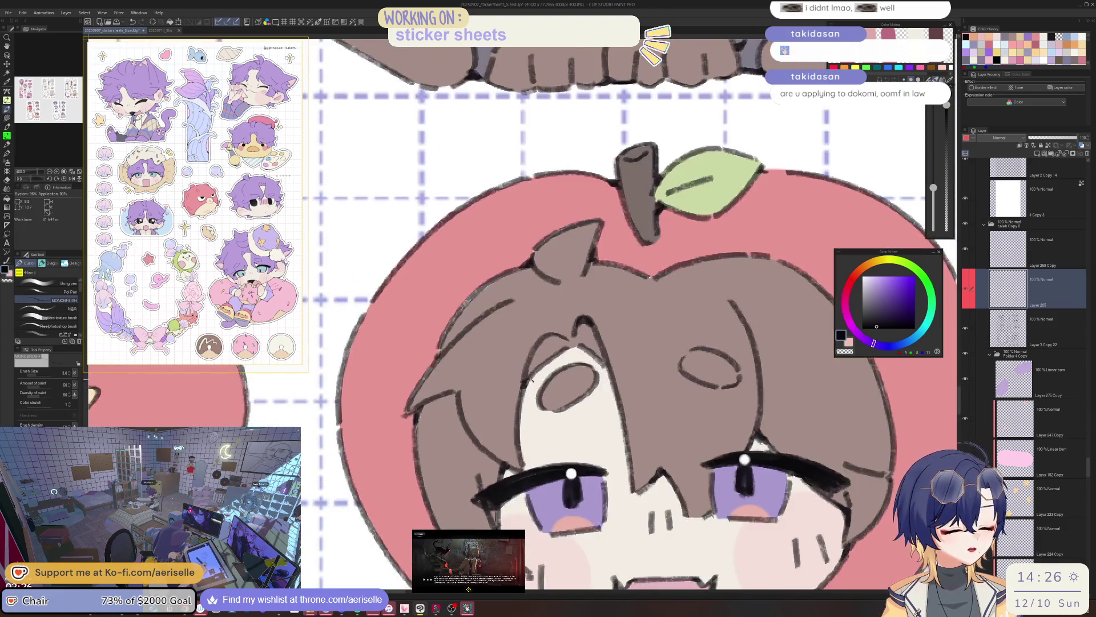
scroll(525, 380, down, 3)
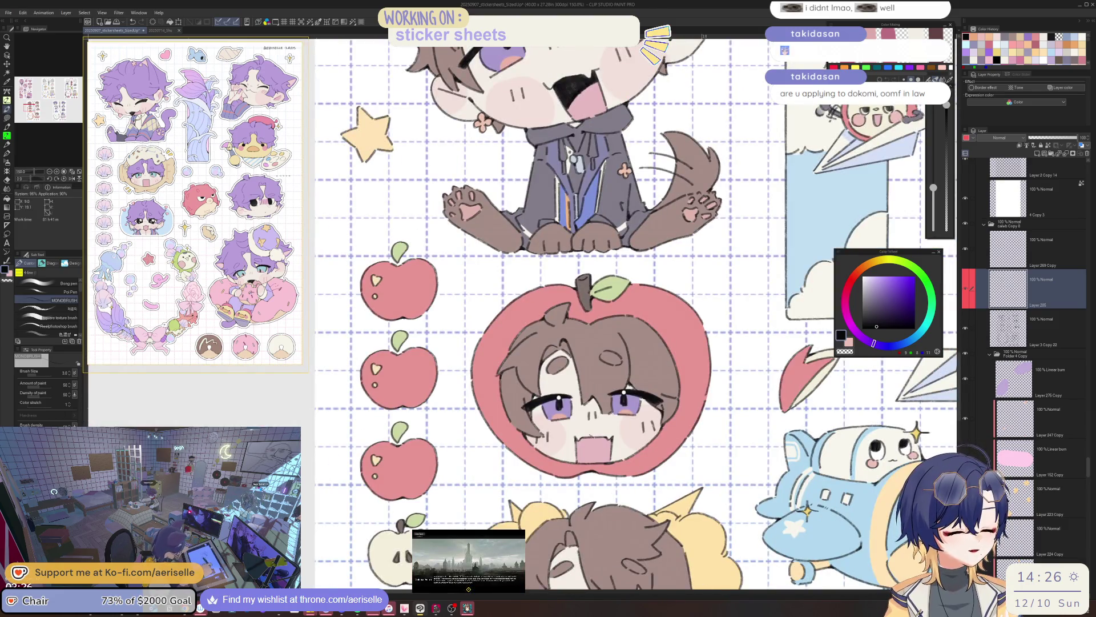
scroll(616, 470, up, 1)
scroll(630, 464, up, 1)
scroll(630, 463, down, 4)
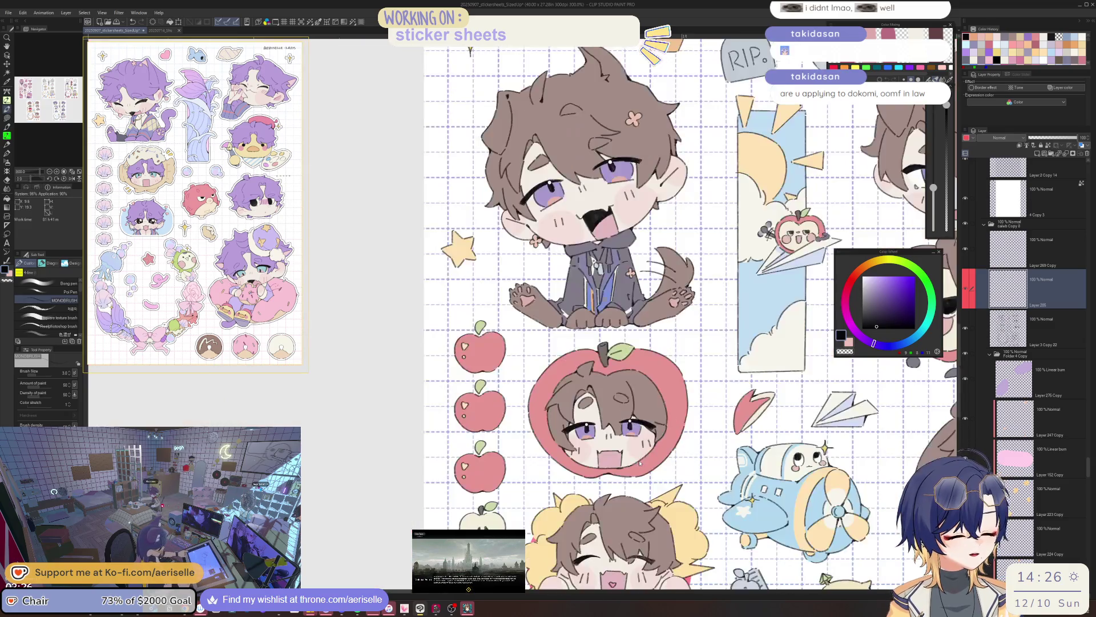
scroll(669, 426, up, 1)
scroll(551, 414, up, 5)
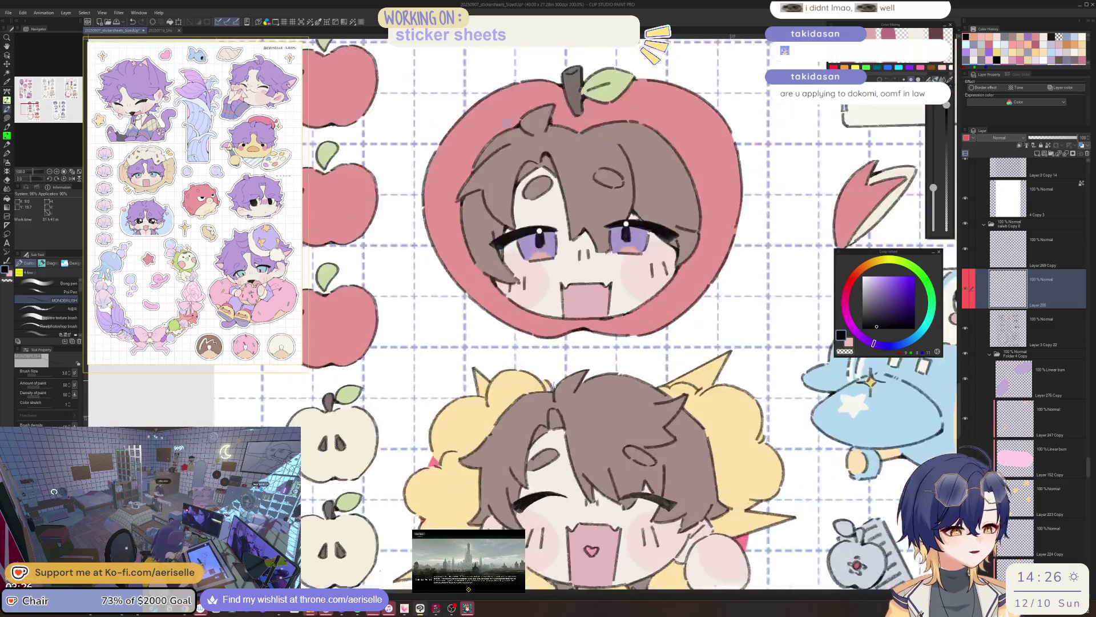
scroll(551, 410, down, 4)
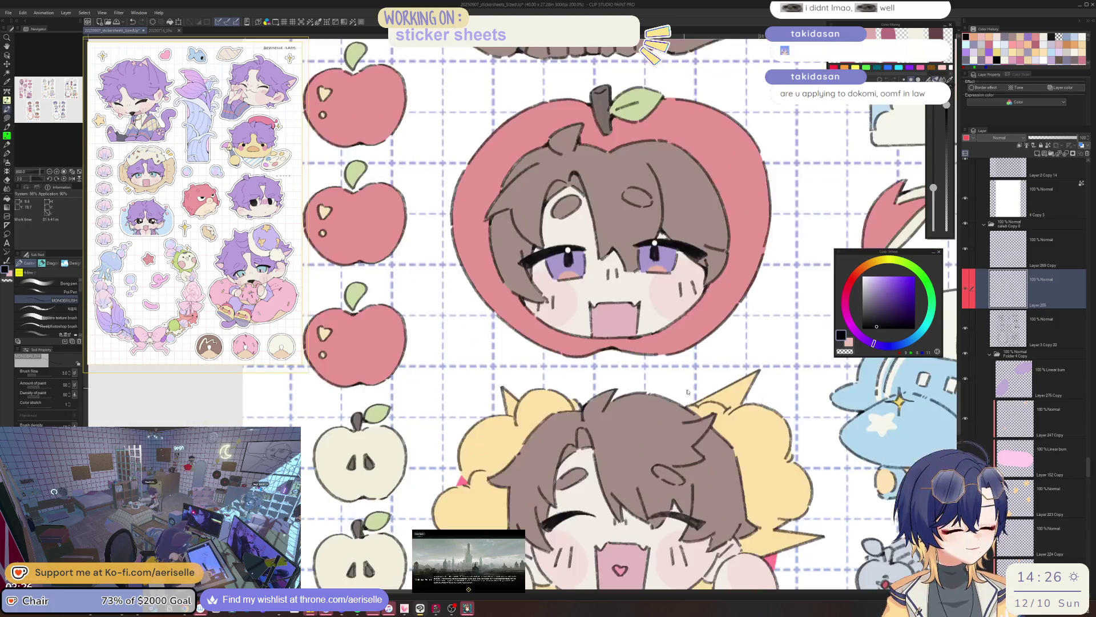
scroll(669, 410, up, 2)
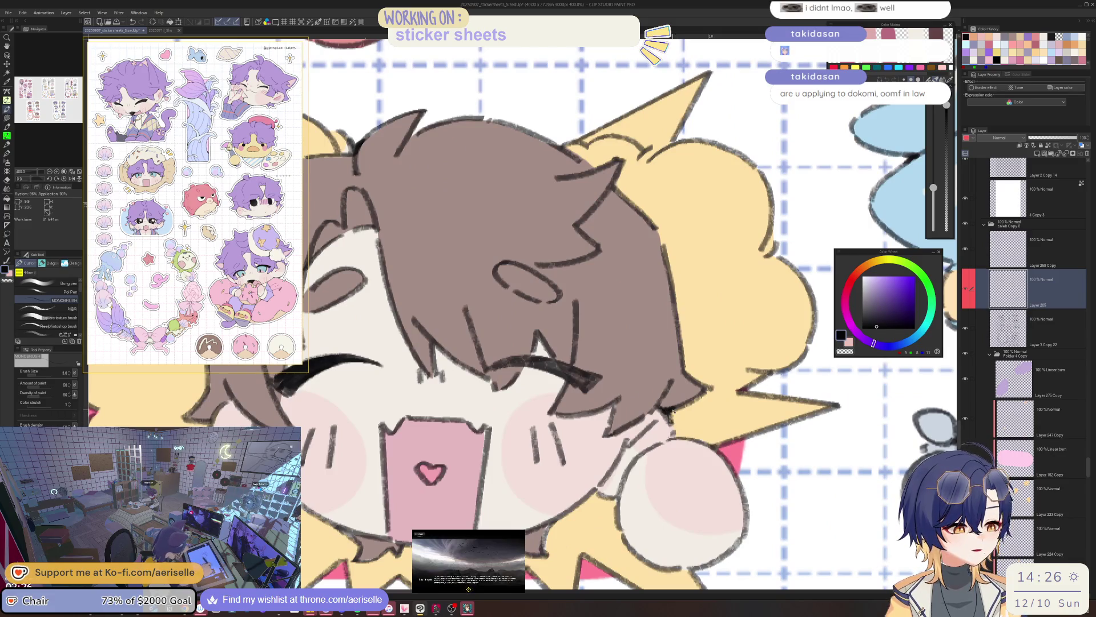
drag(593, 496, 723, 391)
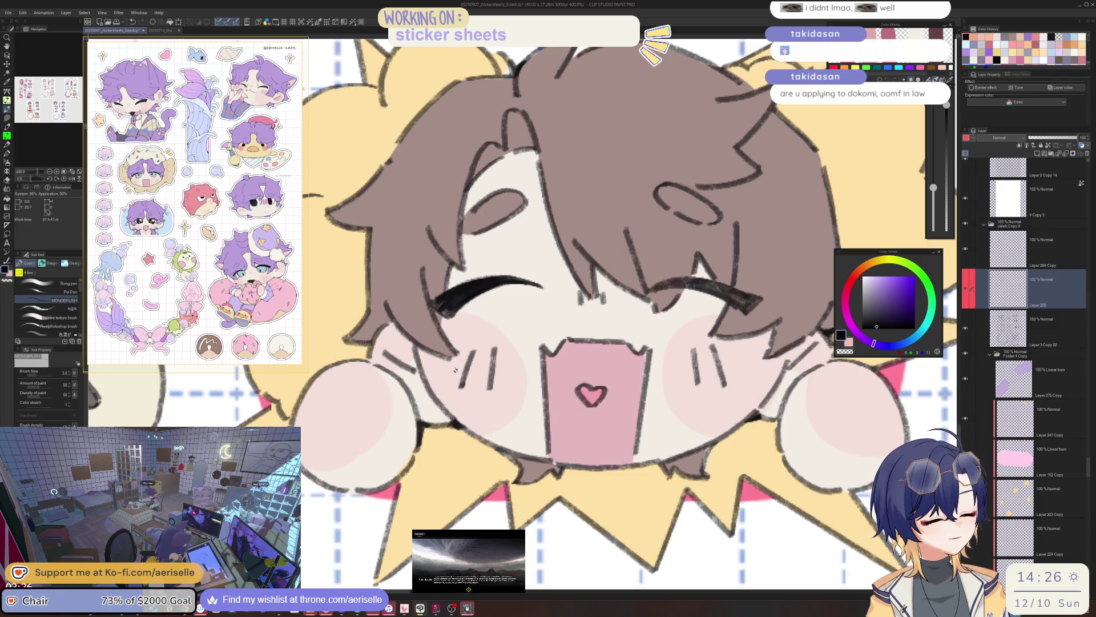
scroll(747, 362, down, 3)
scroll(747, 362, up, 5)
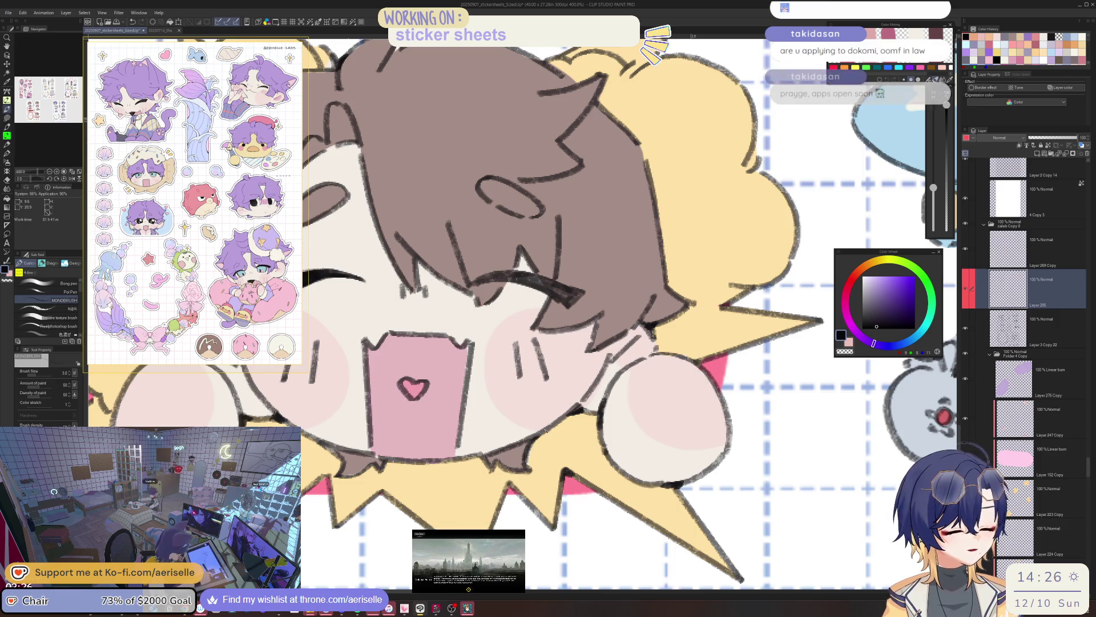
key(asciicircum)
key(asciicircum)
key(asciicircum)
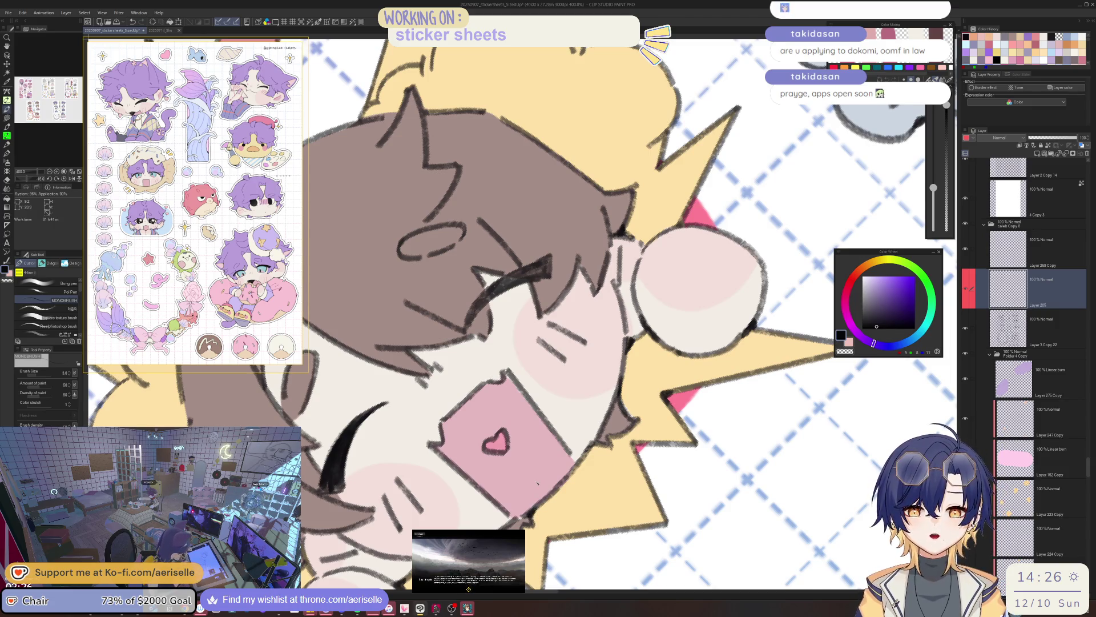
key(minus)
key(minus)
key(minus)
key(ctrl+minus)
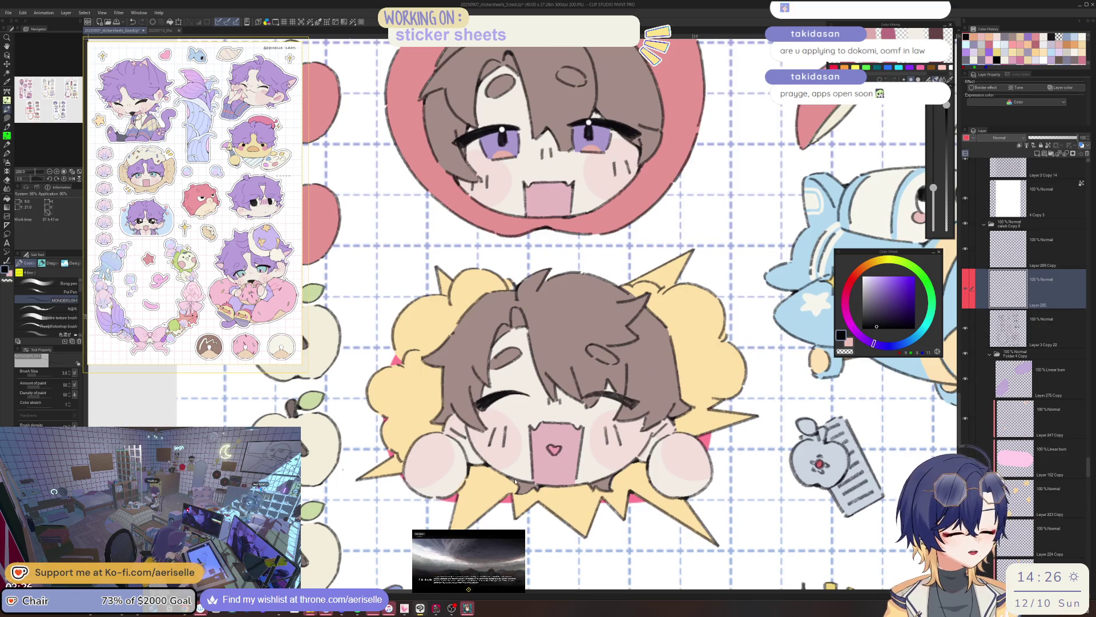
scroll(657, 480, up, 3)
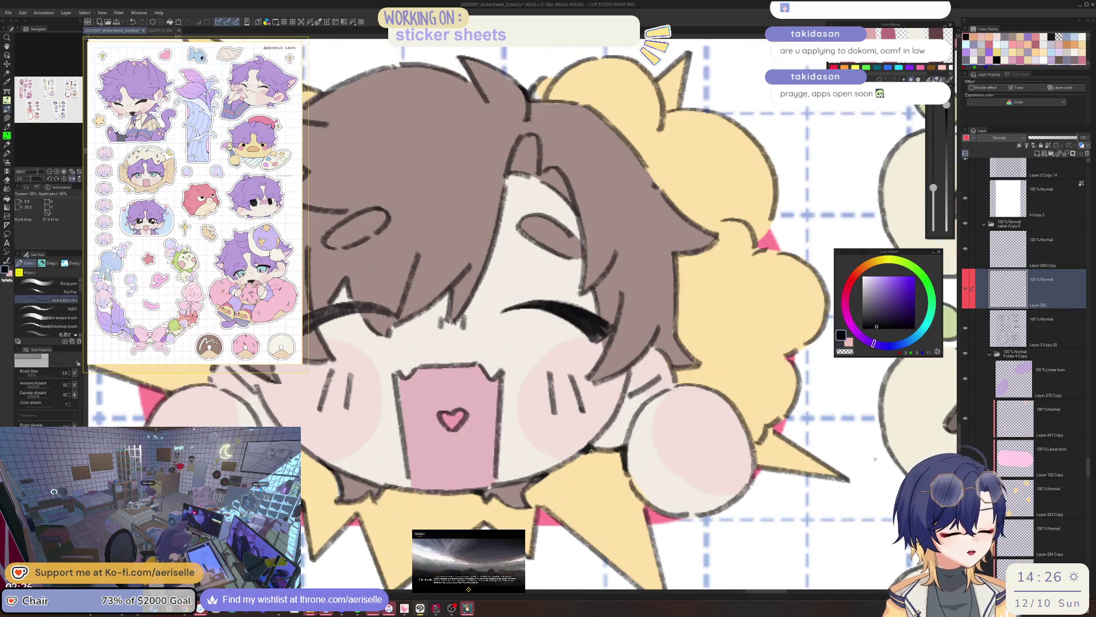
scroll(591, 452, left, 3)
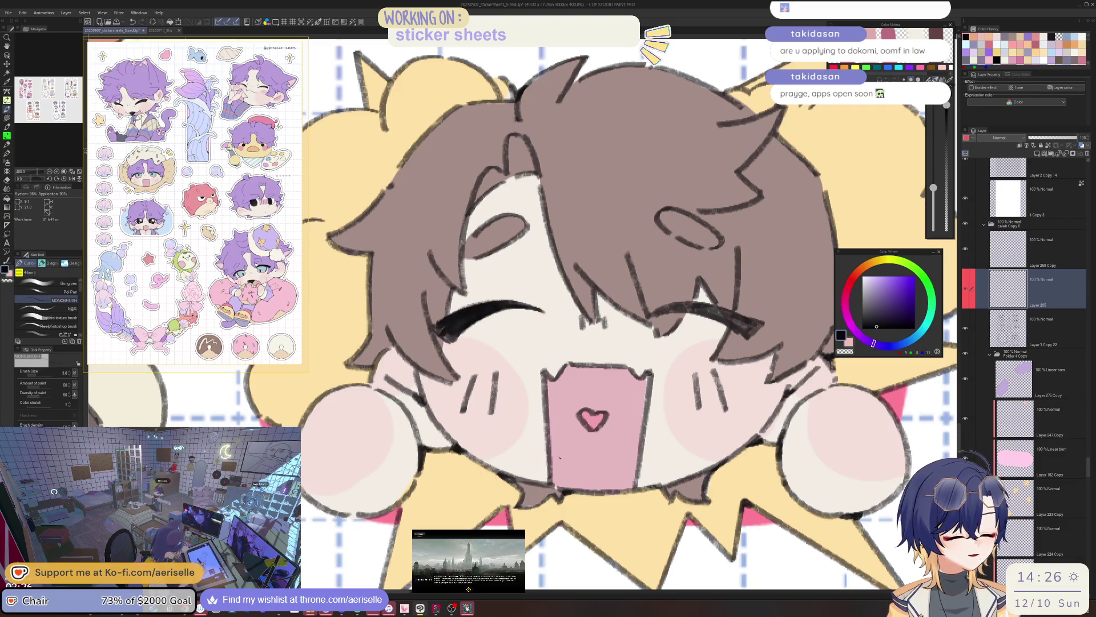
scroll(553, 479, down, 5)
drag(553, 479, 540, 471)
scroll(502, 393, up, 5)
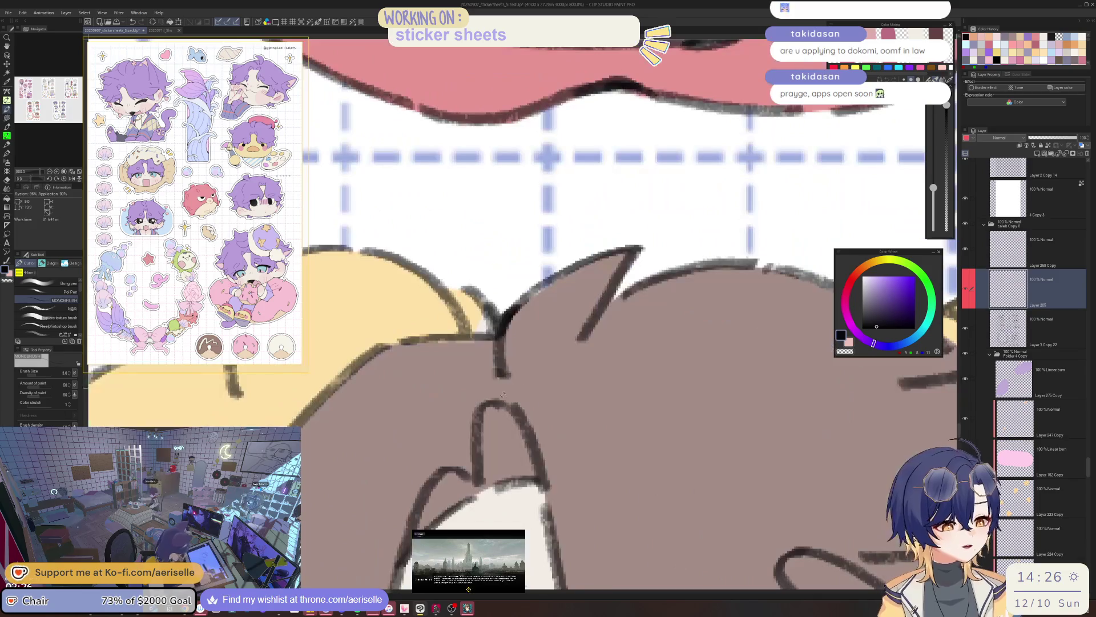
Ink small dark marks along the yellow ear edge beside the winking chibi's face
scroll(484, 409, down, 4)
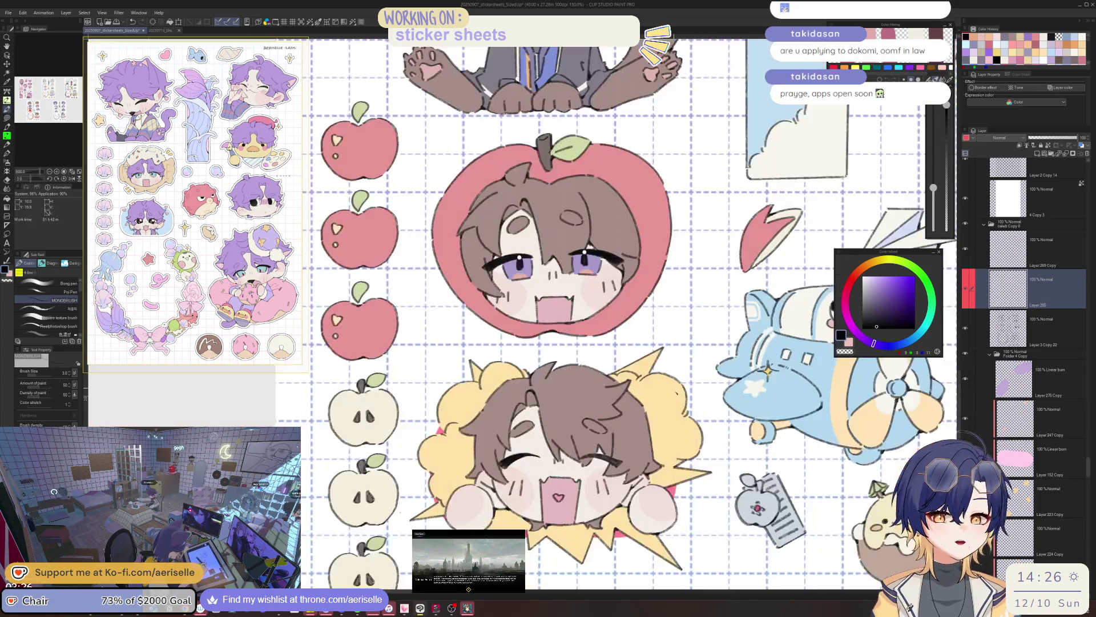
scroll(545, 391, up, 3)
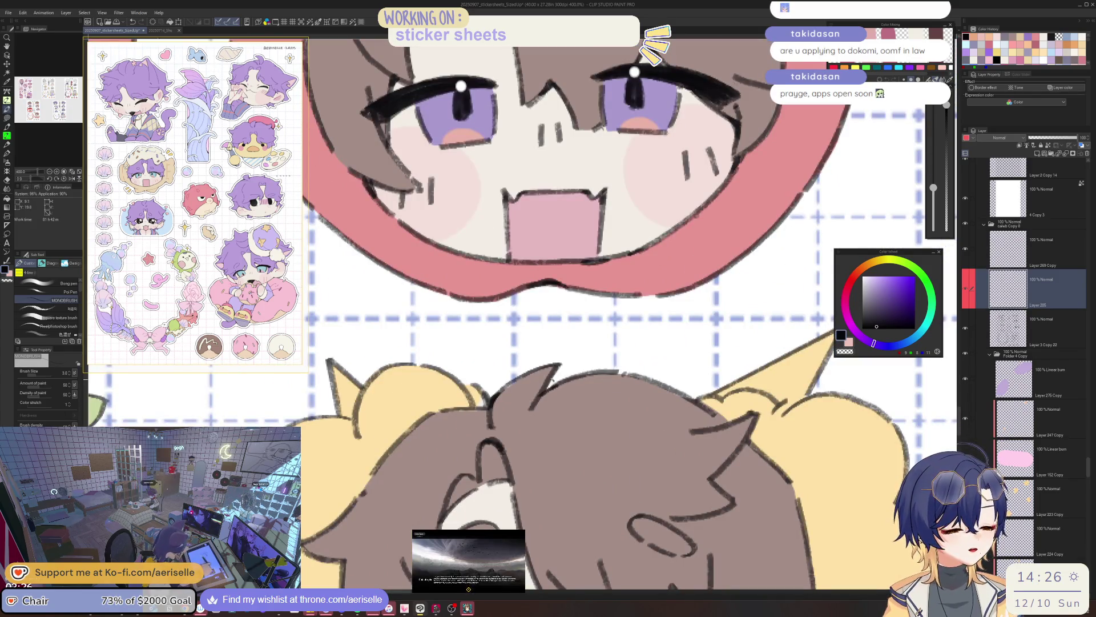
scroll(505, 387, down, 3)
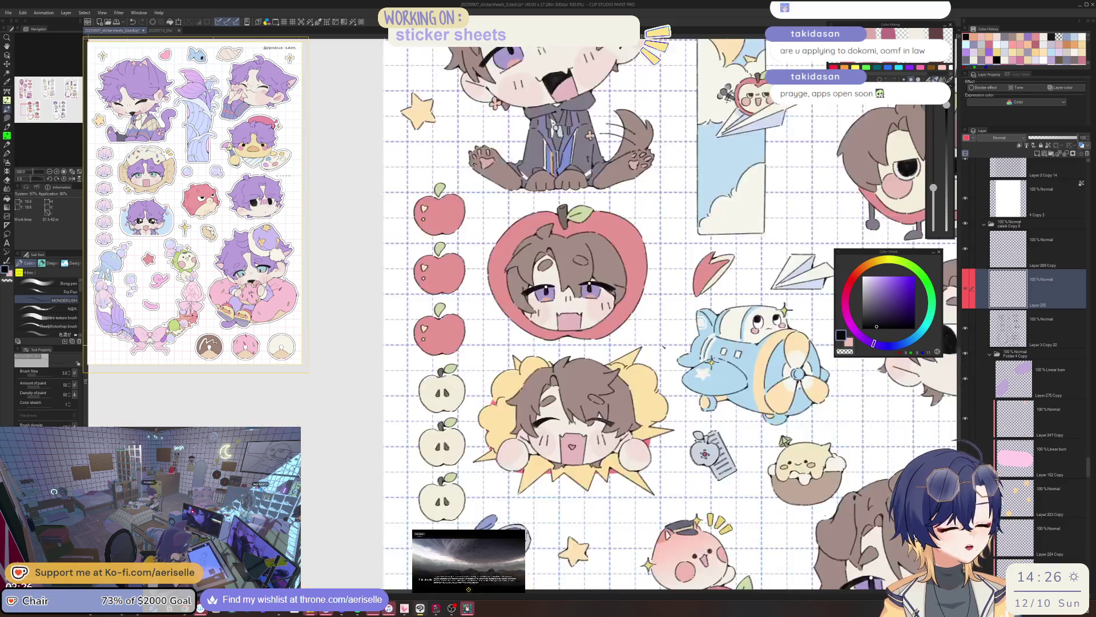
key(minus)
key(minus)
key(minus)
scroll(506, 387, up, 1)
scroll(577, 337, up, 1)
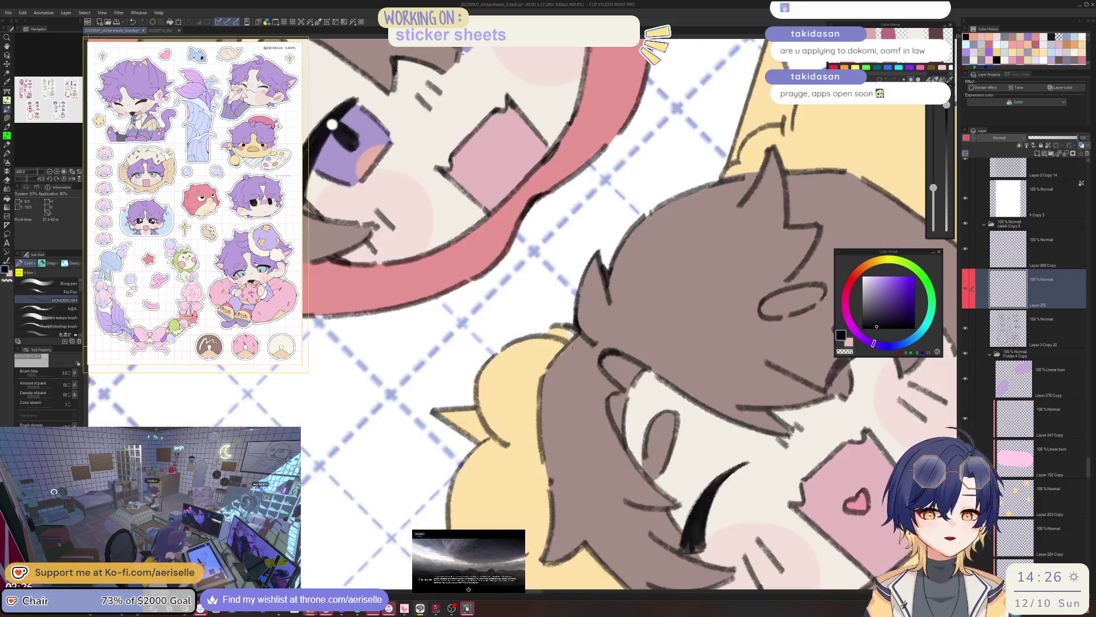
key(at)
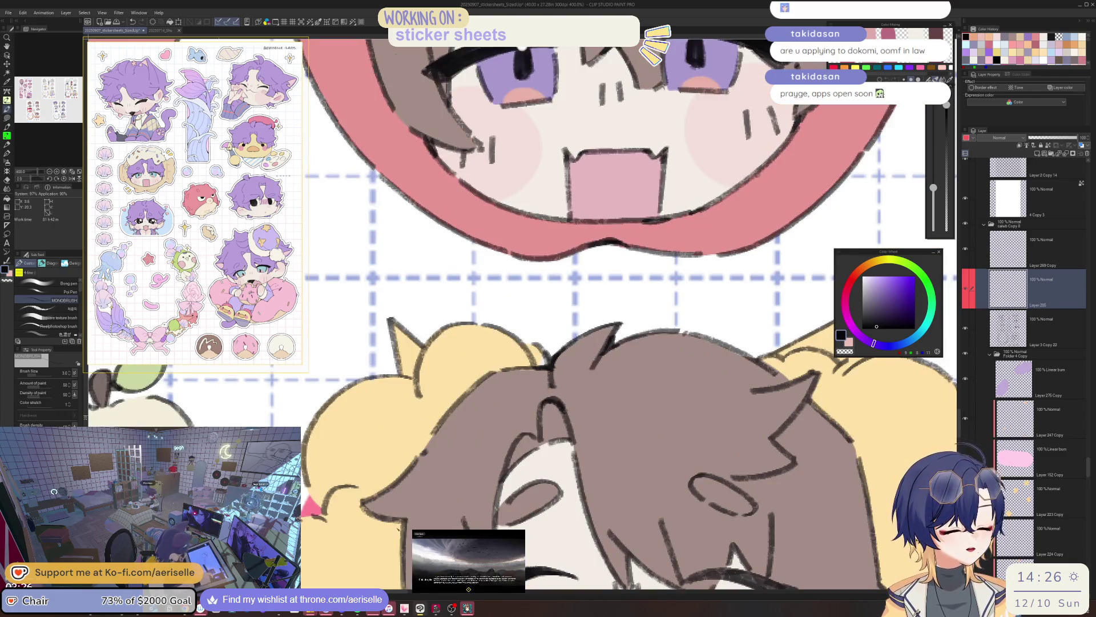
scroll(403, 519, down, 3)
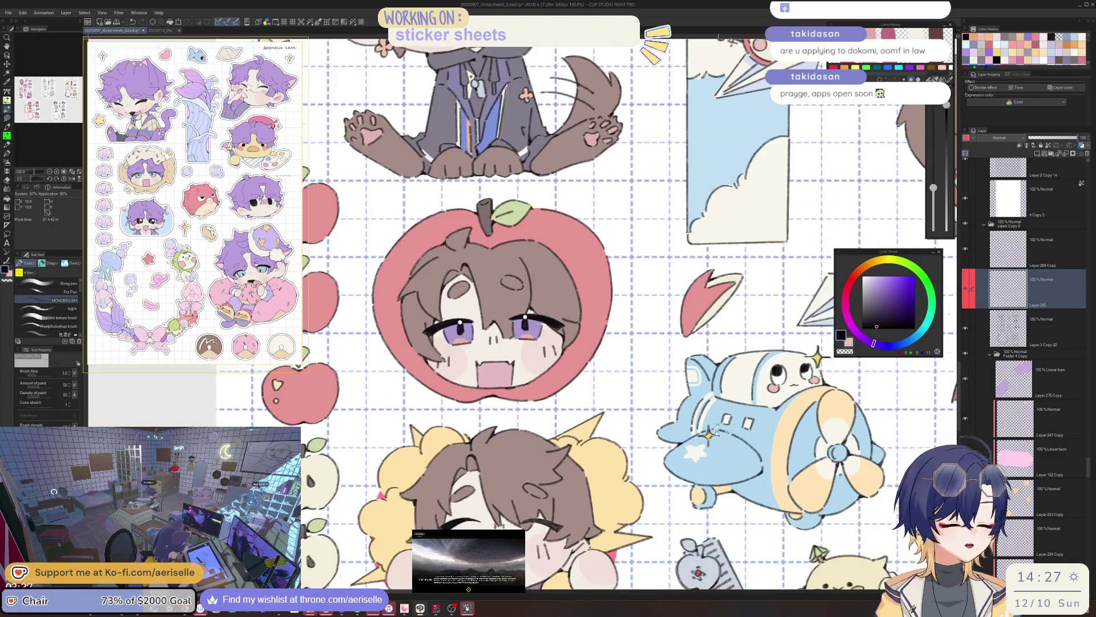
scroll(613, 368, up, 1)
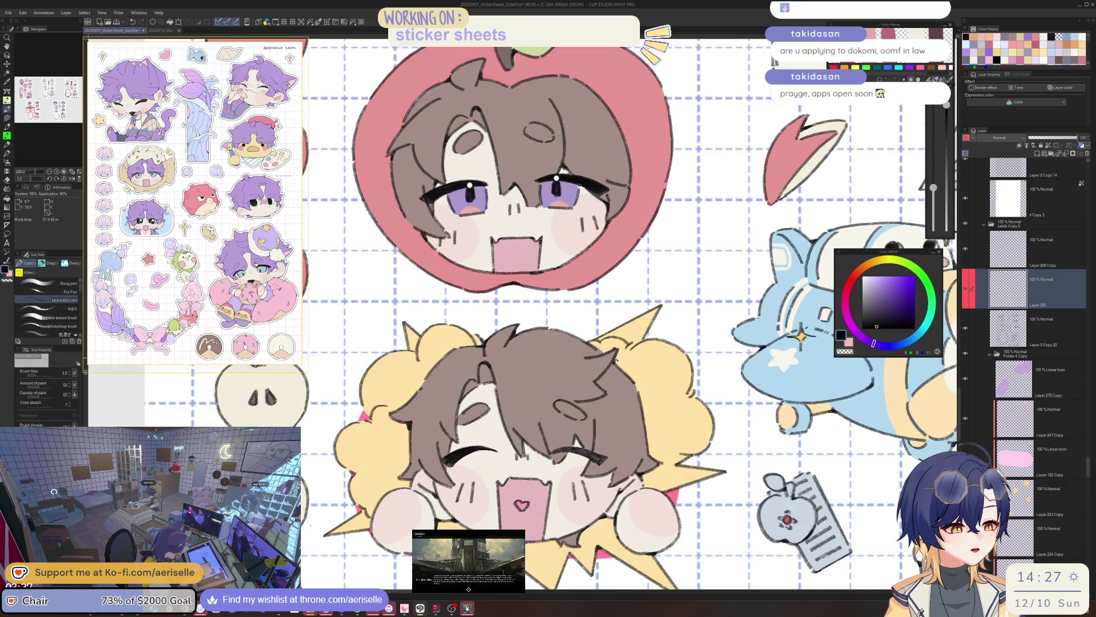
scroll(619, 345, up, 2)
scroll(584, 363, down, 3)
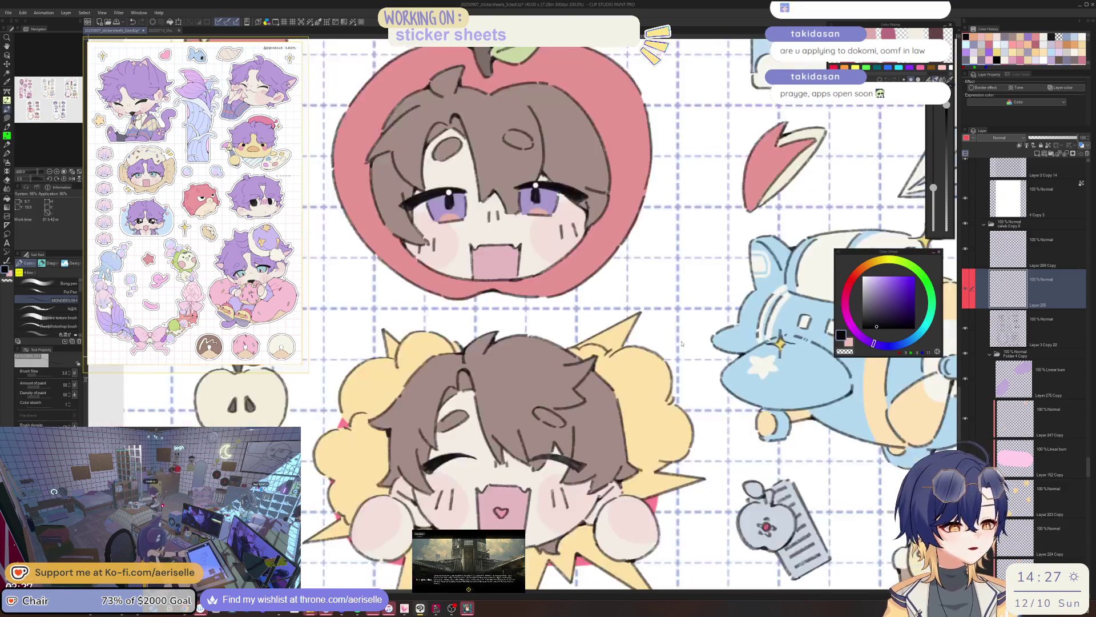
scroll(670, 355, up, 3)
drag(670, 355, 664, 362)
Reframe the view around the yellow-haired chibi and zoom in on the lower chibi's face
scroll(675, 345, down, 4)
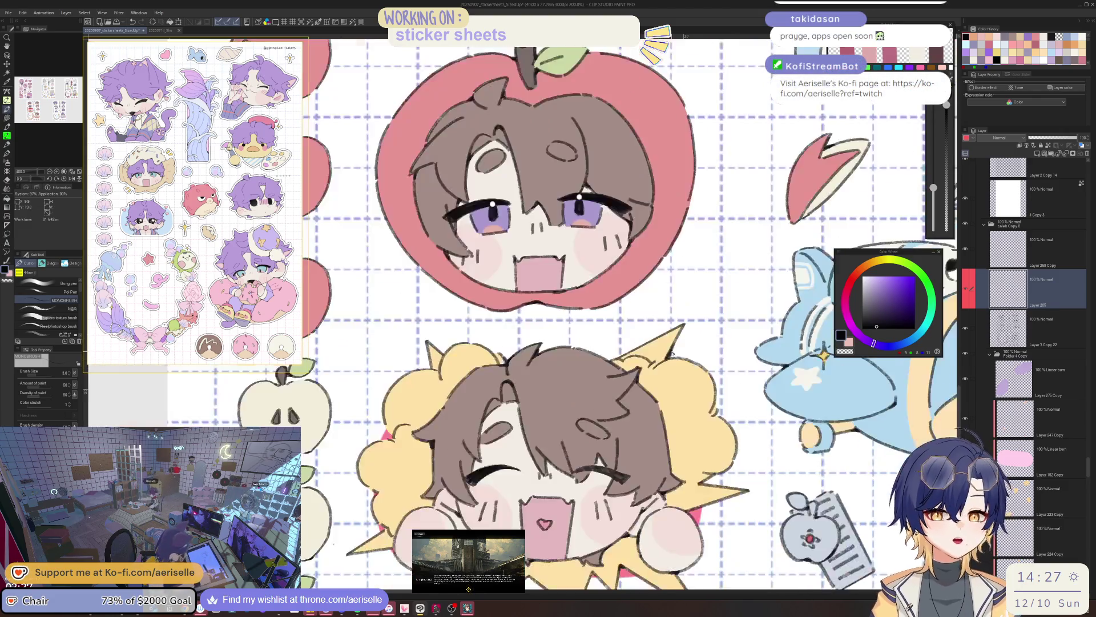
scroll(556, 342, up, 4)
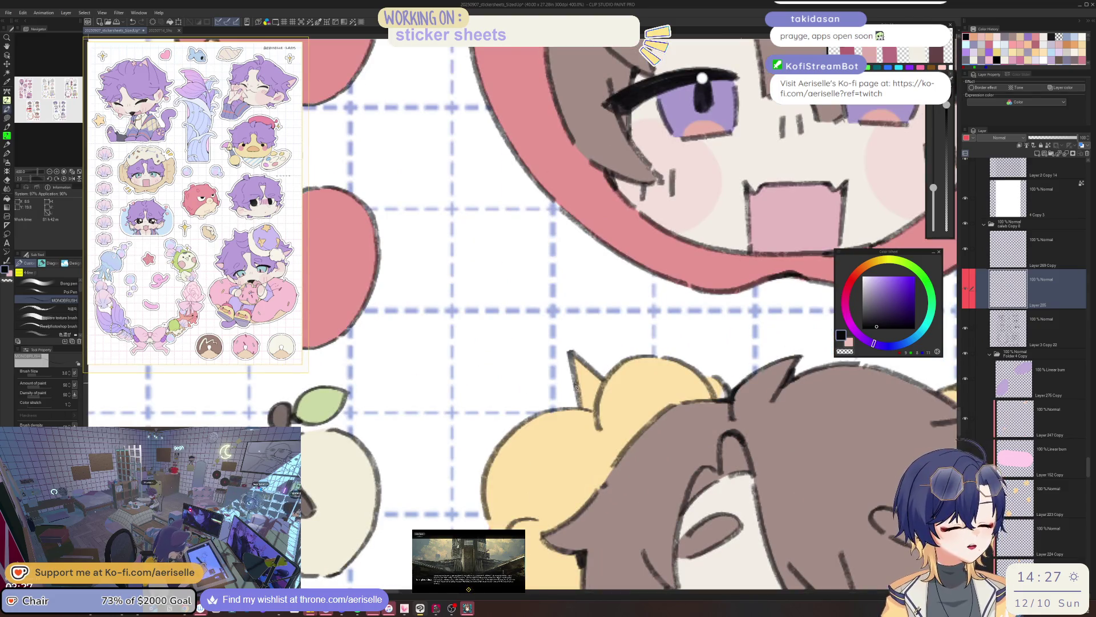
drag(578, 394, 604, 327)
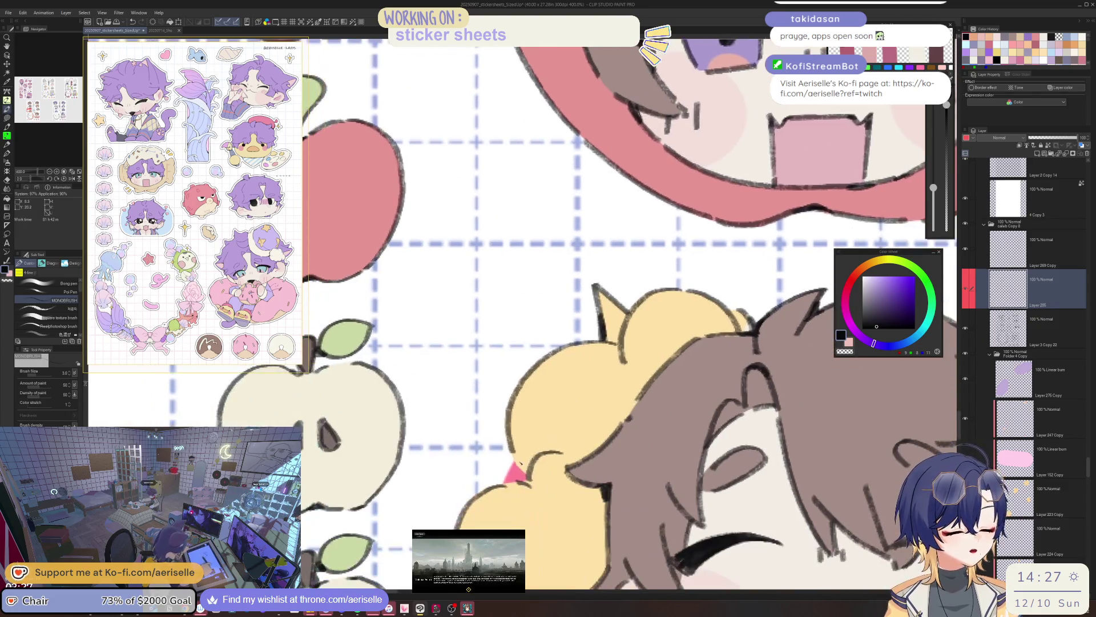
key(-)
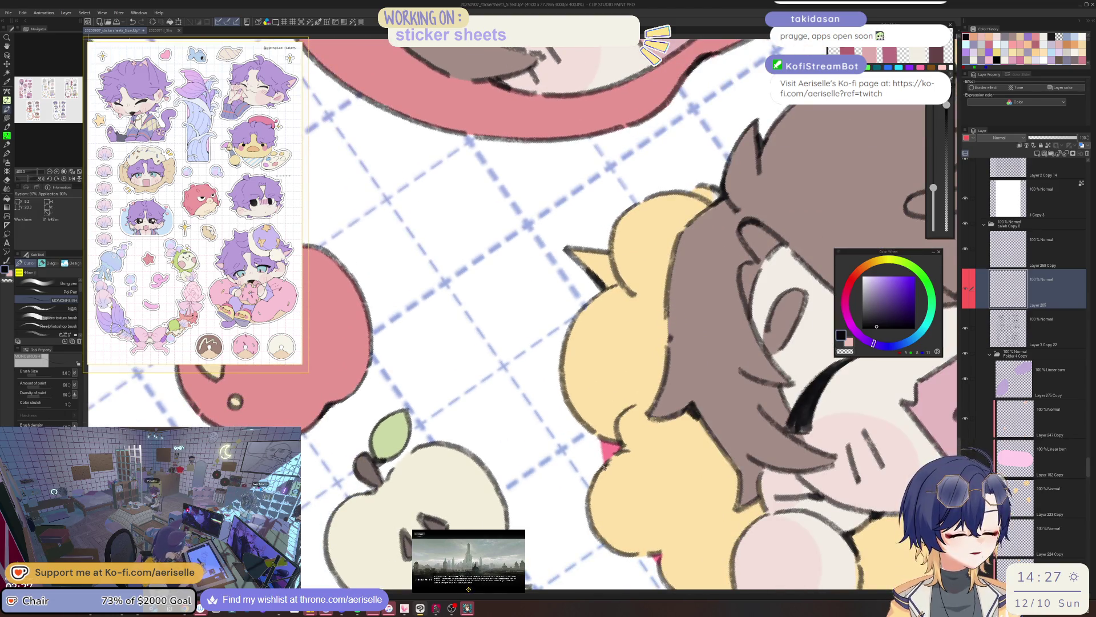
key(ctrl+at)
key(ctrl+alt+0)
key(ctrl+plus)
key(ctrl+plus)
key(ctrl+plus)
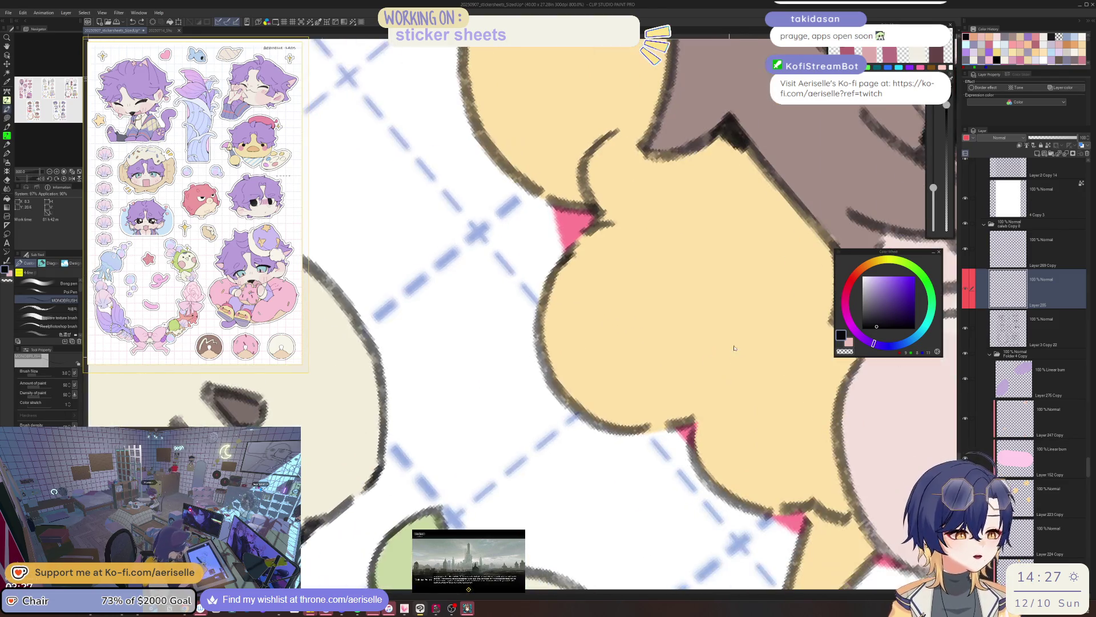
key(-)
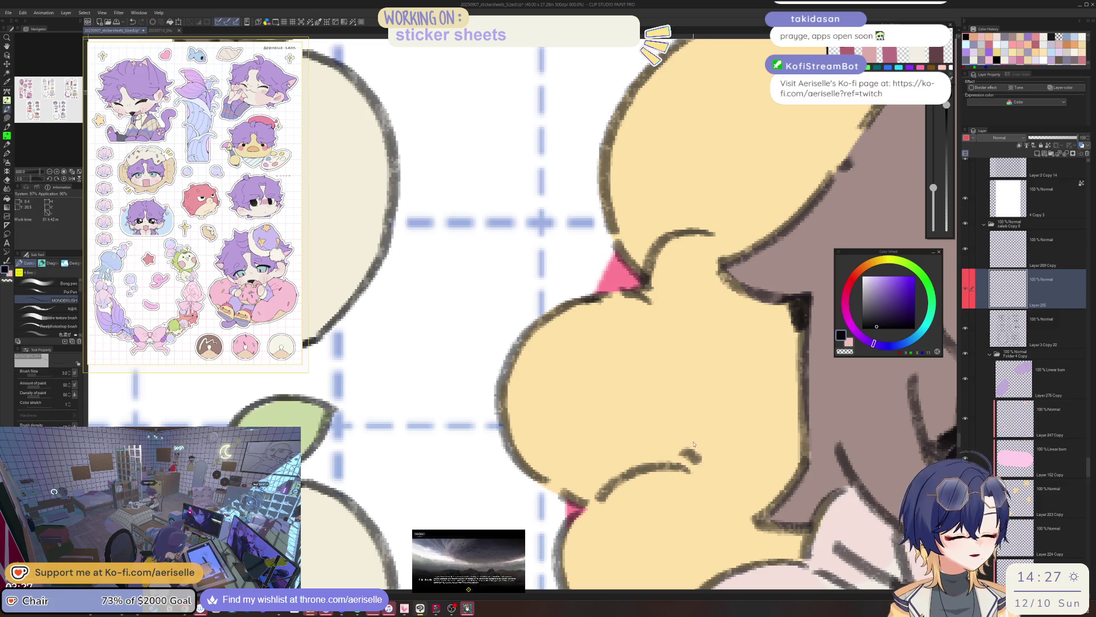
key(ctrl+minus)
key(ctrl+minus)
key(ctrl+minus)
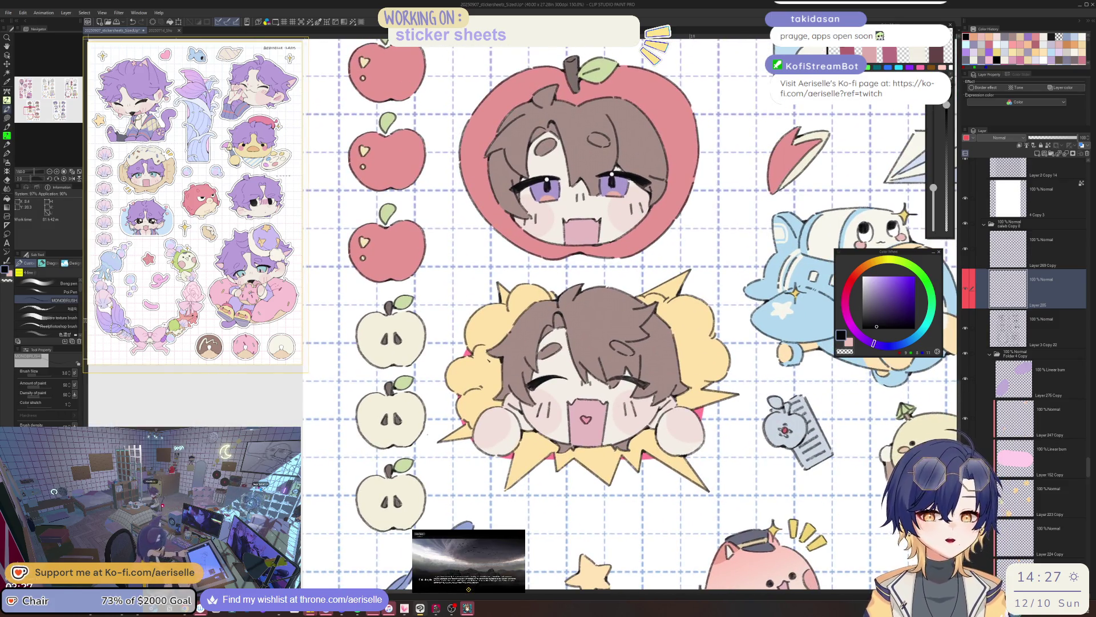
key(ctrl+plus)
key(ctrl+plus)
key(ctrl+plus)
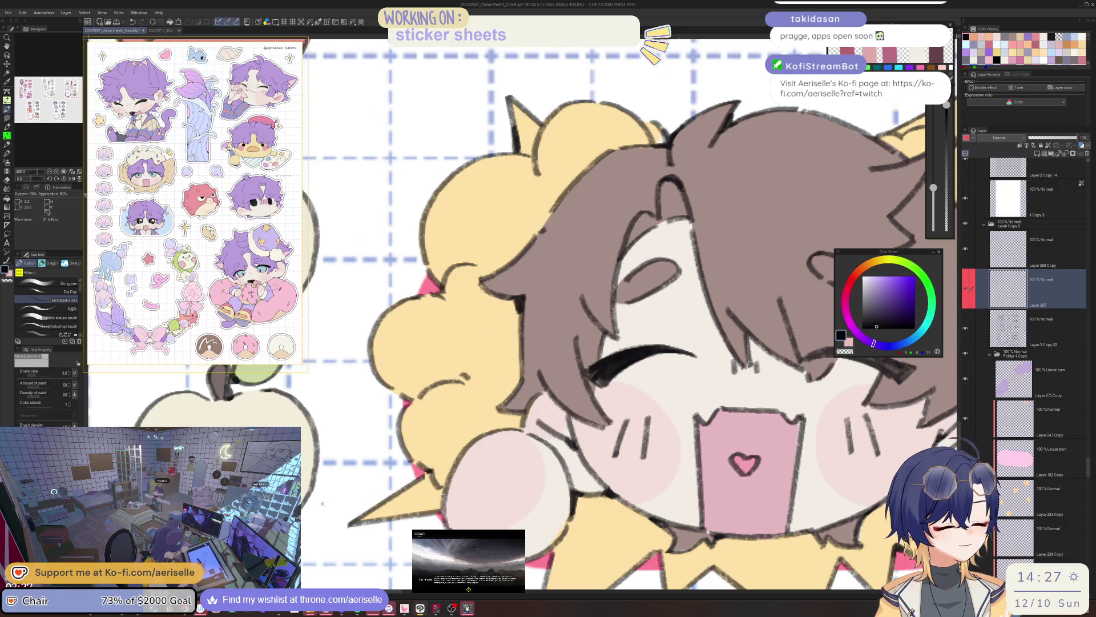
Lasso-select the lower winking chibi and shift its hue to about -9
key(m)
key(ctrl+alt+0)
mouse_move(448, 359)
mouse_down()
mouse_move(429, 503)
mouse_move(594, 489)
mouse_move(607, 386)
mouse_up()
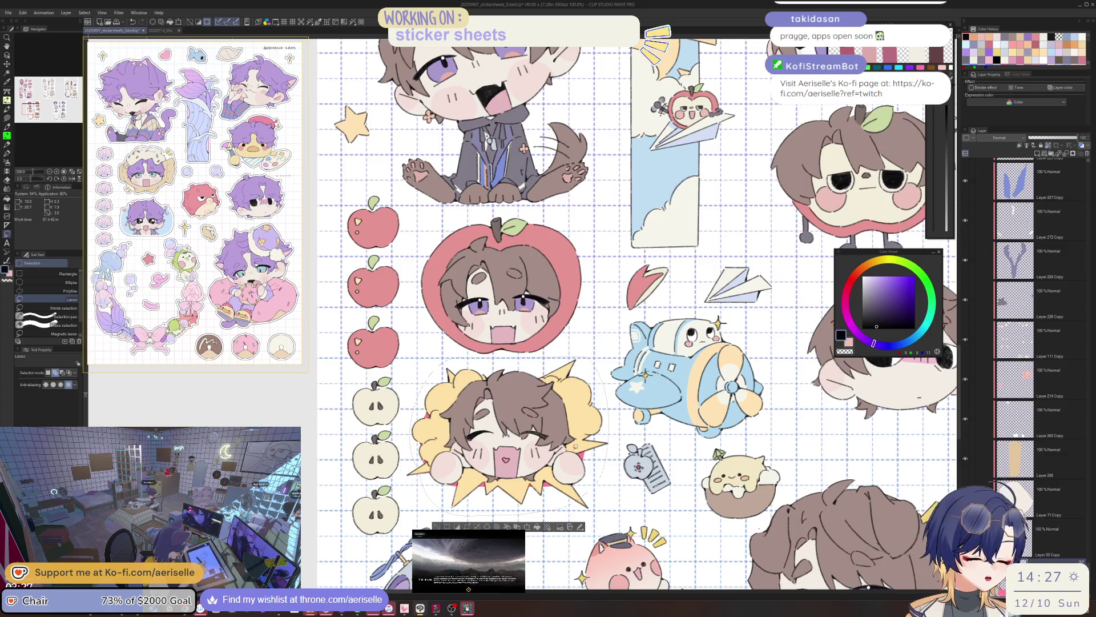
mouse_move(736, 330)
mouse_down()
mouse_move(729, 348)
mouse_move(752, 332)
mouse_up()
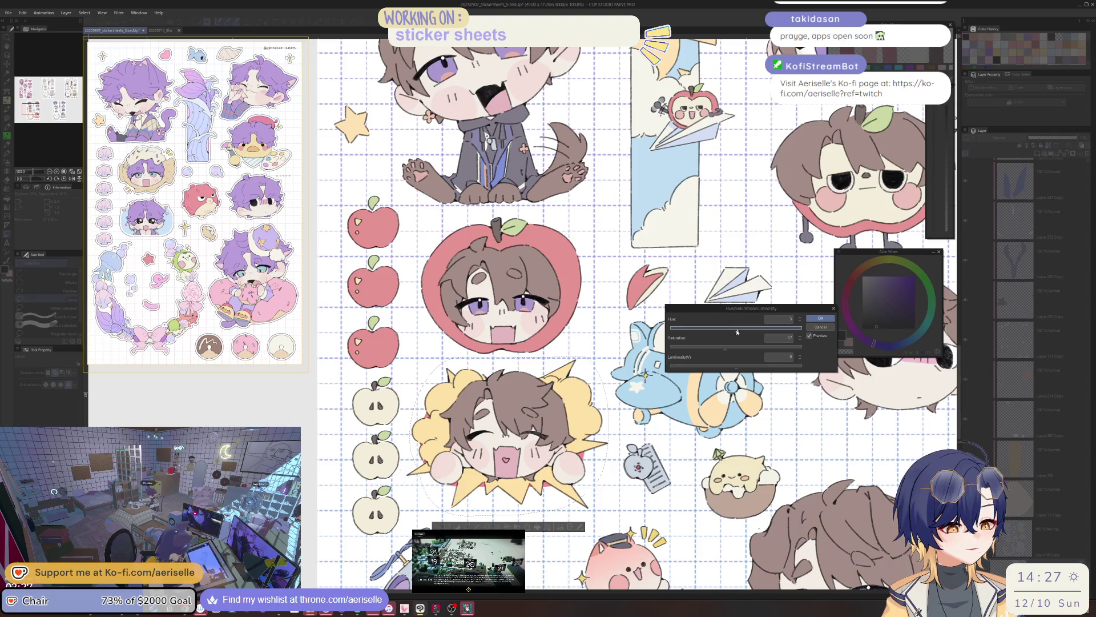
click(820, 318)
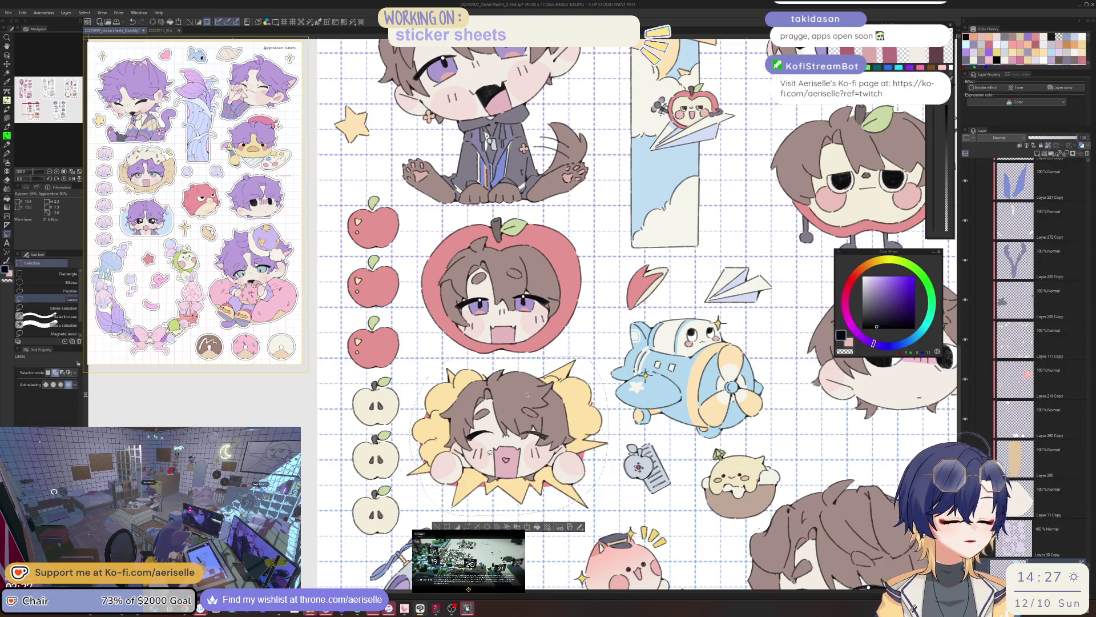
Return to the pen, zoom out, and select the layer of the clicked drawing
scroll(566, 455, up, 3)
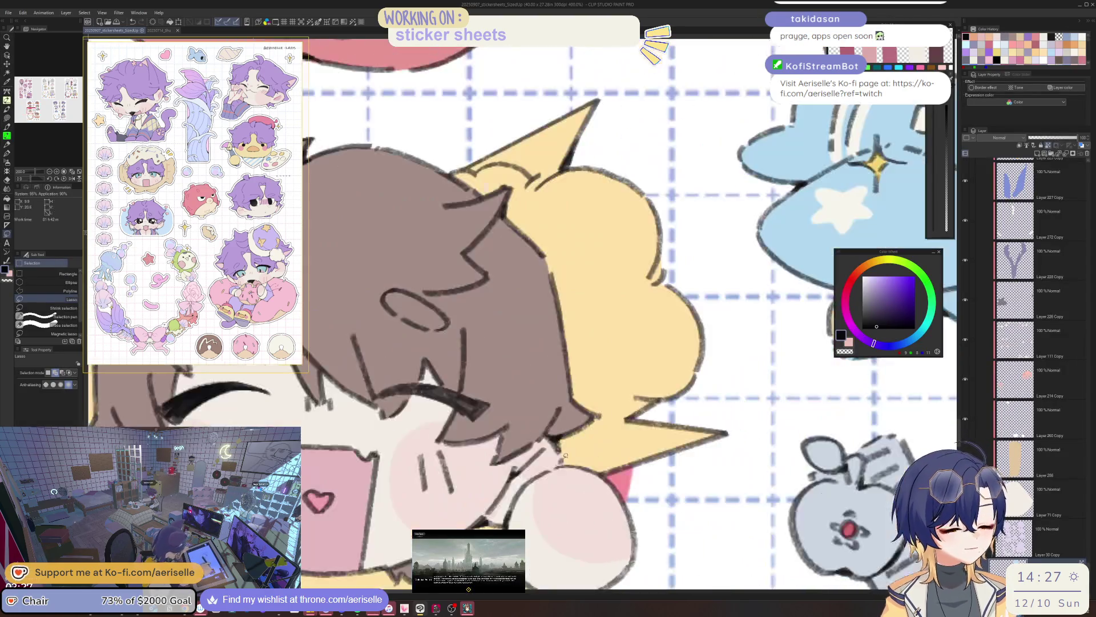
key(p)
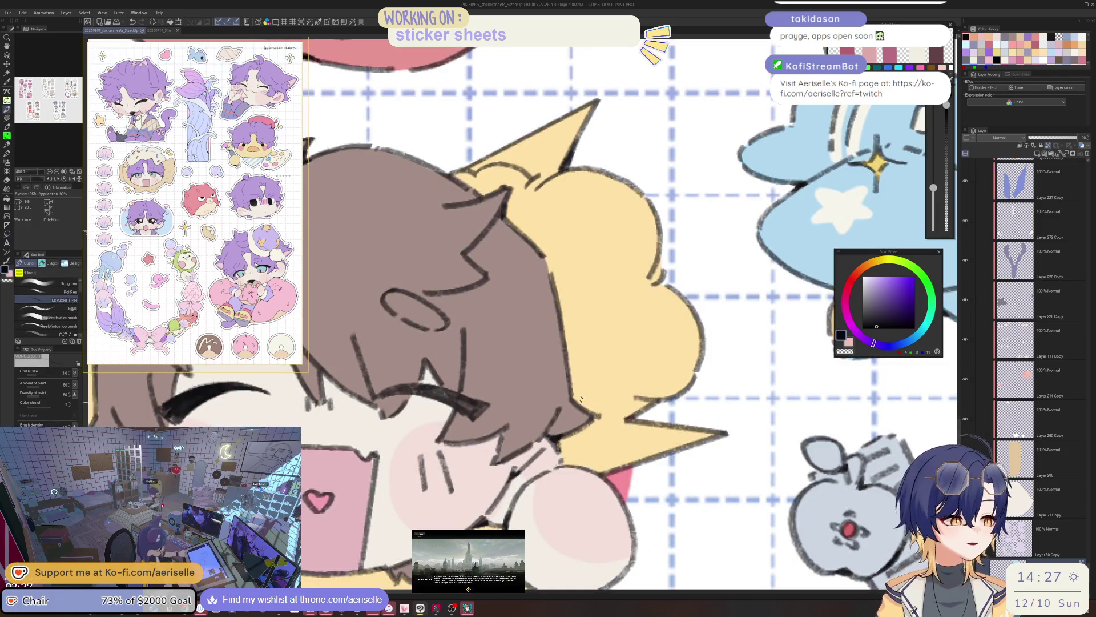
scroll(581, 397, down, 5)
key(o)
click(522, 372)
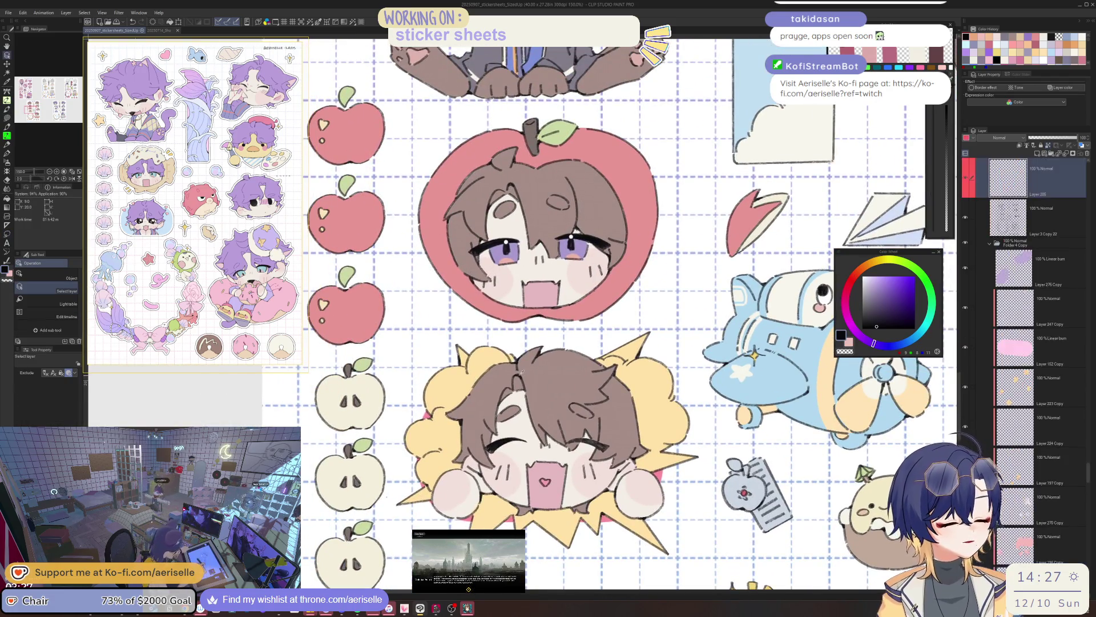
drag(521, 371, 185, 475)
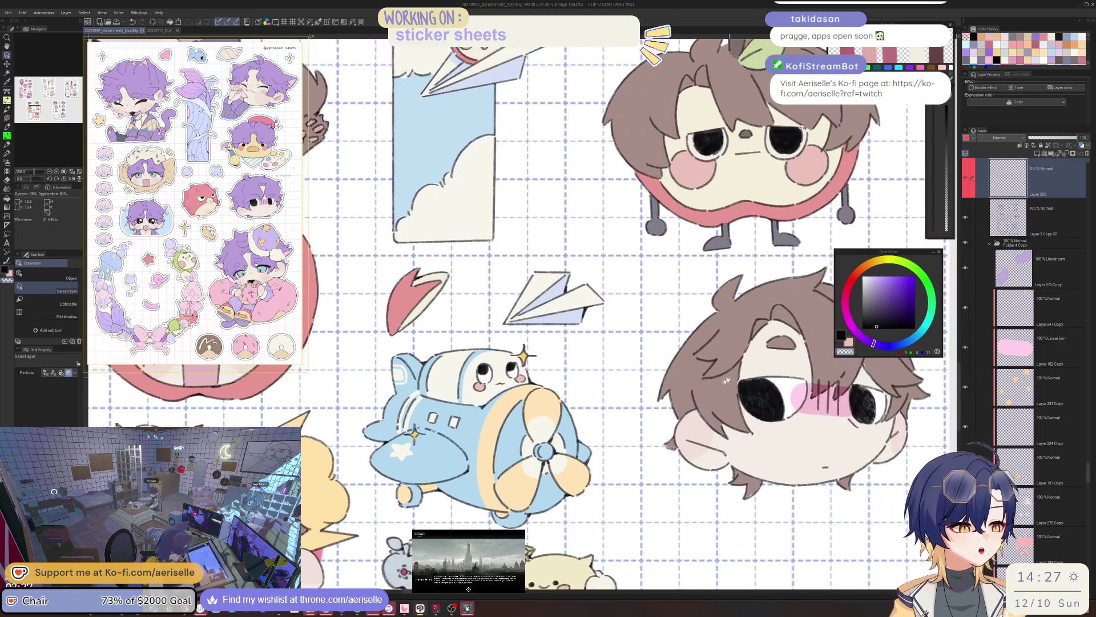
drag(726, 381, 617, 432)
key(p)
scroll(668, 343, up, 5)
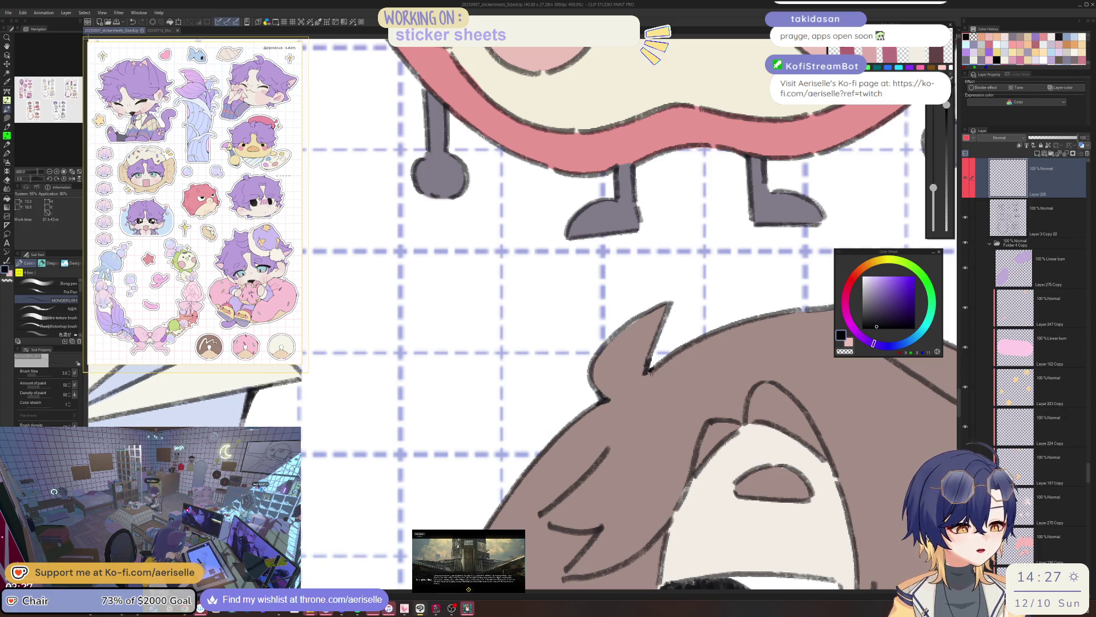
scroll(657, 354, down, 8)
scroll(604, 402, up, 10)
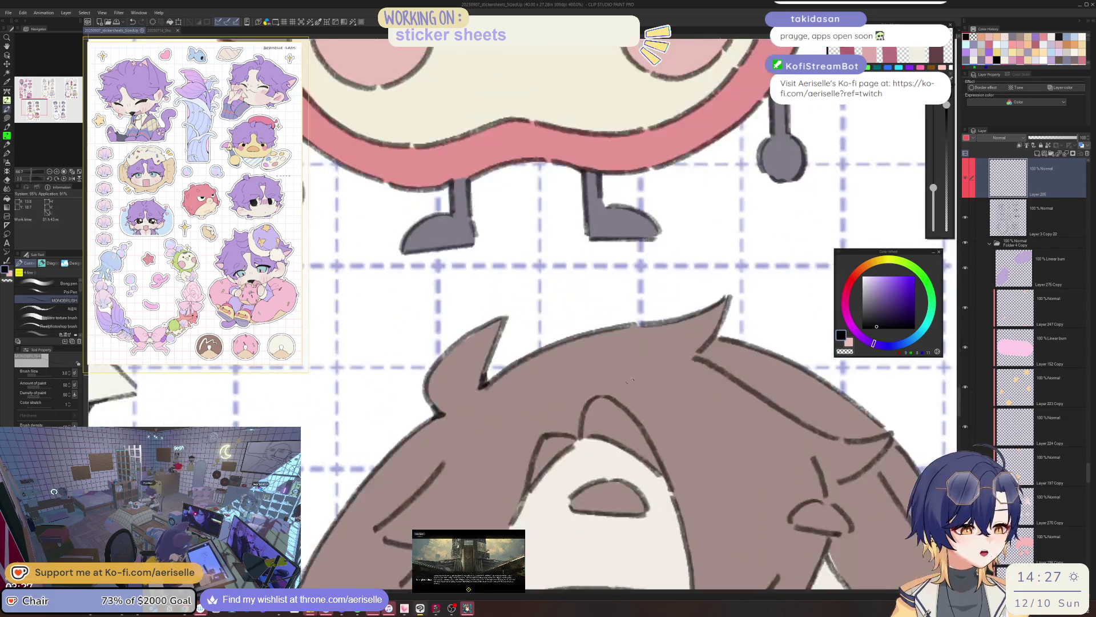
scroll(604, 402, down, 2)
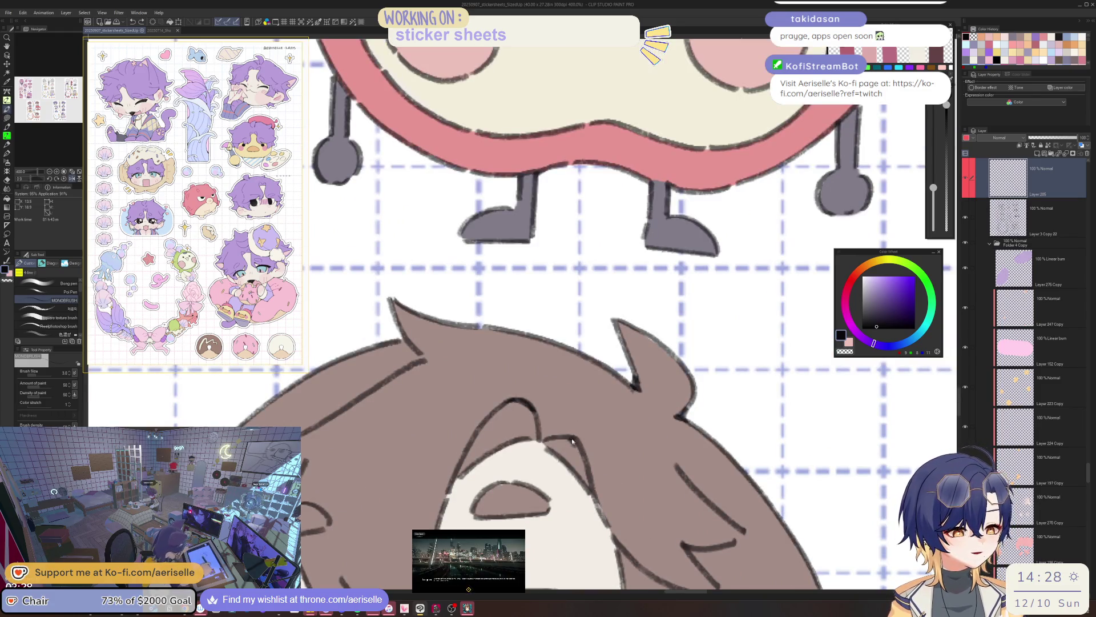
scroll(580, 443, down, 4)
scroll(554, 451, up, 4)
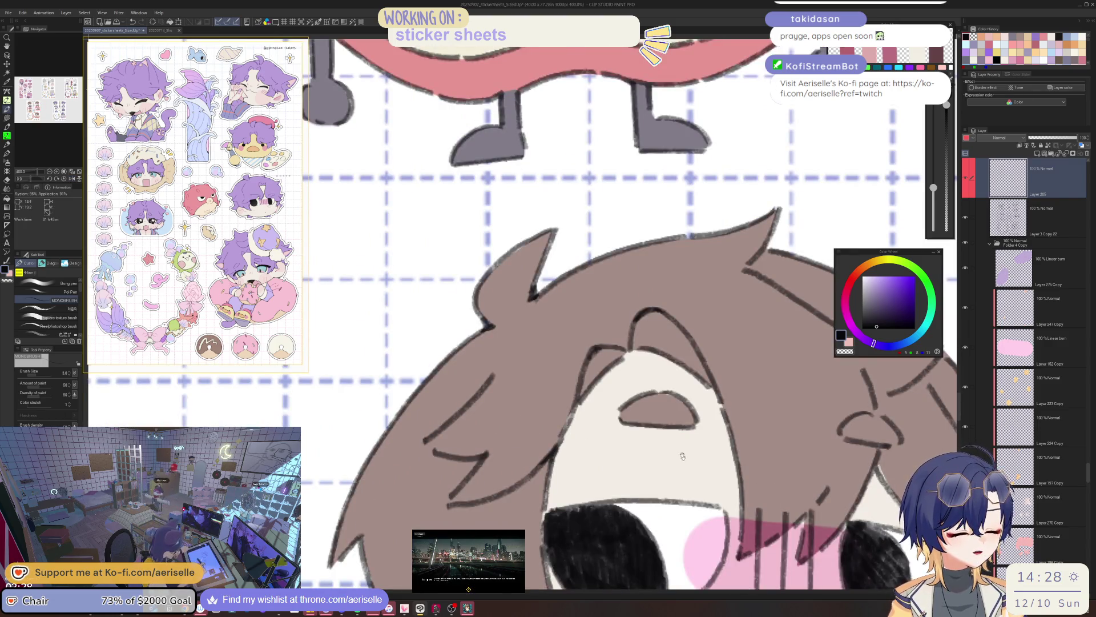
scroll(552, 462, down, 3)
scroll(634, 423, up, 3)
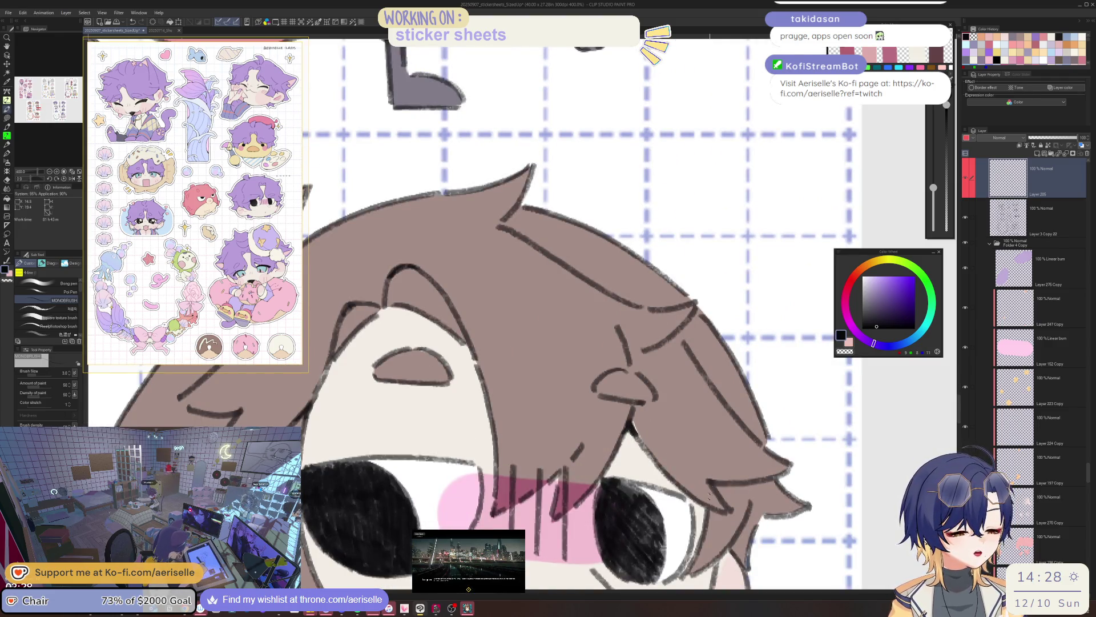
drag(706, 508, 620, 385)
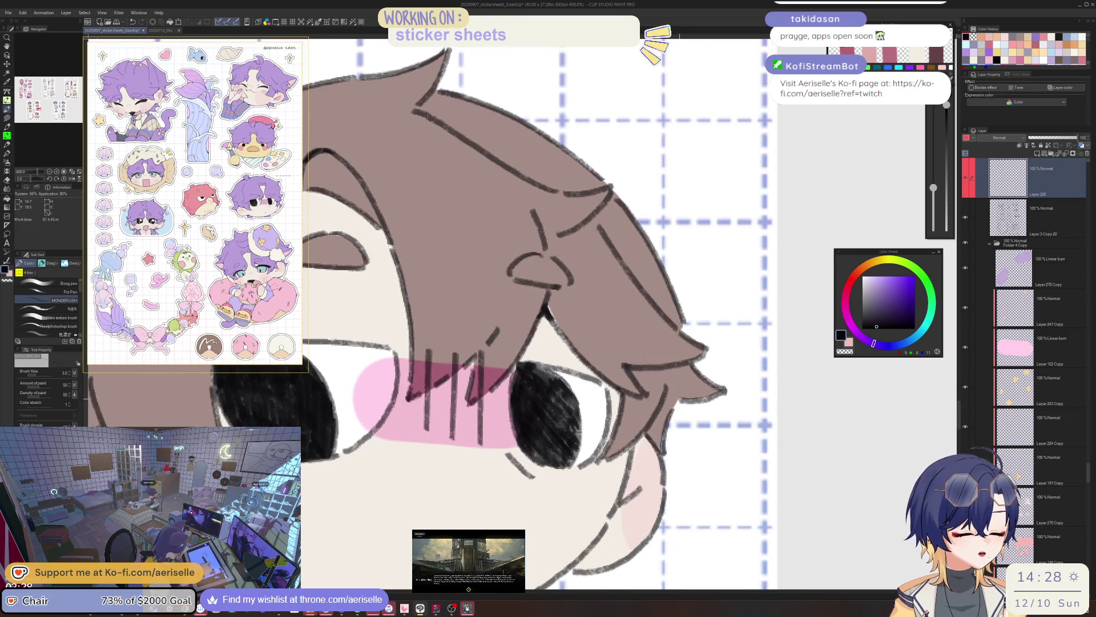
scroll(701, 377, down, 3)
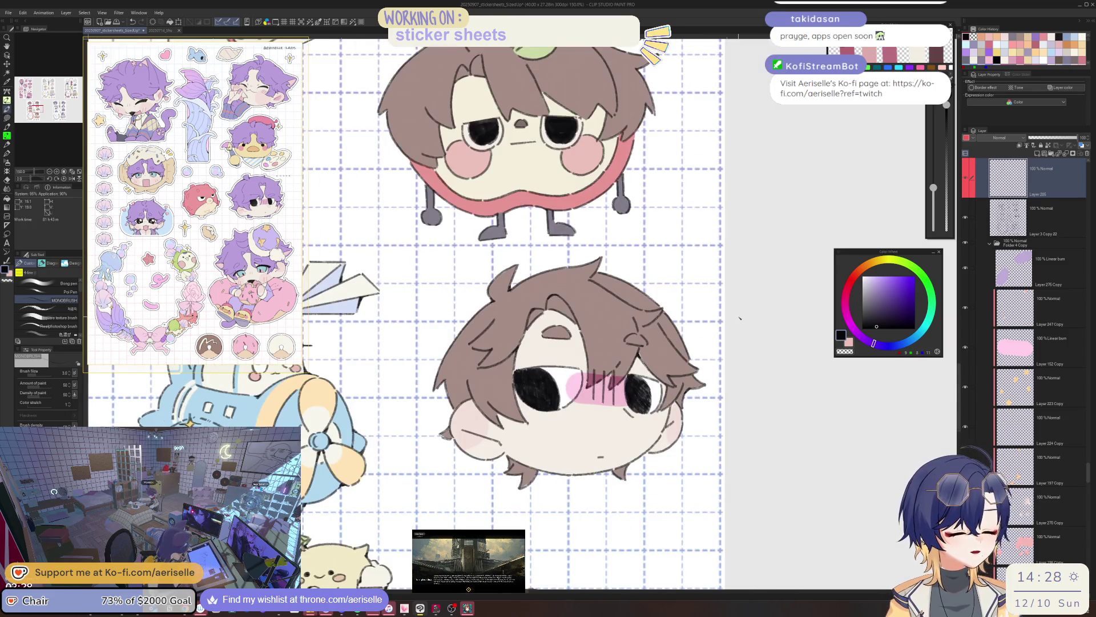
scroll(496, 409, up, 3)
key(asciicircum)
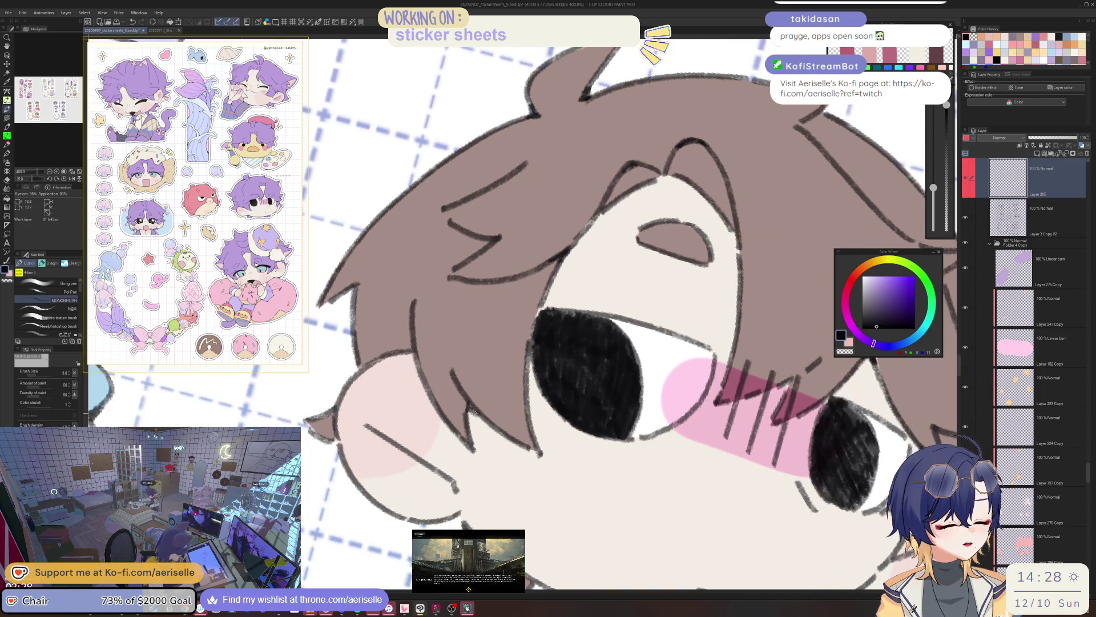
key(minus)
key(minus)
key(minus)
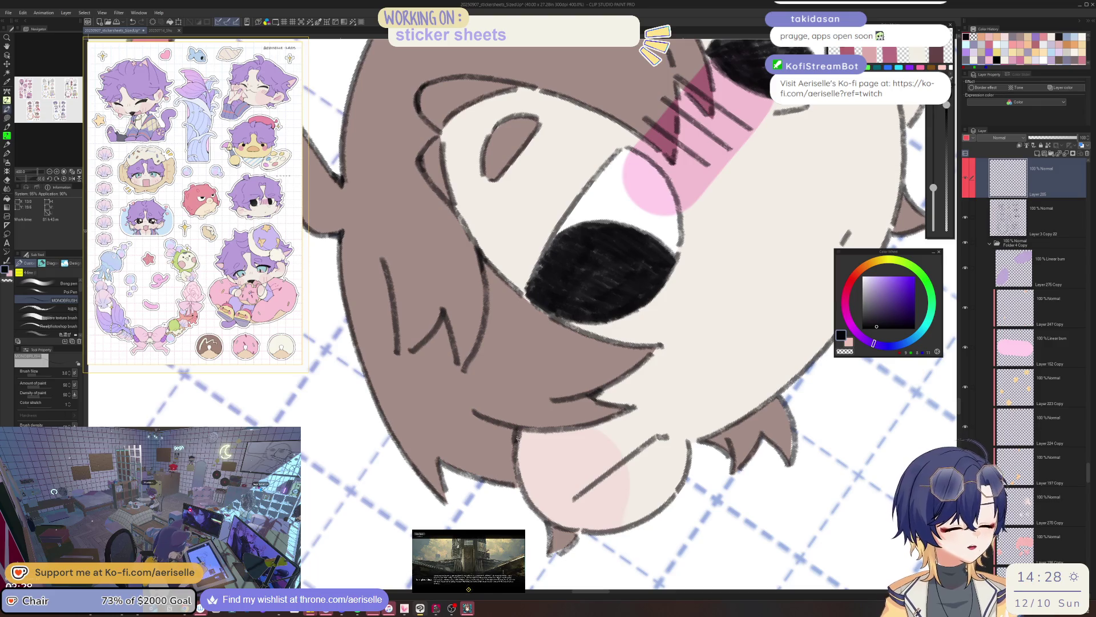
key(ctrl+at)
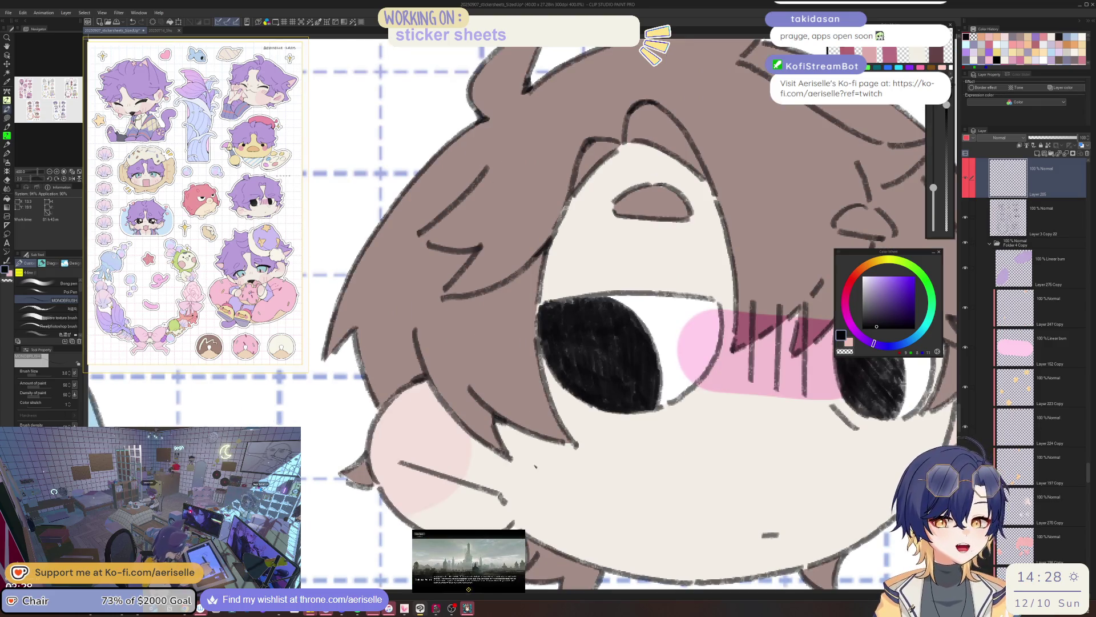
key(ctrl+minus)
key(ctrl+minus)
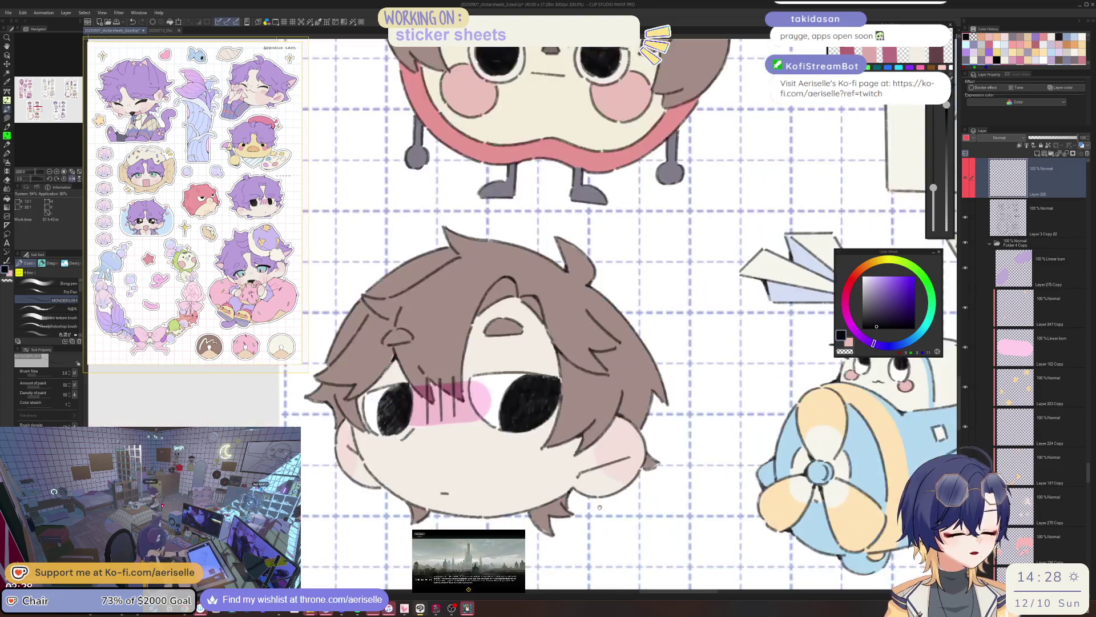
key(ctrl+plus)
key(ctrl+plus)
key(h)
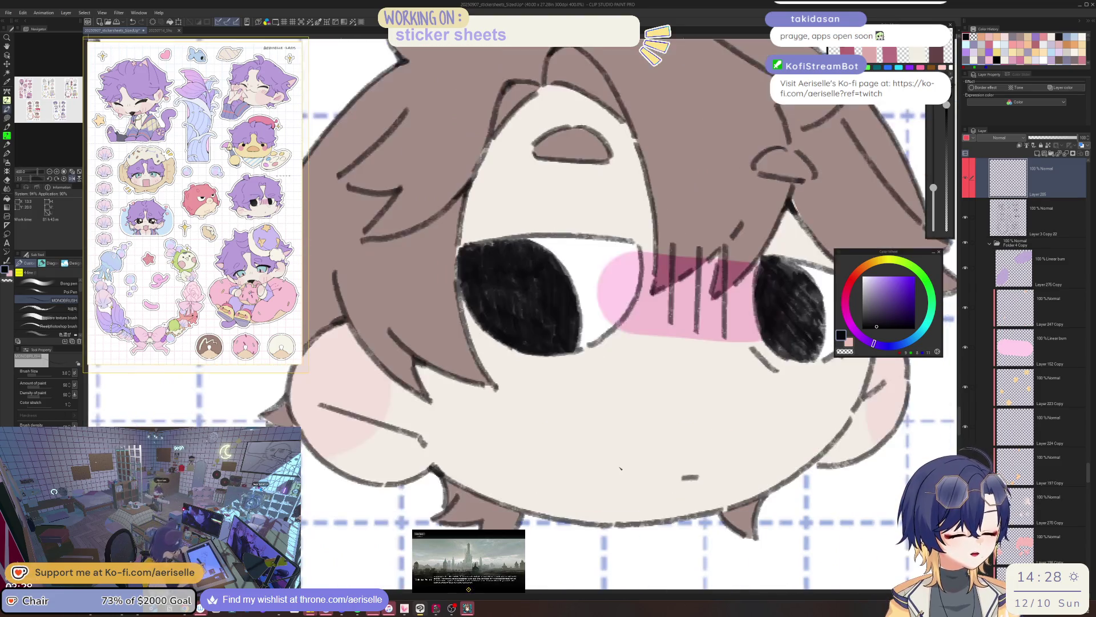
key(h)
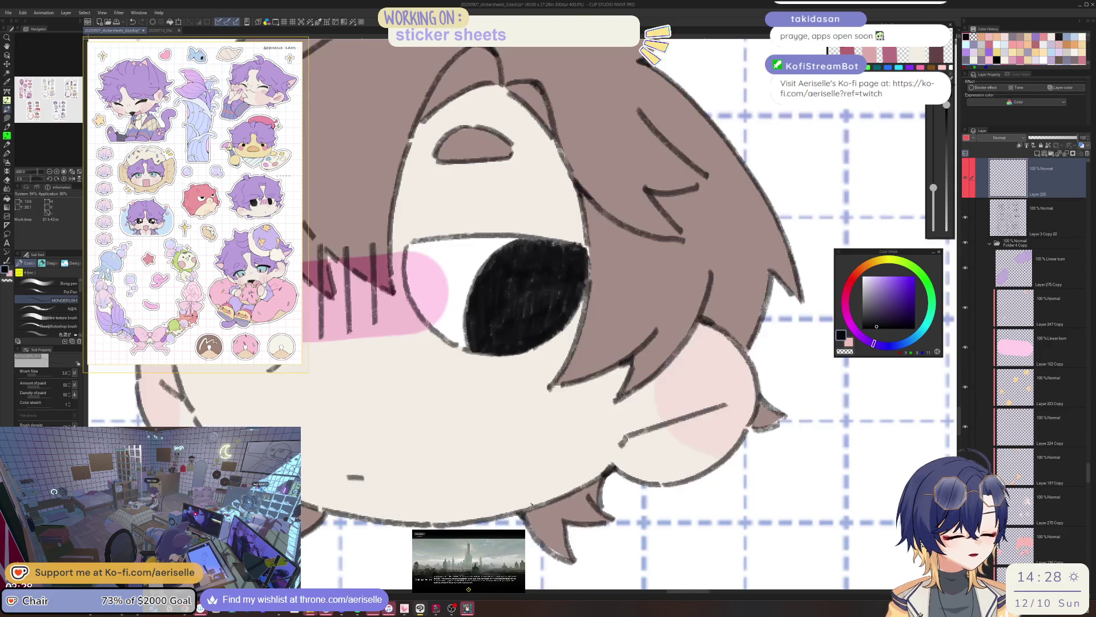
key(minus)
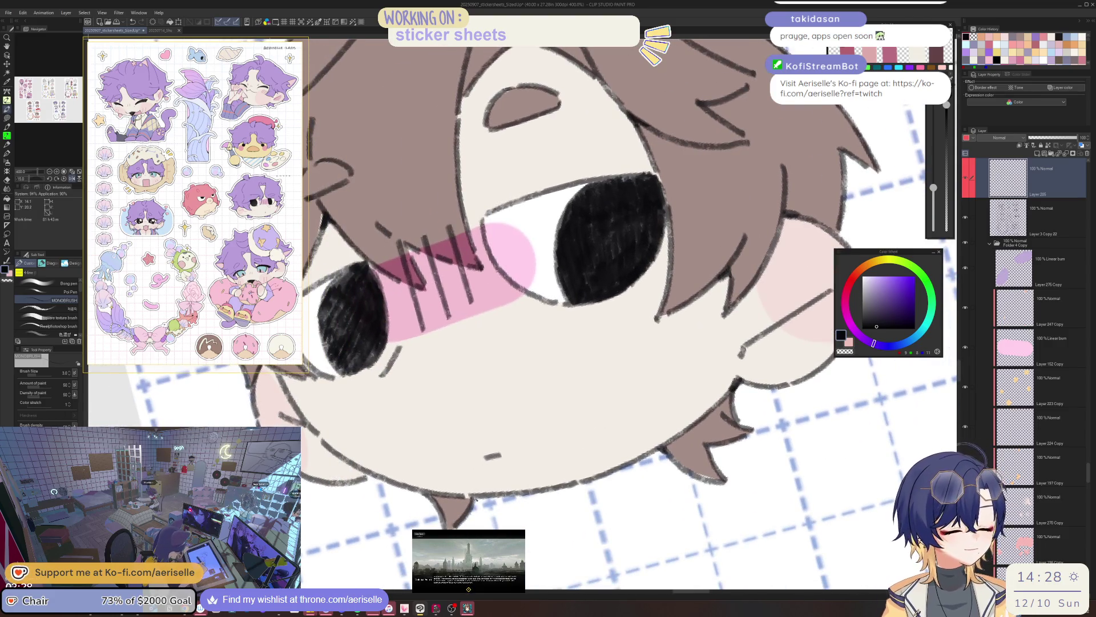
key(h)
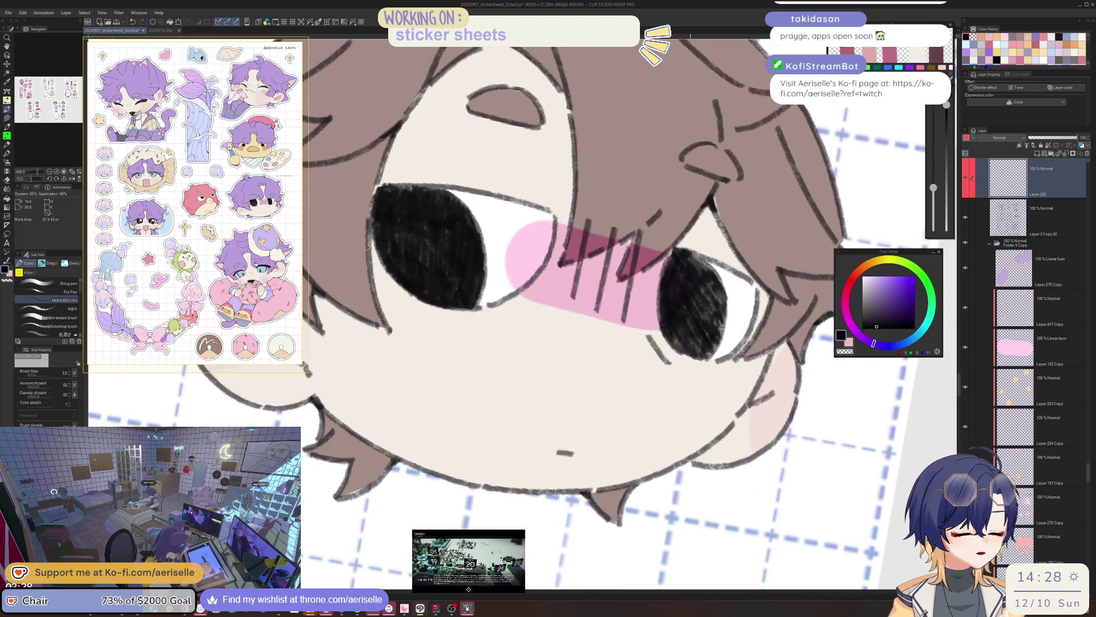
key(minus)
drag(753, 253, 675, 402)
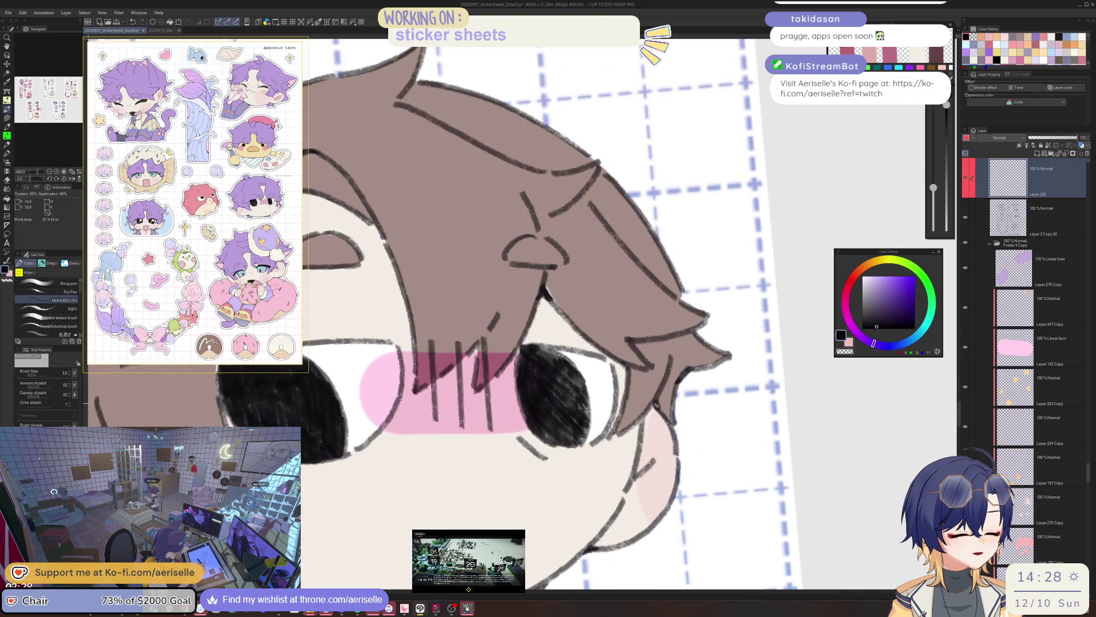
key(h)
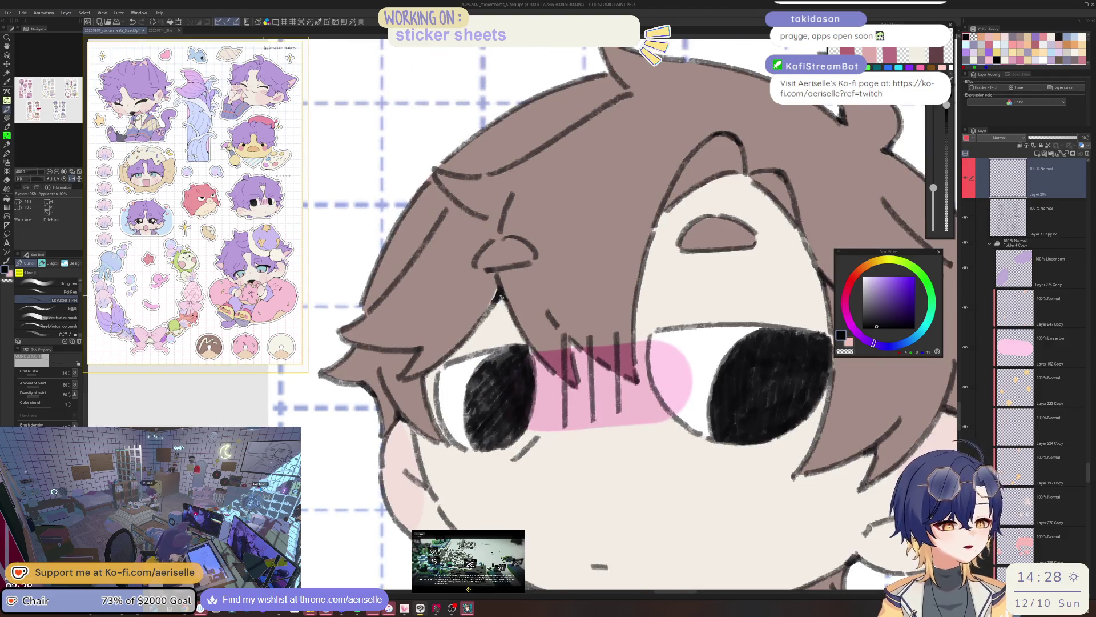
scroll(579, 307, up, 10)
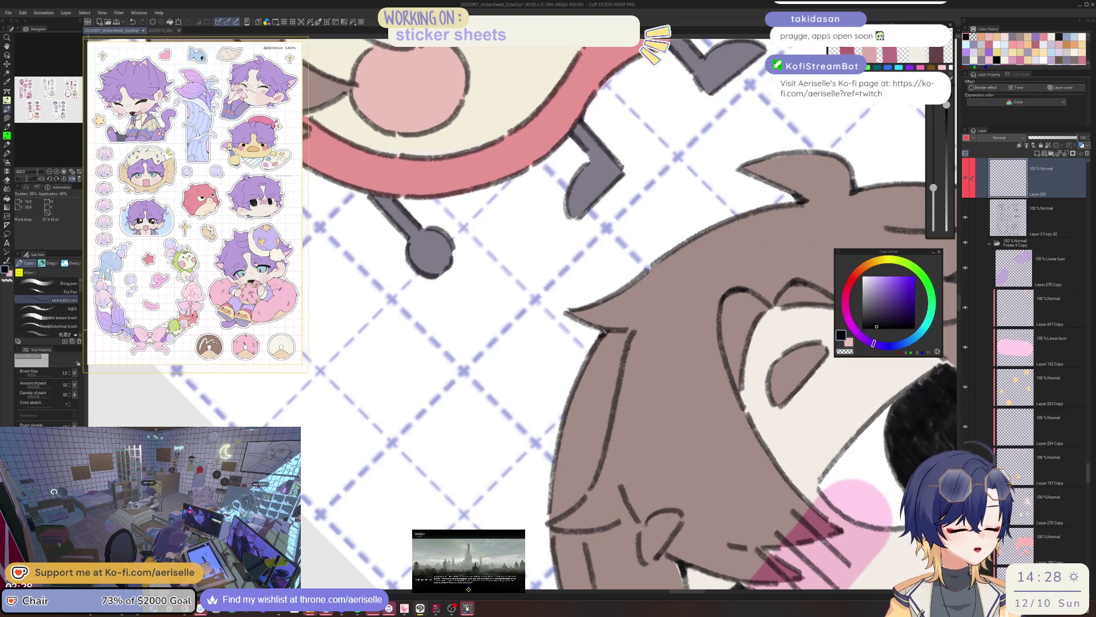
key(ctrl+@)
key(ctrl+minus)
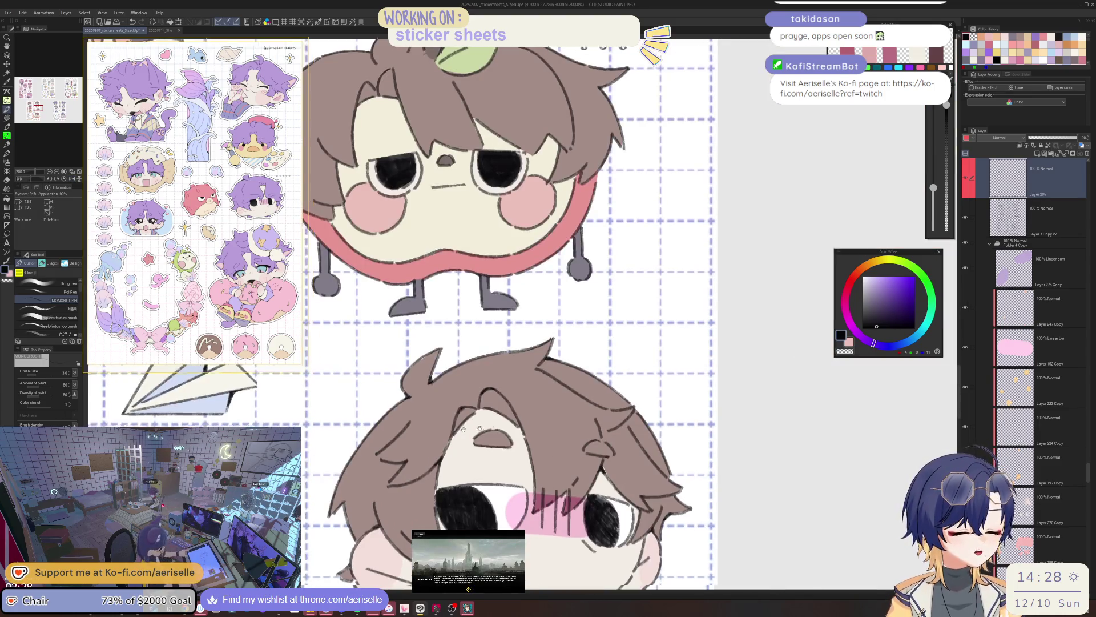
scroll(579, 307, down, 3)
key(ctrl+plus)
key(ctrl+plus)
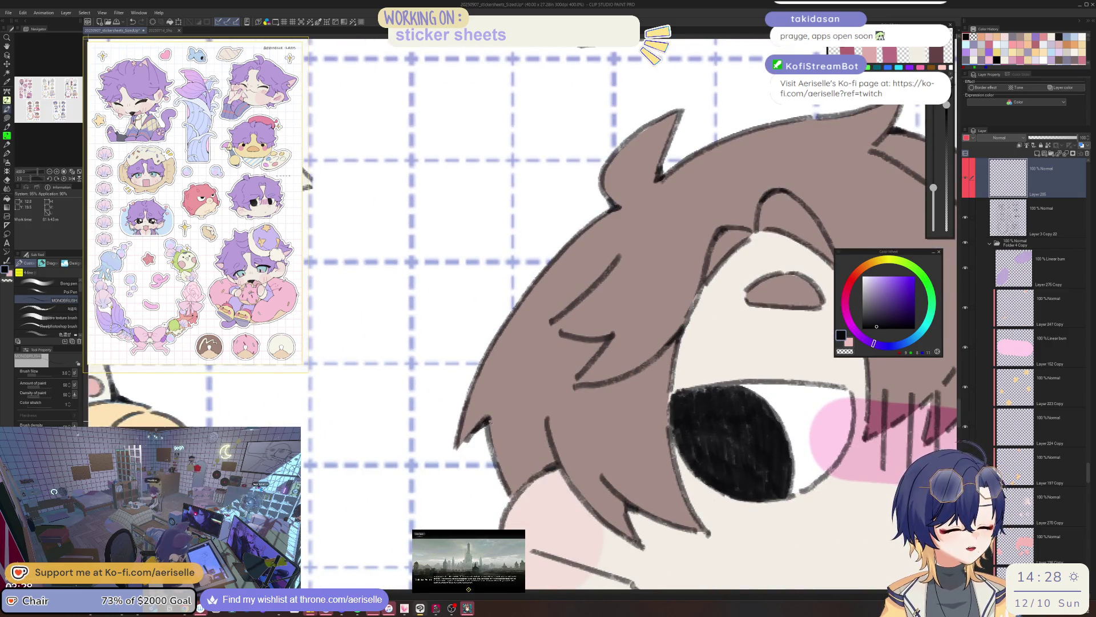
key(ctrl+minus)
key(ctrl+plus)
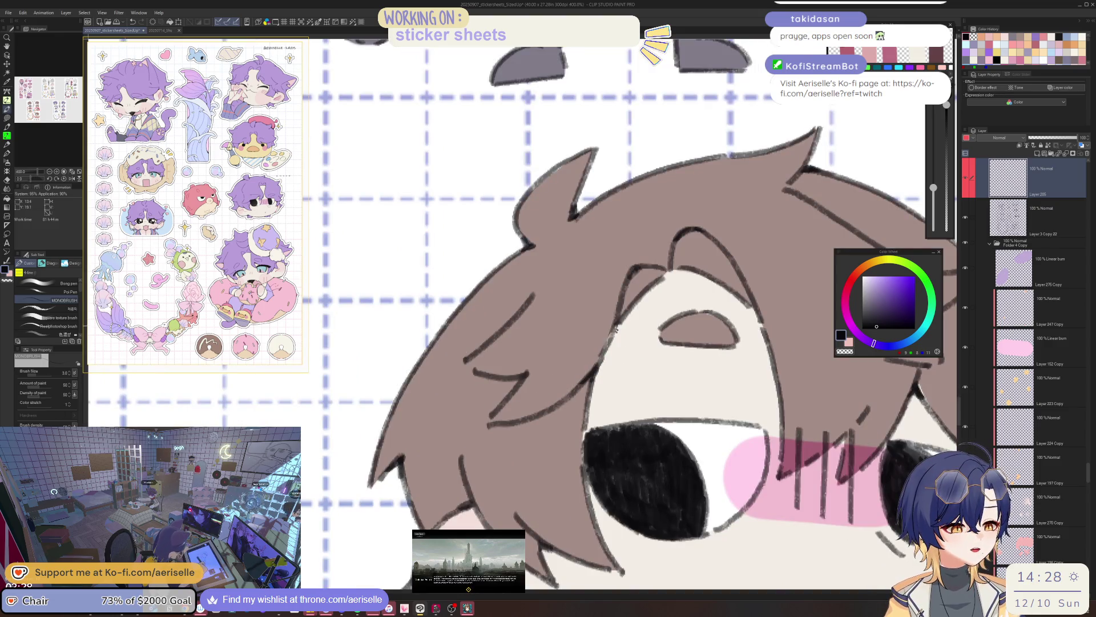
key(ctrl+minus)
key(ctrl+minus)
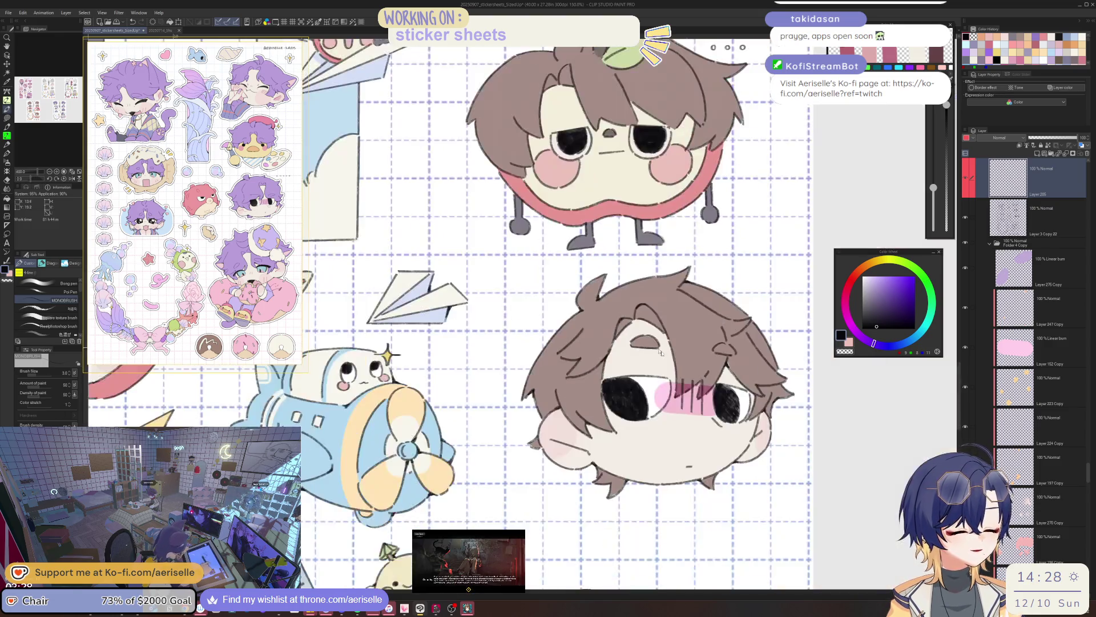
scroll(624, 379, up, 3)
scroll(624, 378, up, 4)
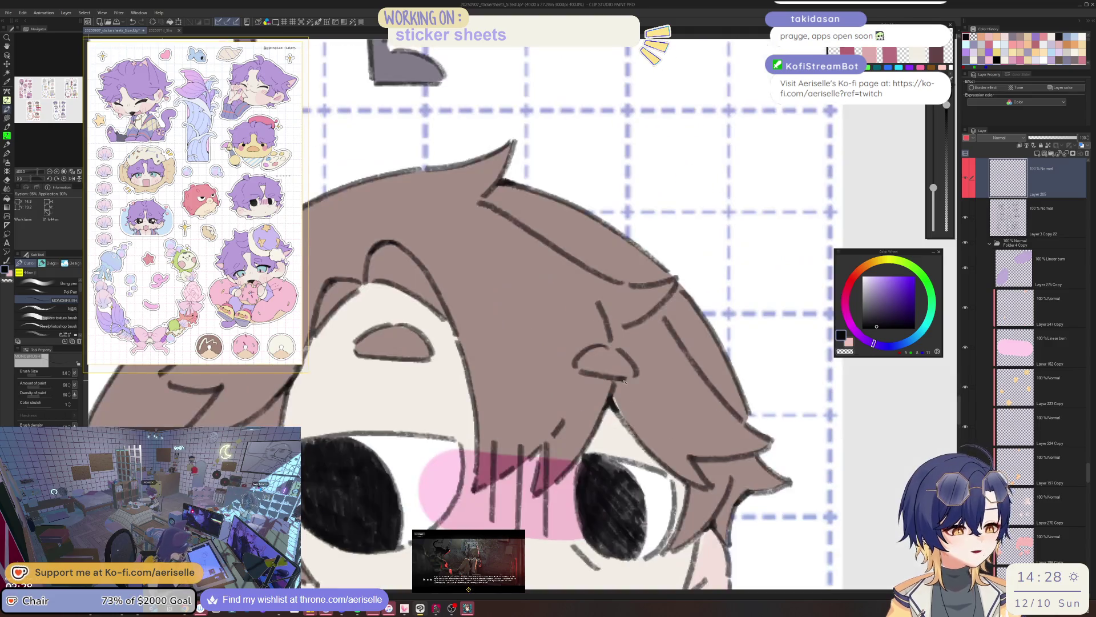
key(ctrl+minus)
key(ctrl+minus)
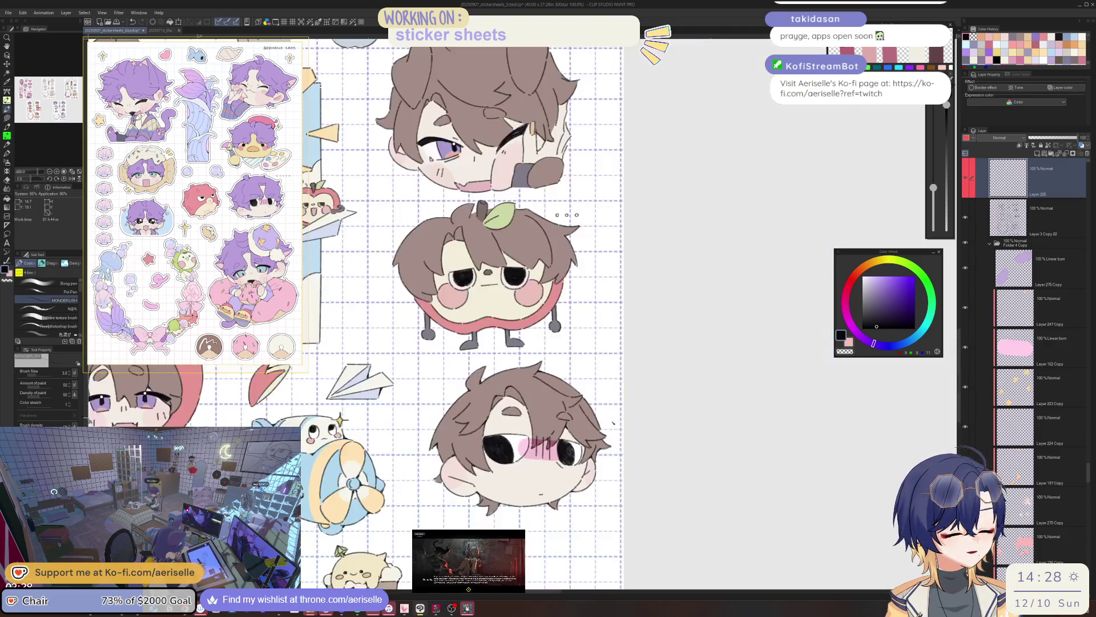
scroll(607, 475, up, 3)
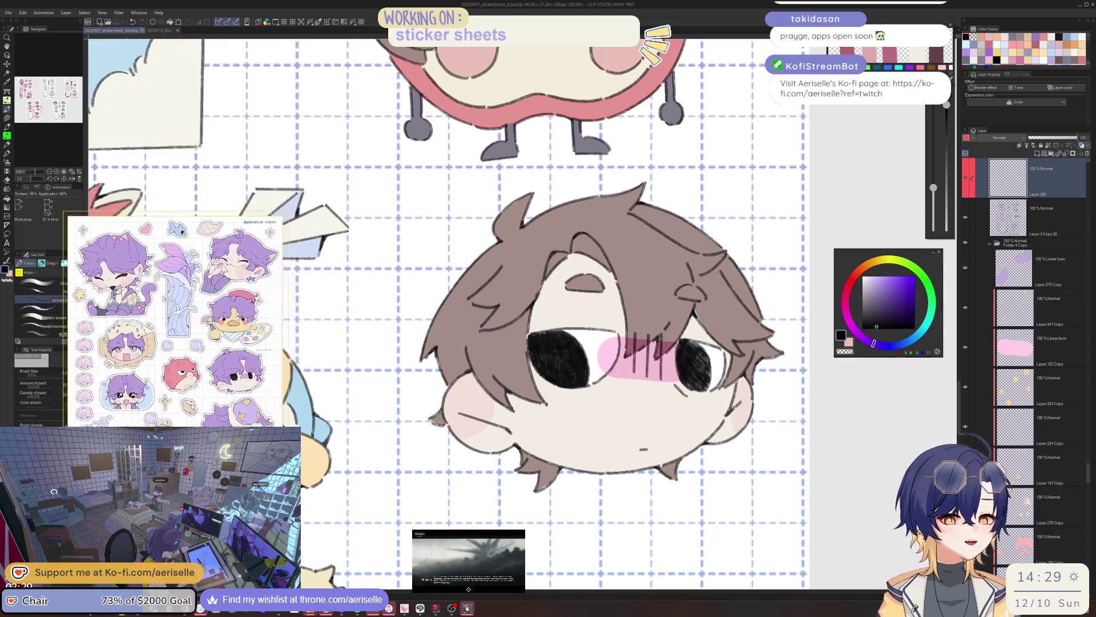
Open '20250706 - charmgrind' from the 2025 folder via File > Open
click(11, 12)
click(143, 137)
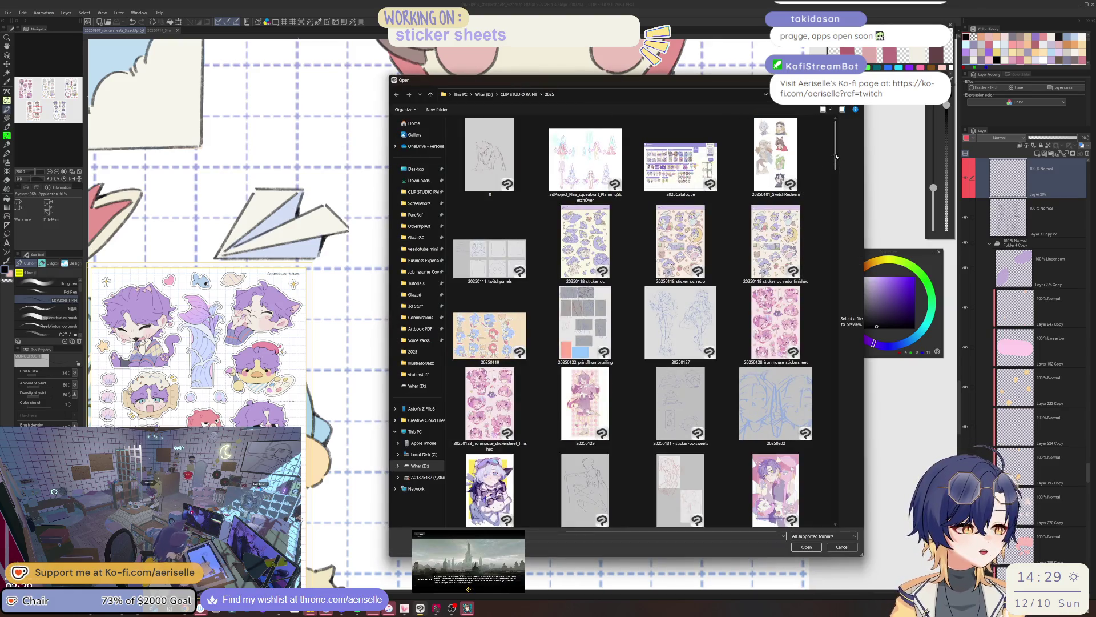
drag(836, 156, 839, 244)
click(603, 278)
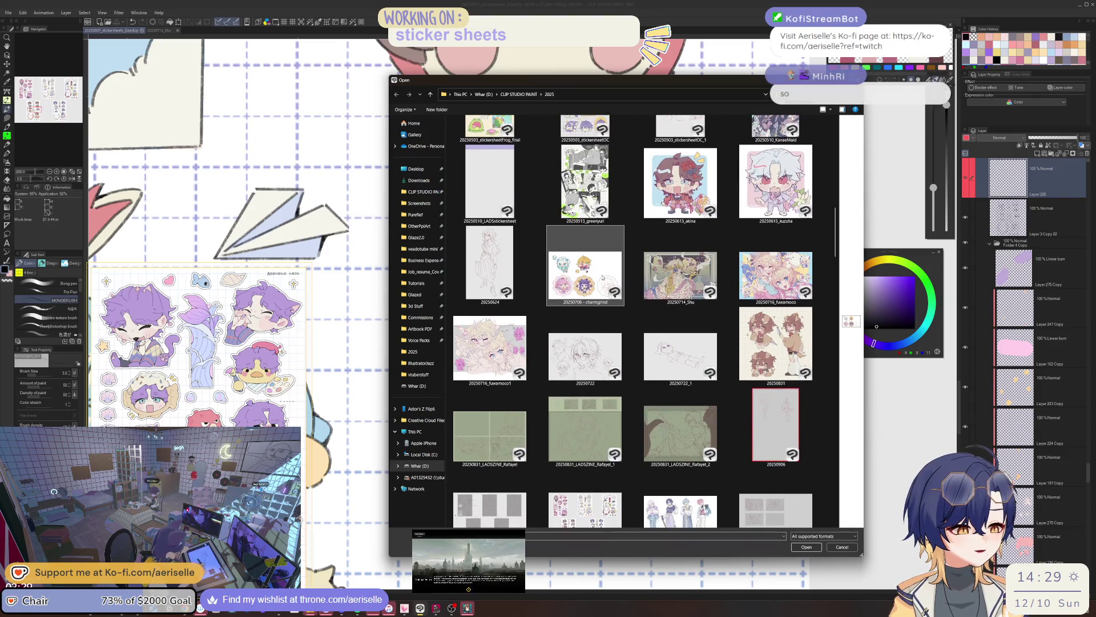
double_click(602, 279)
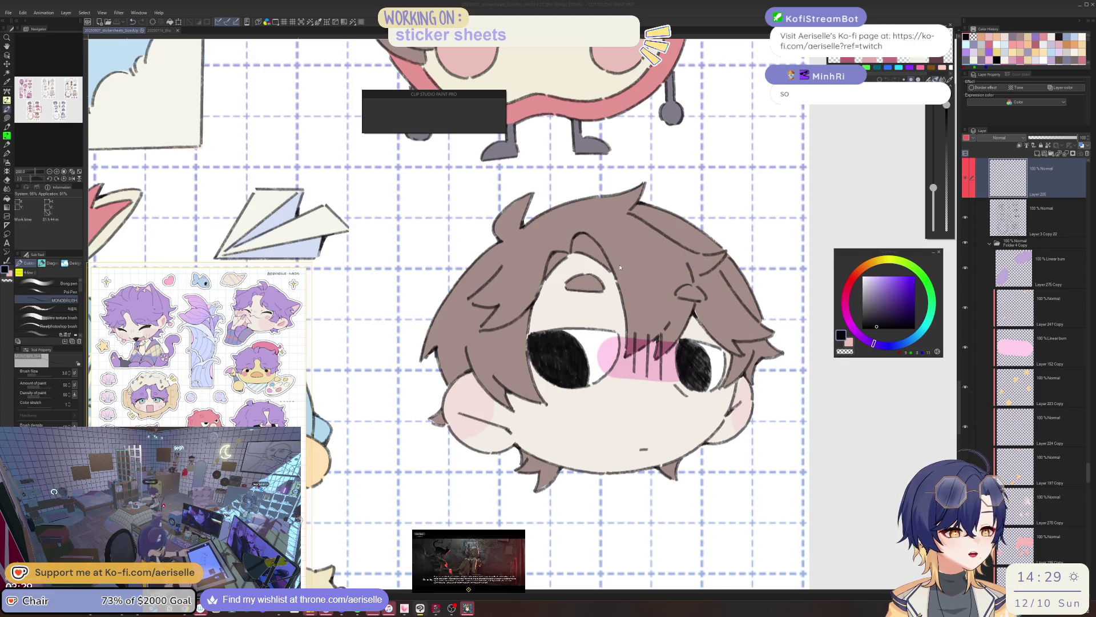
scroll(679, 355, up, 5)
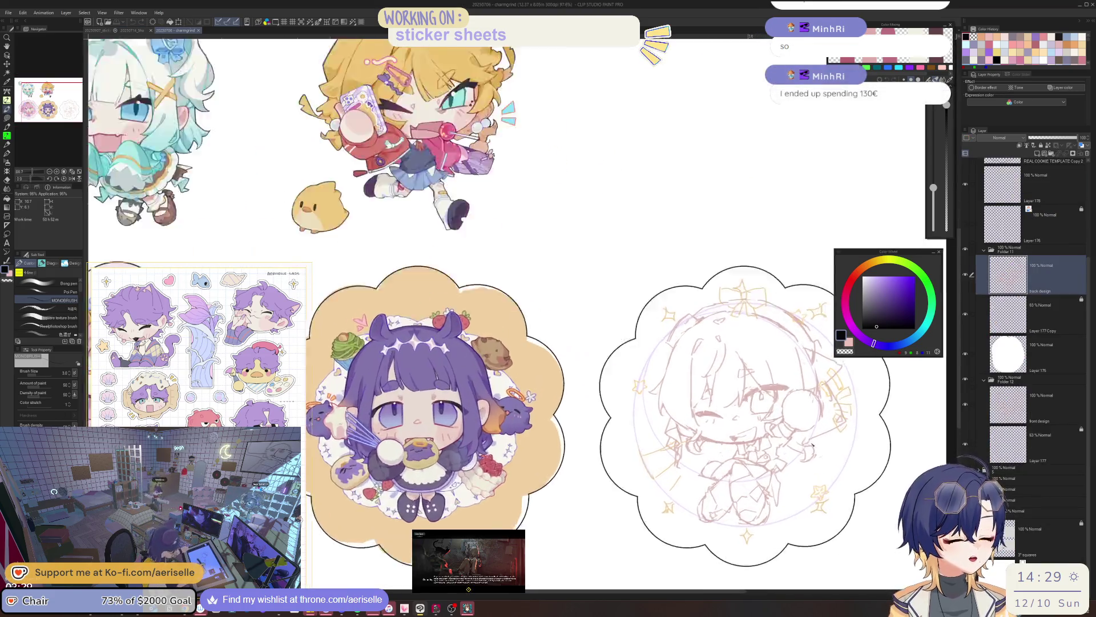
Toggle Folder 11's visibility repeatedly to compare the sketch poses, leaving it hidden
drag(753, 417, 719, 407)
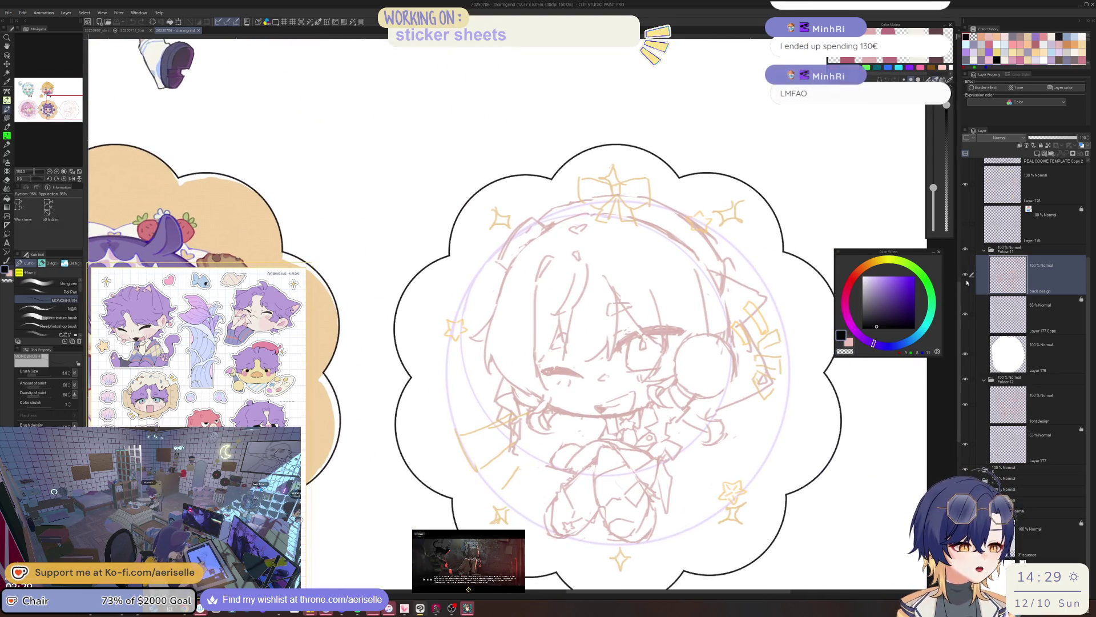
click(969, 254)
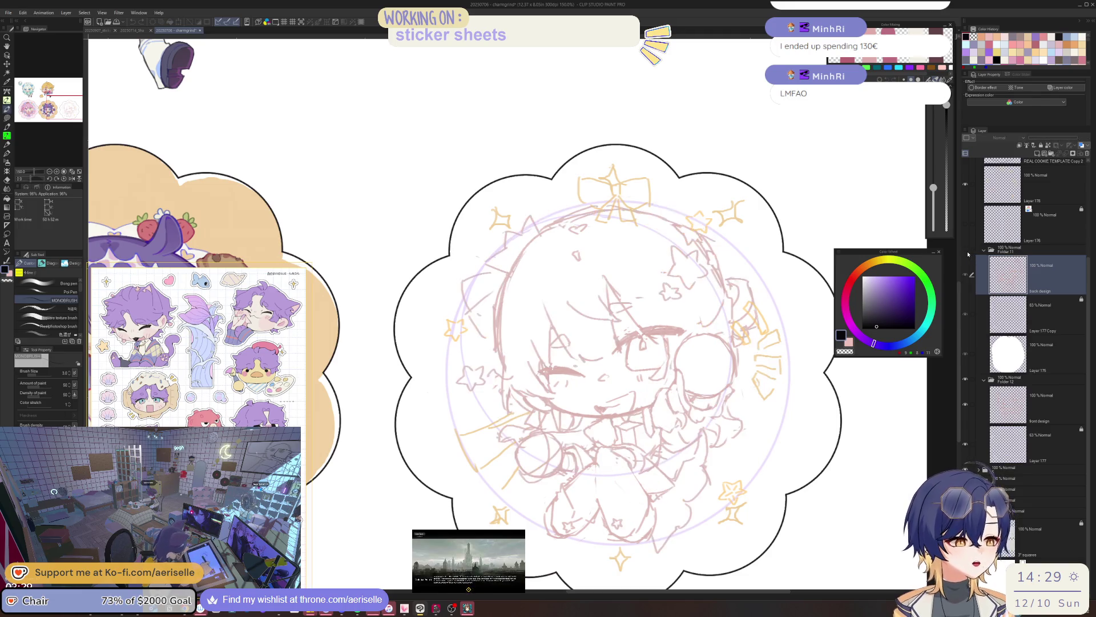
click(967, 252)
click(967, 251)
click(968, 252)
click(968, 251)
scroll(718, 399, down, 5)
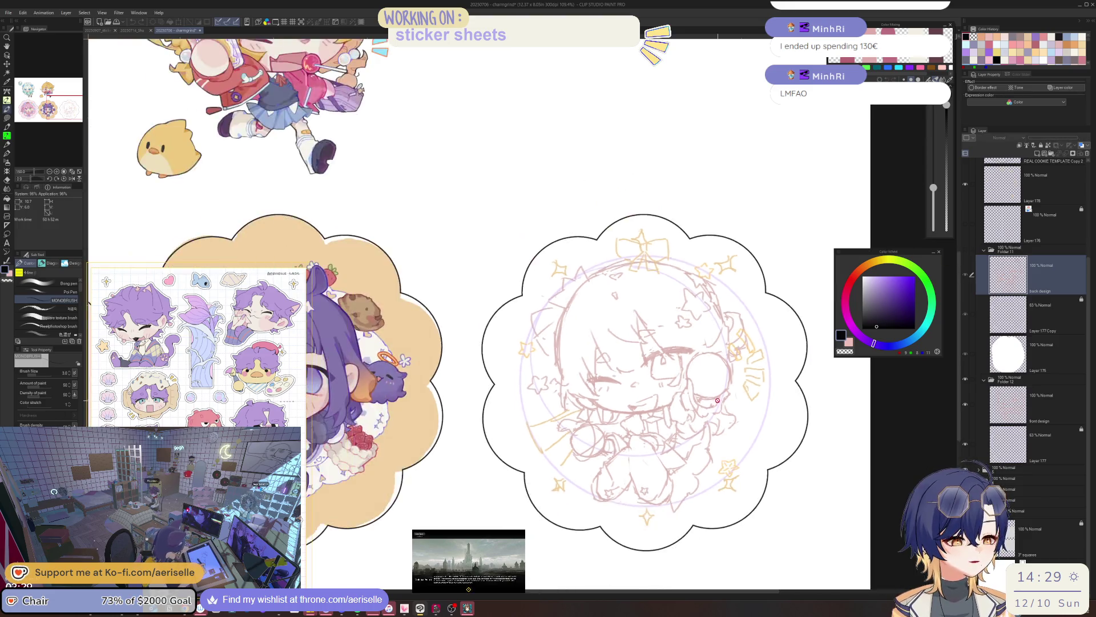
scroll(717, 399, down, 1)
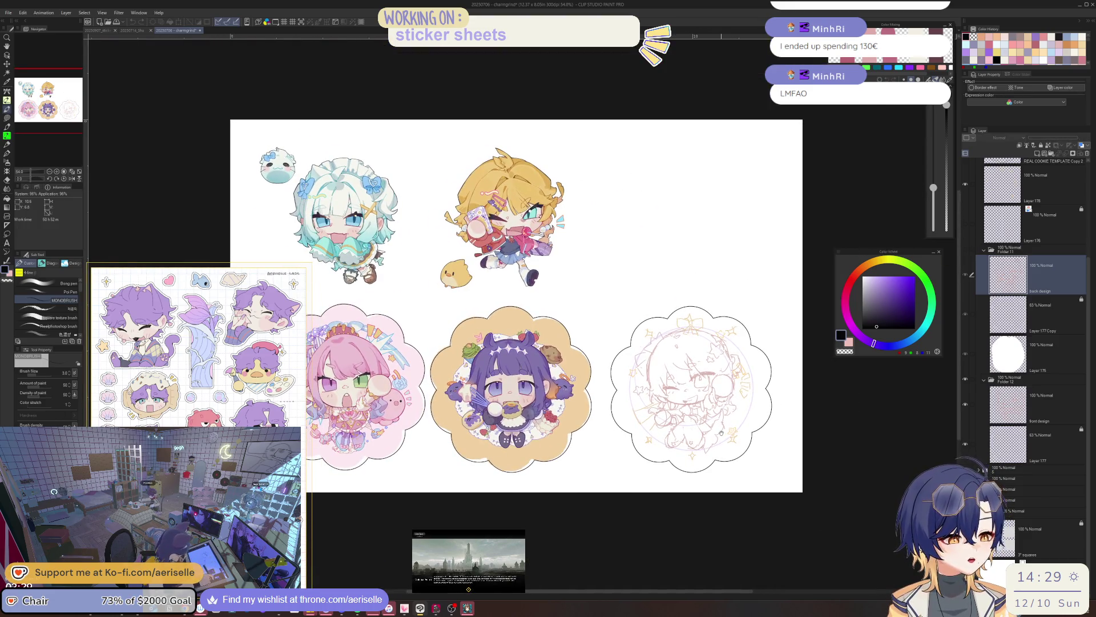
Close charmgrind with Do Not Save, then close the 20250714_Shu document
click(200, 30)
click(563, 217)
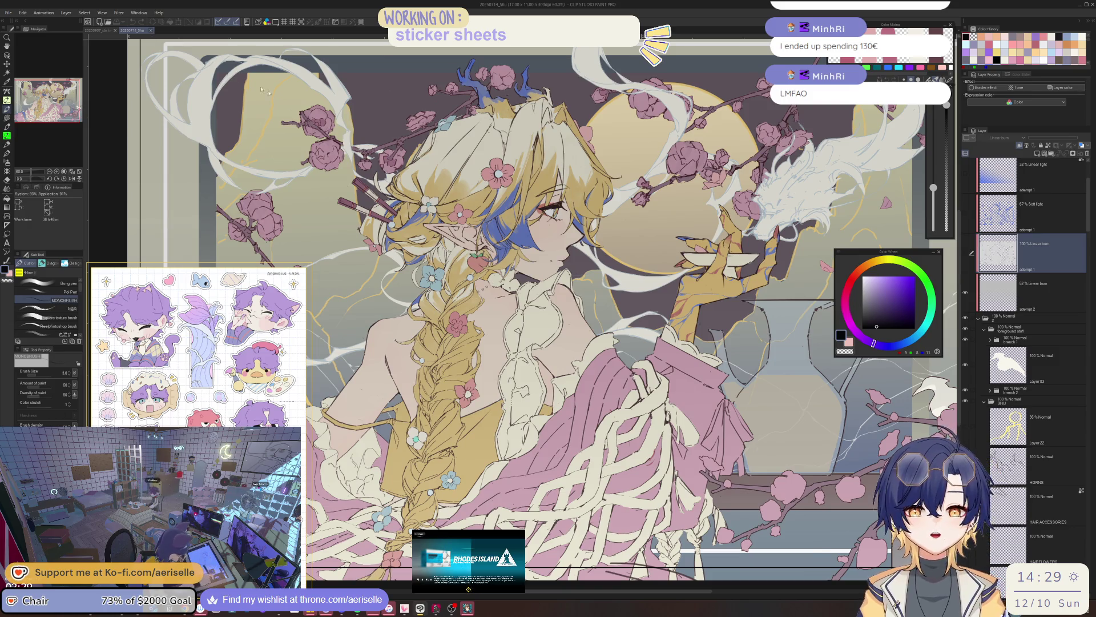
click(151, 31)
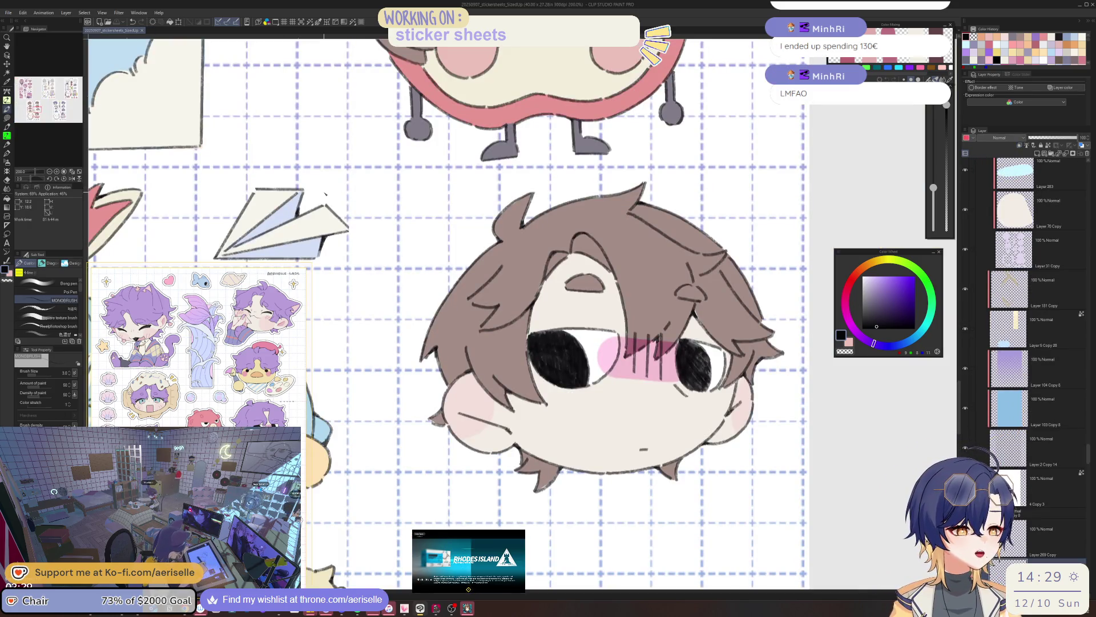
With the view rotated 45°, strengthen the dark outline along the apple stem and leaf
scroll(736, 380, up, 2)
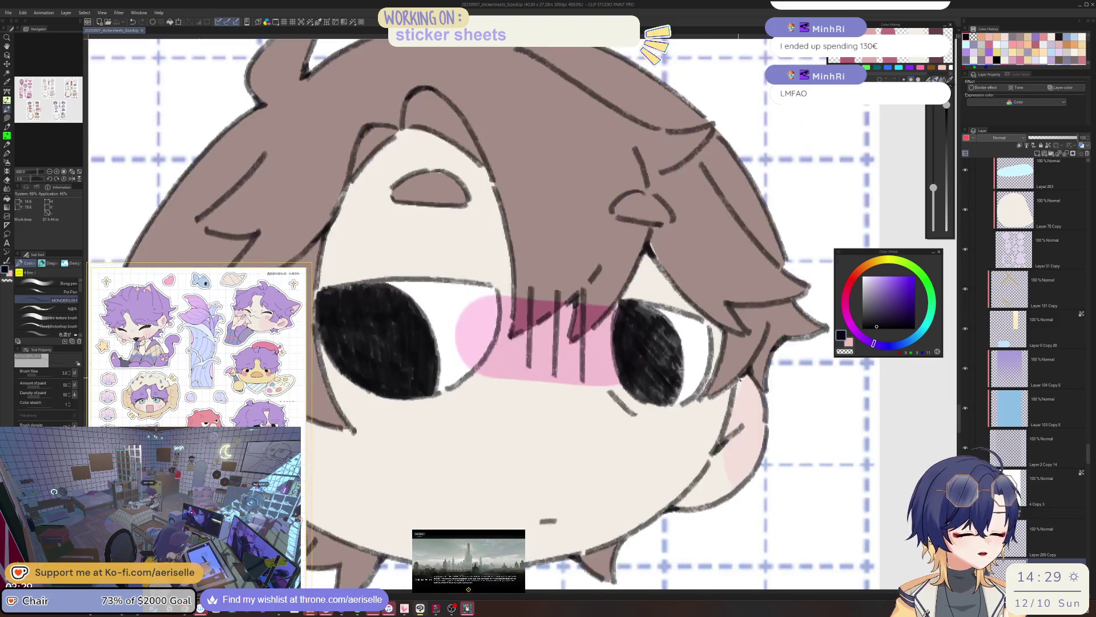
scroll(736, 380, down, 2)
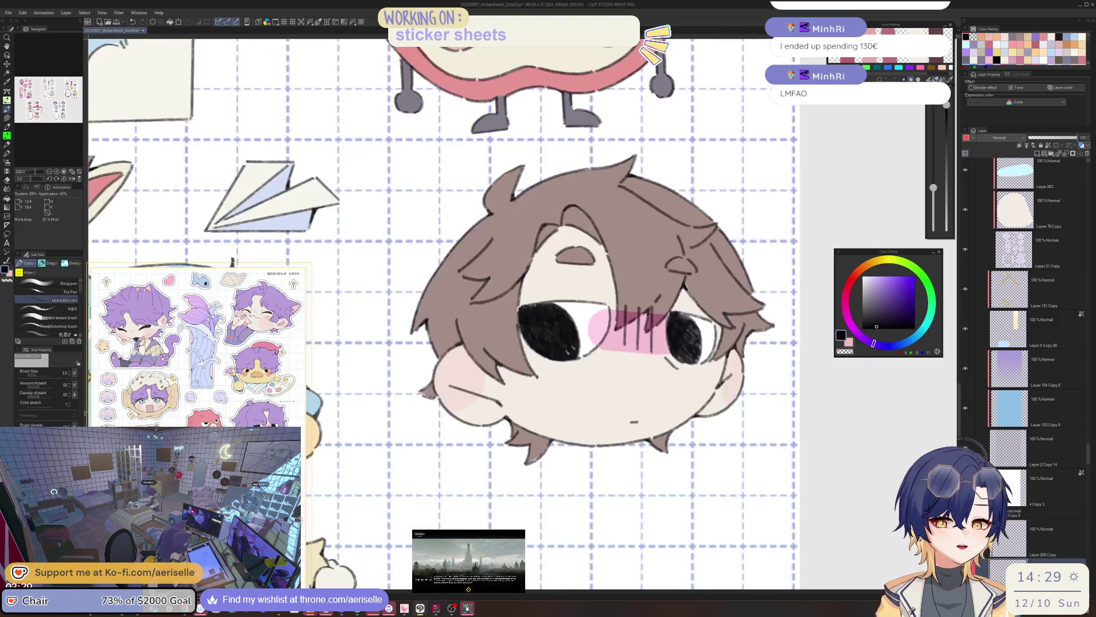
scroll(519, 404, up, 2)
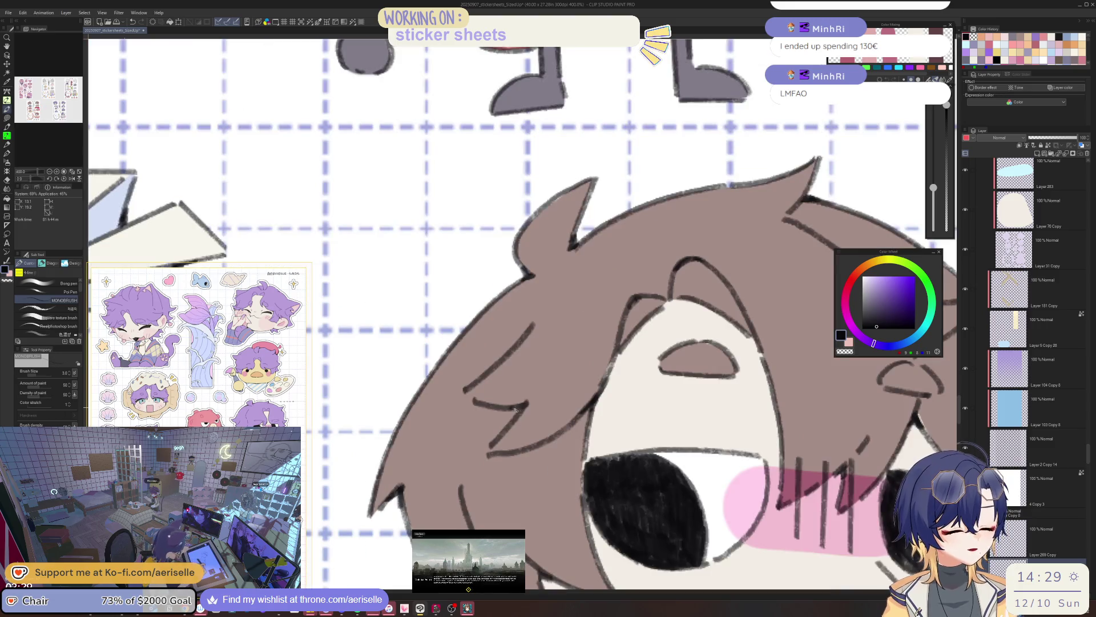
scroll(726, 343, down, 3)
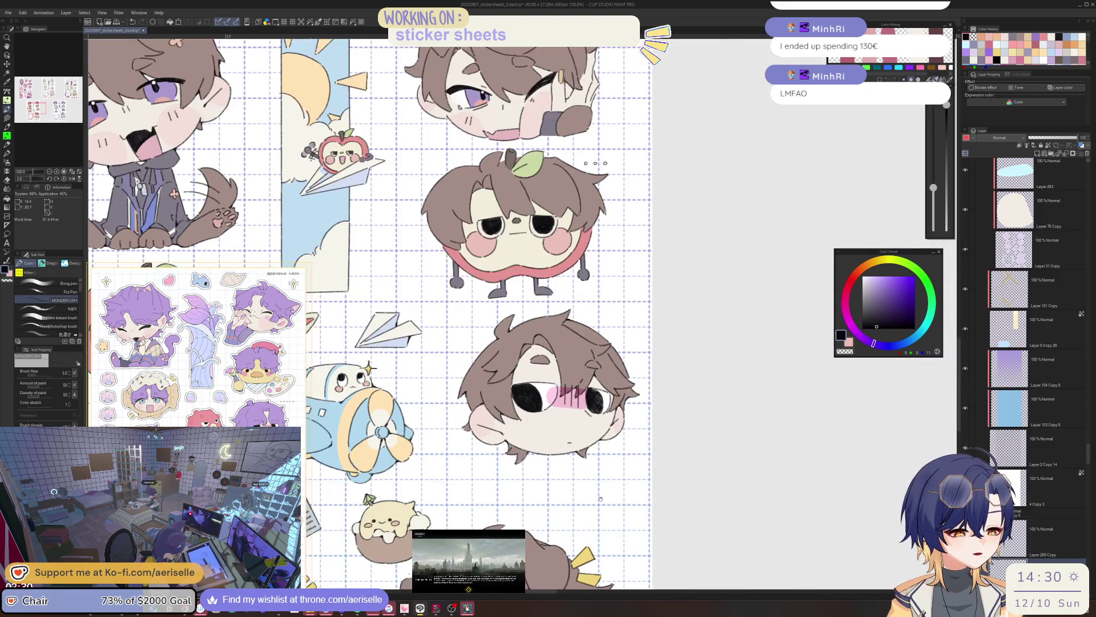
mouse_move(544, 431)
mouse_down()
mouse_move(637, 431)
mouse_move(617, 524)
mouse_move(641, 581)
mouse_up()
scroll(586, 329, up, 4)
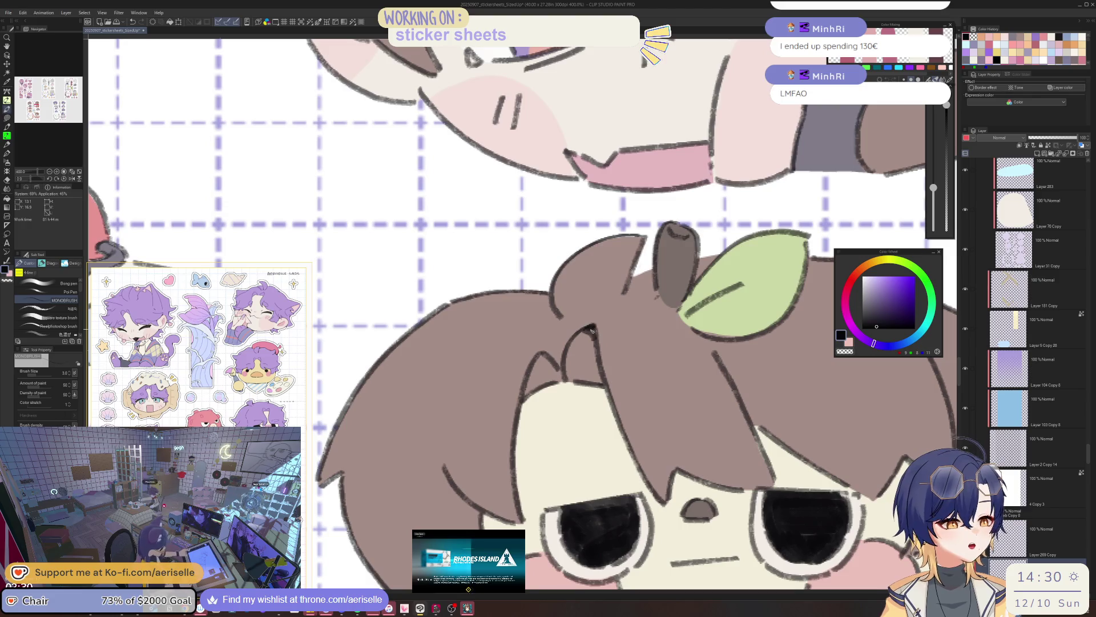
mouse_move(592, 327)
mouse_down()
mouse_move(637, 232)
mouse_move(542, 353)
mouse_up()
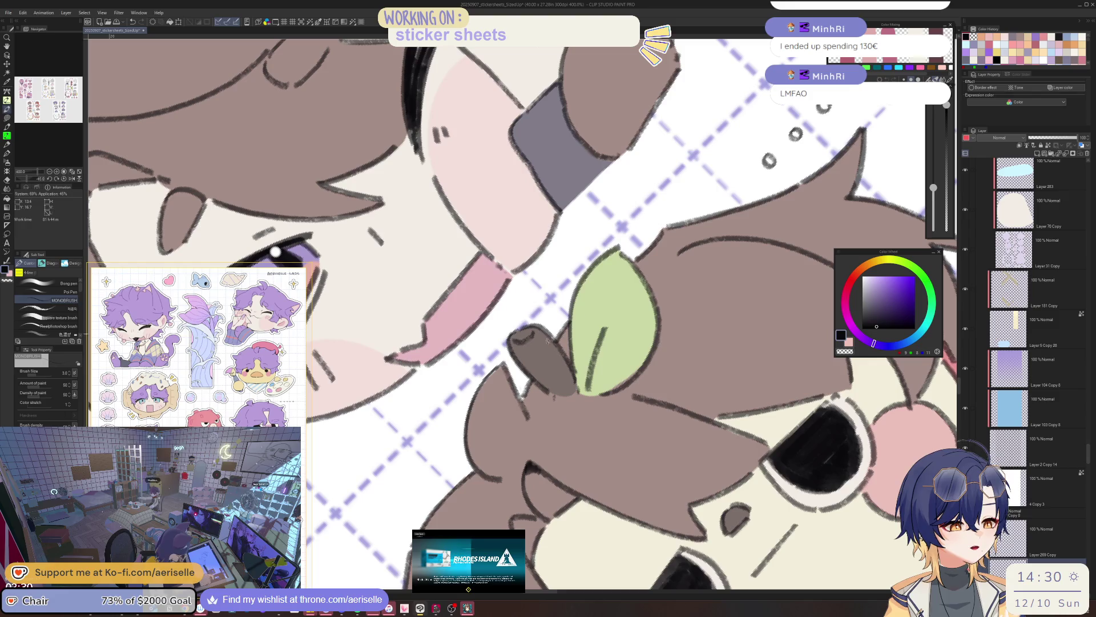
mouse_move(521, 398)
mouse_down()
mouse_move(515, 386)
mouse_move(560, 398)
mouse_move(616, 394)
mouse_move(631, 381)
mouse_up()
key(ctrl+minus)
key(^)
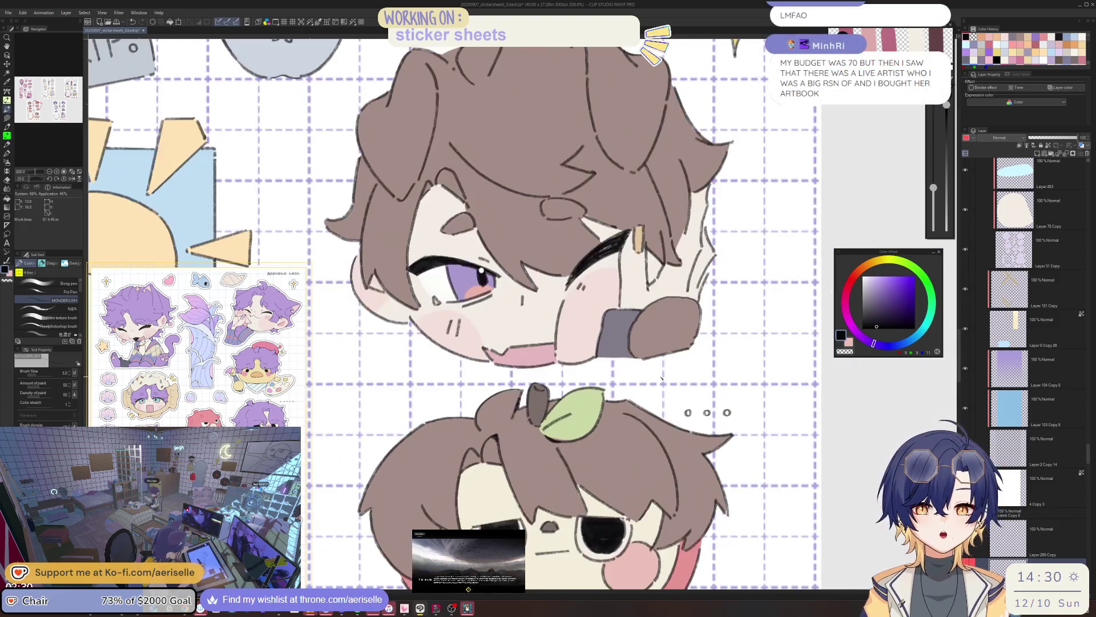
mouse_move(673, 426)
mouse_down()
mouse_move(616, 406)
mouse_move(611, 377)
mouse_move(650, 429)
mouse_up()
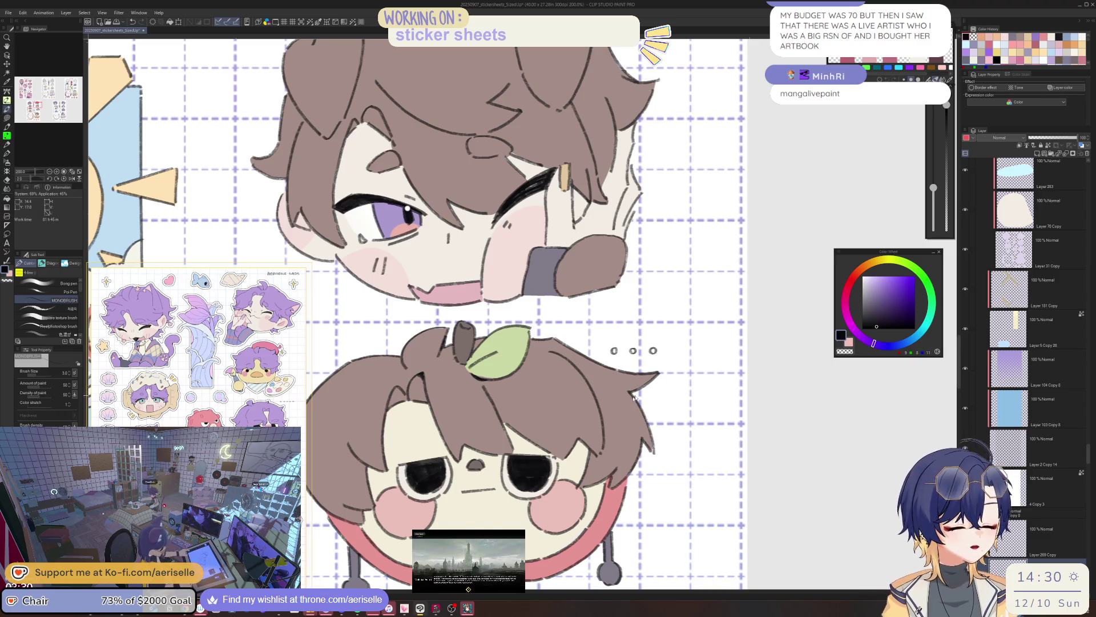
Zoom in on the apple character, tilt the canvas -45°, and ink a dark stroke along its red band's edge
scroll(635, 395, up, 5)
scroll(628, 385, down, 7)
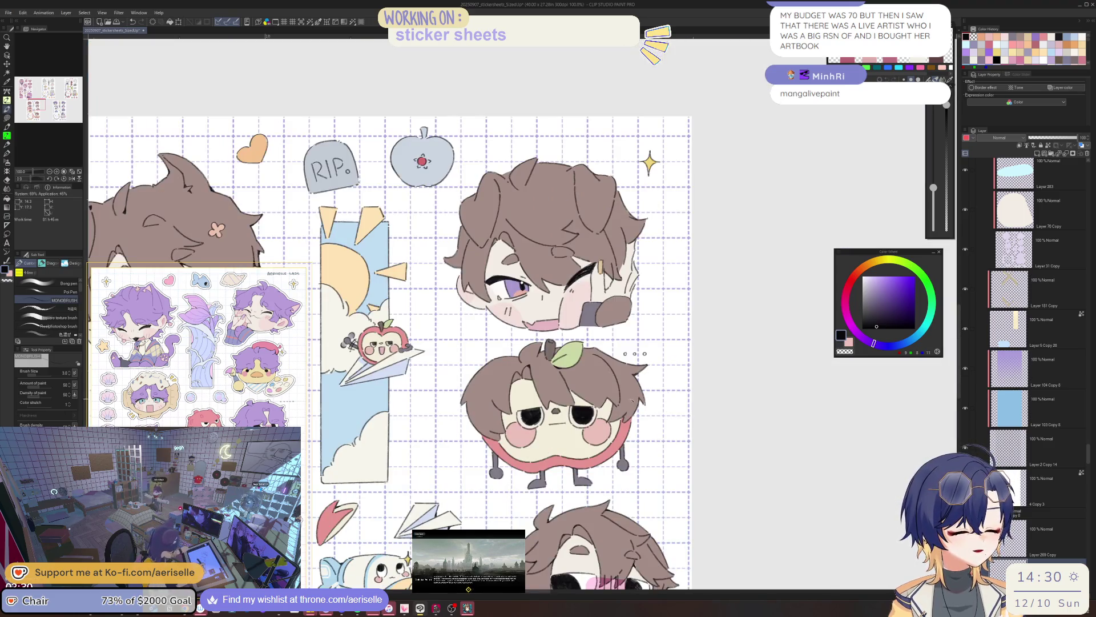
scroll(640, 395, up, 2)
scroll(627, 441, up, 2)
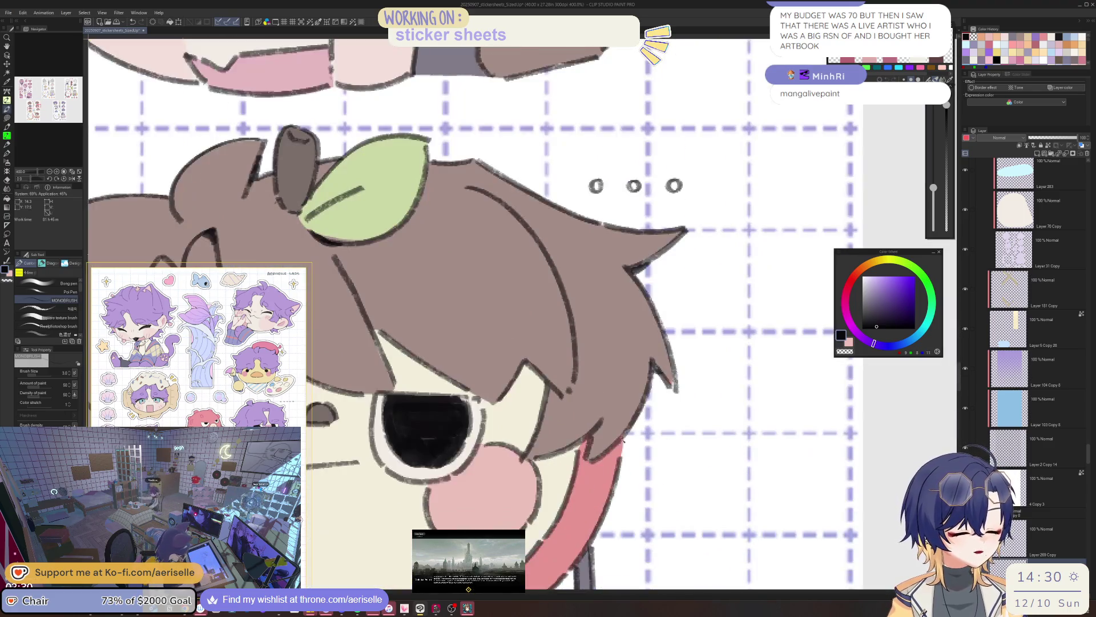
key(h)
scroll(606, 457, down, 3)
scroll(586, 473, up, 2)
scroll(586, 473, up, 2)
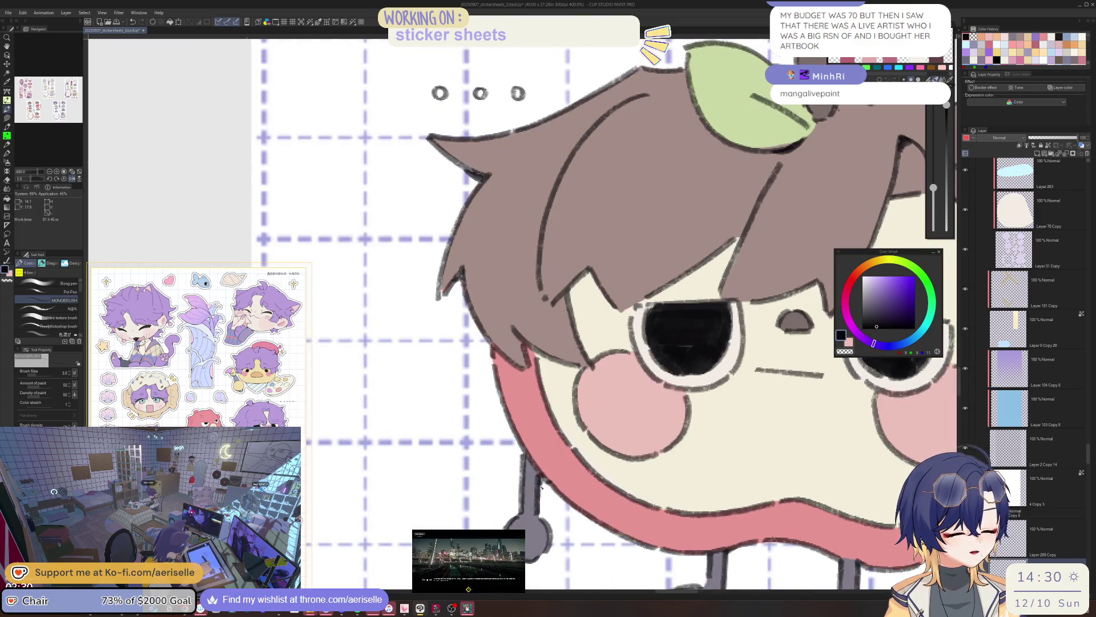
scroll(564, 468, down, 3)
scroll(609, 464, up, 1)
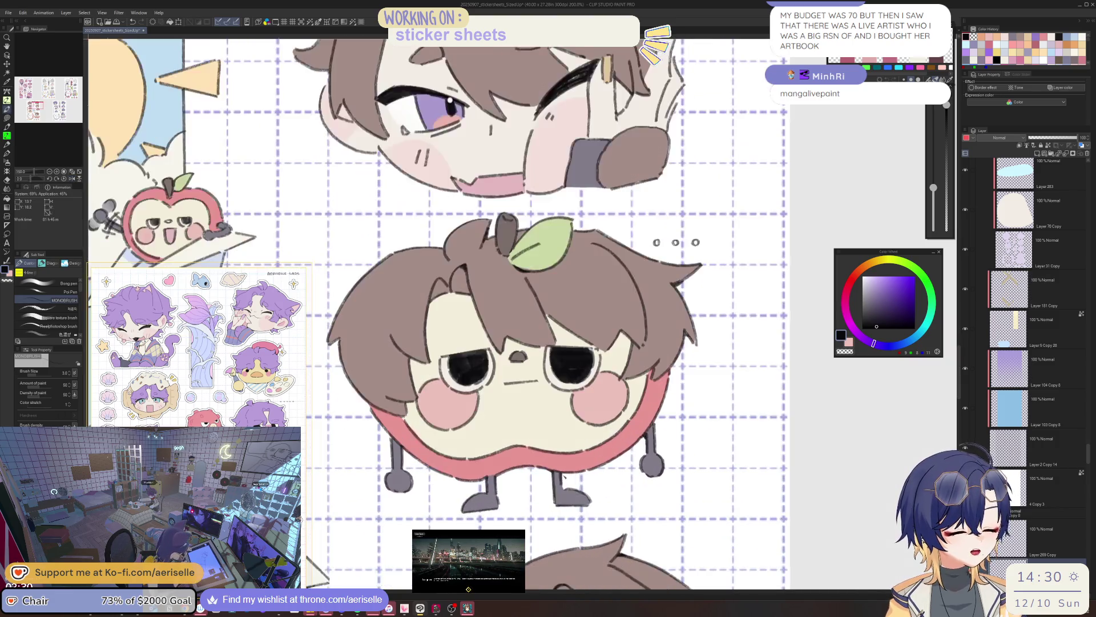
scroll(526, 465, up, 4)
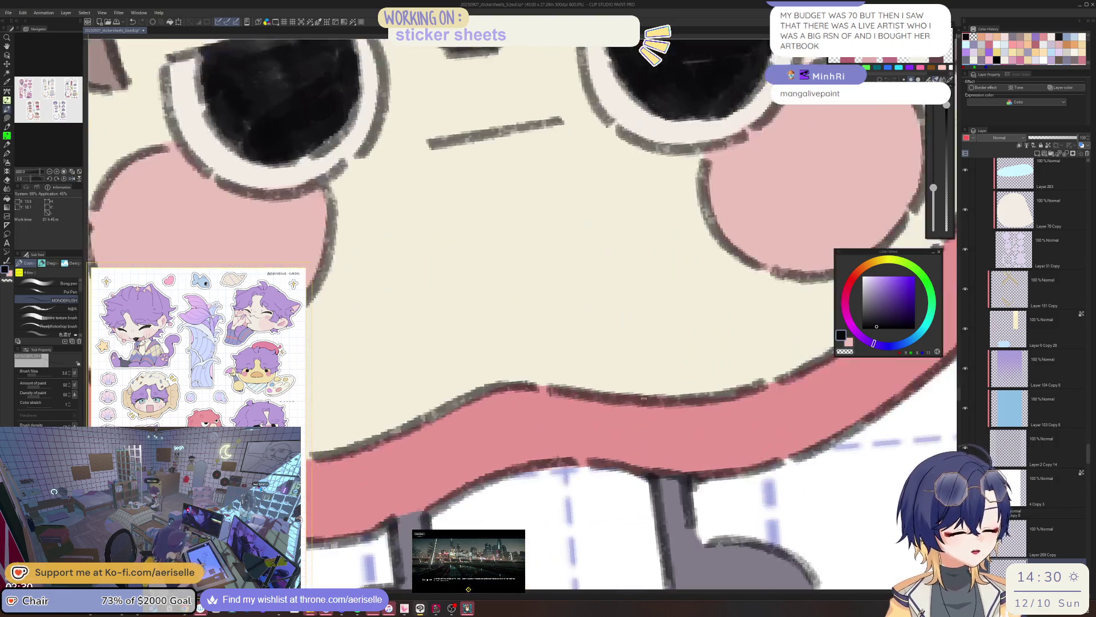
key(minus)
key(minus)
key(minus)
drag(638, 417, 619, 435)
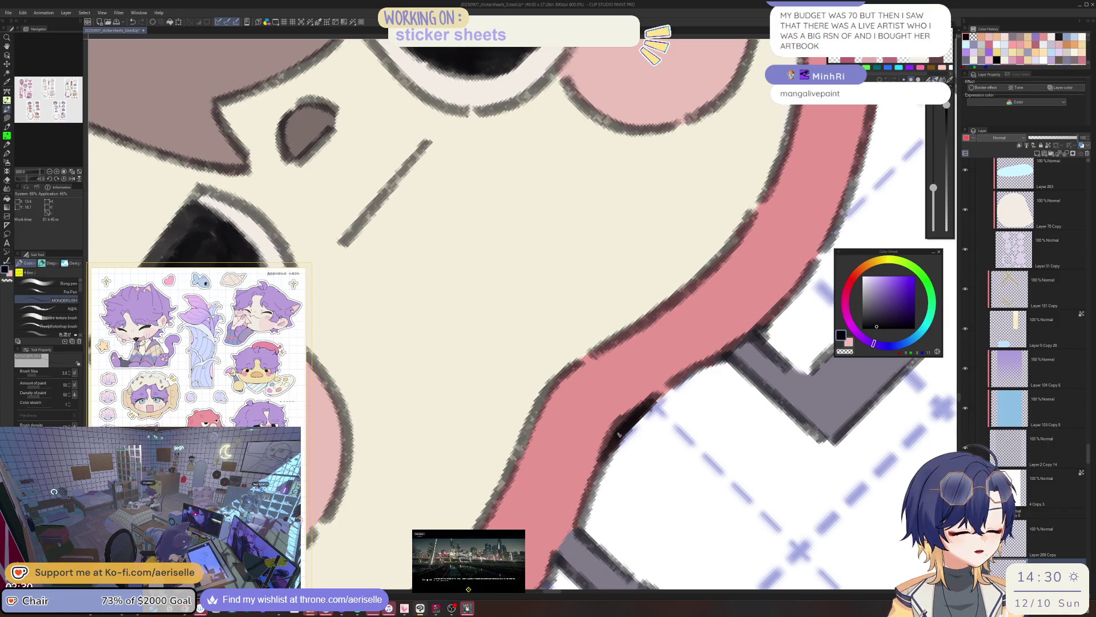
Reset the canvas rotation, zoom out, and reframe on the apple and both brown-haired stickers
scroll(580, 518, down, 4)
key(asciicircum)
key(asciicircum)
key(asciicircum)
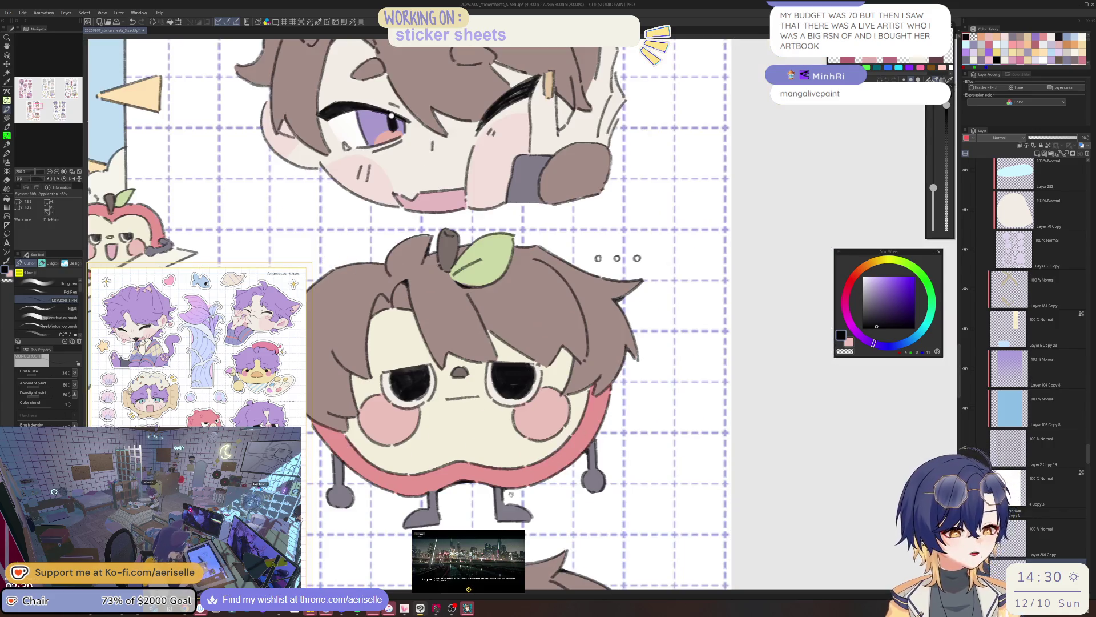
scroll(516, 464, up, 2)
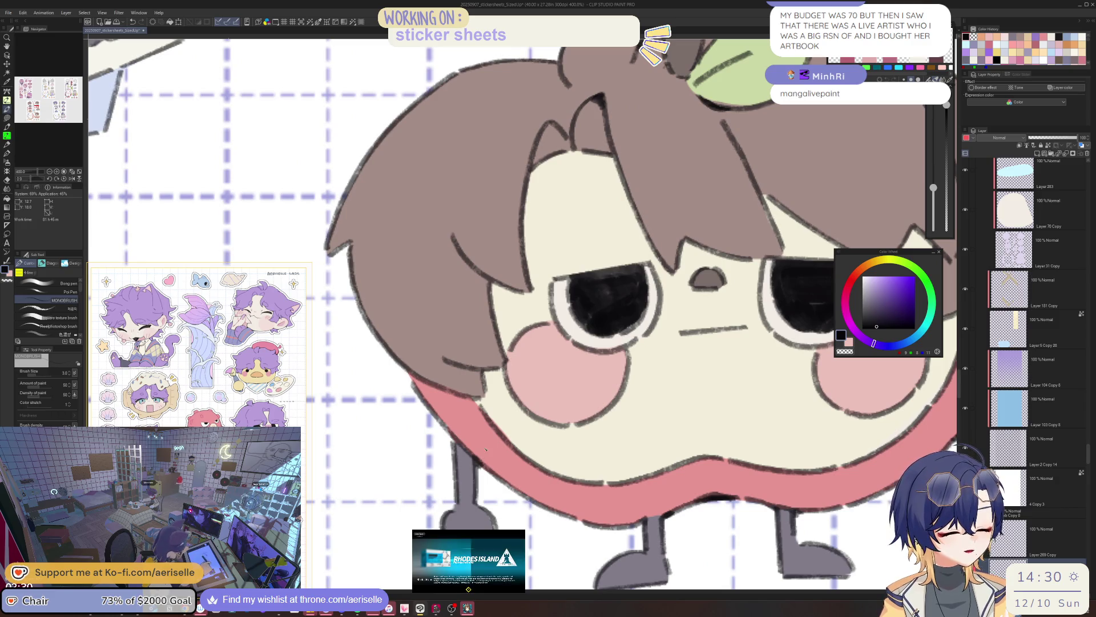
drag(661, 371, 553, 468)
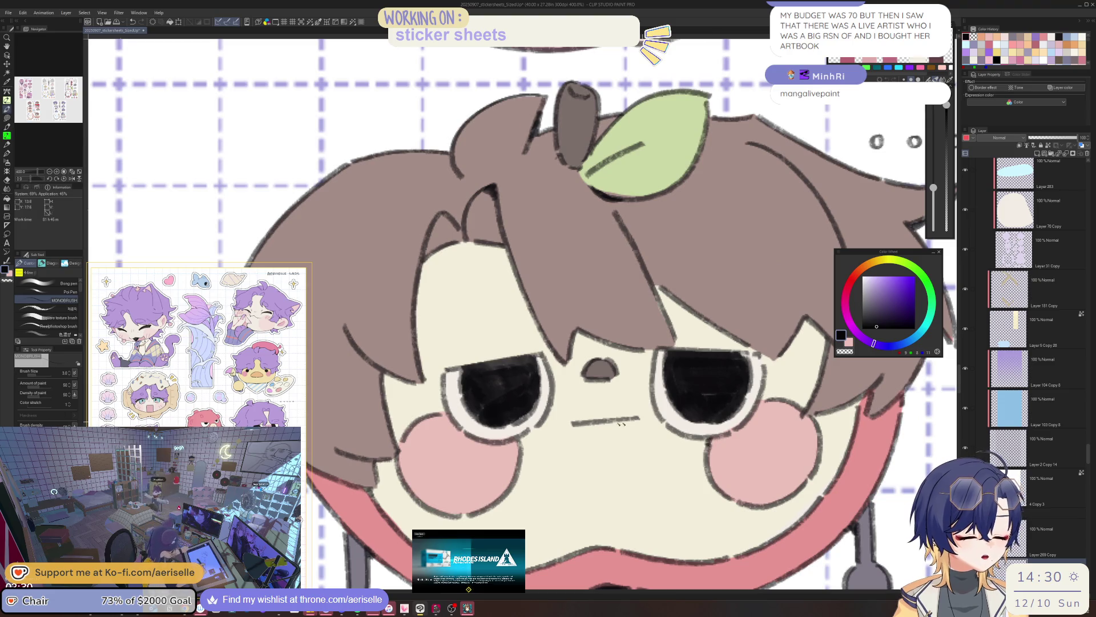
scroll(519, 439, down, 3)
scroll(552, 351, up, 5)
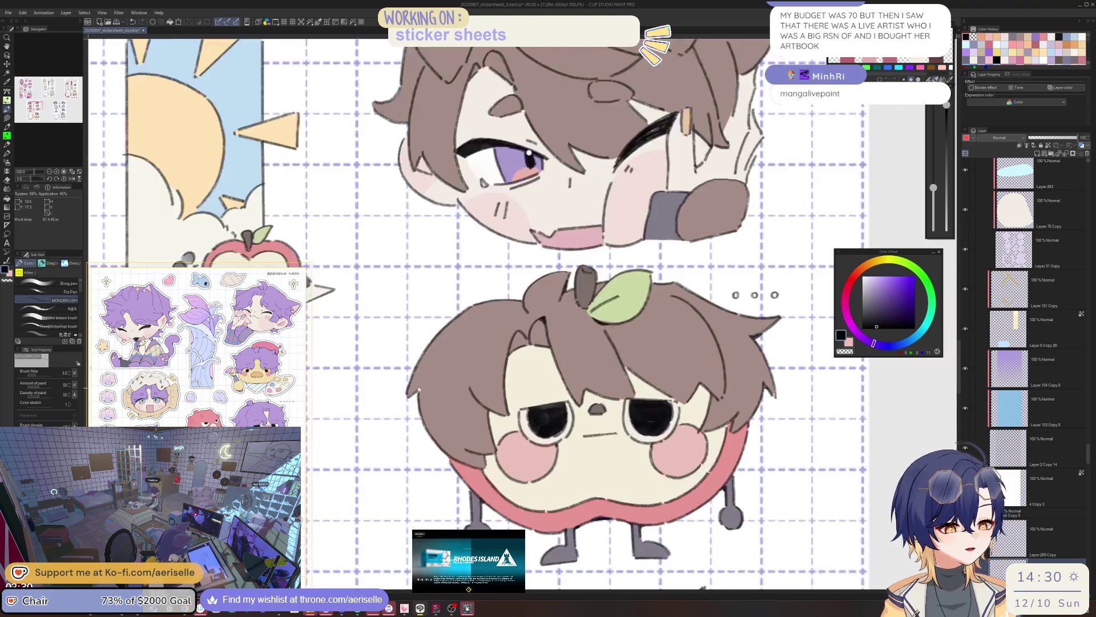
scroll(418, 383, down, 5)
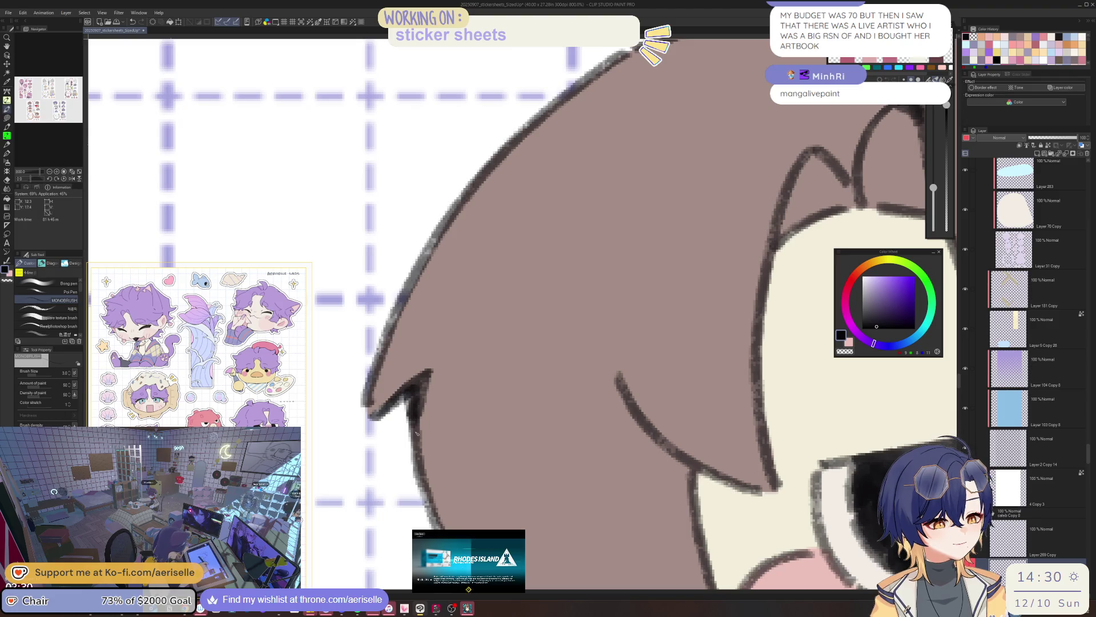
drag(630, 393, 658, 420)
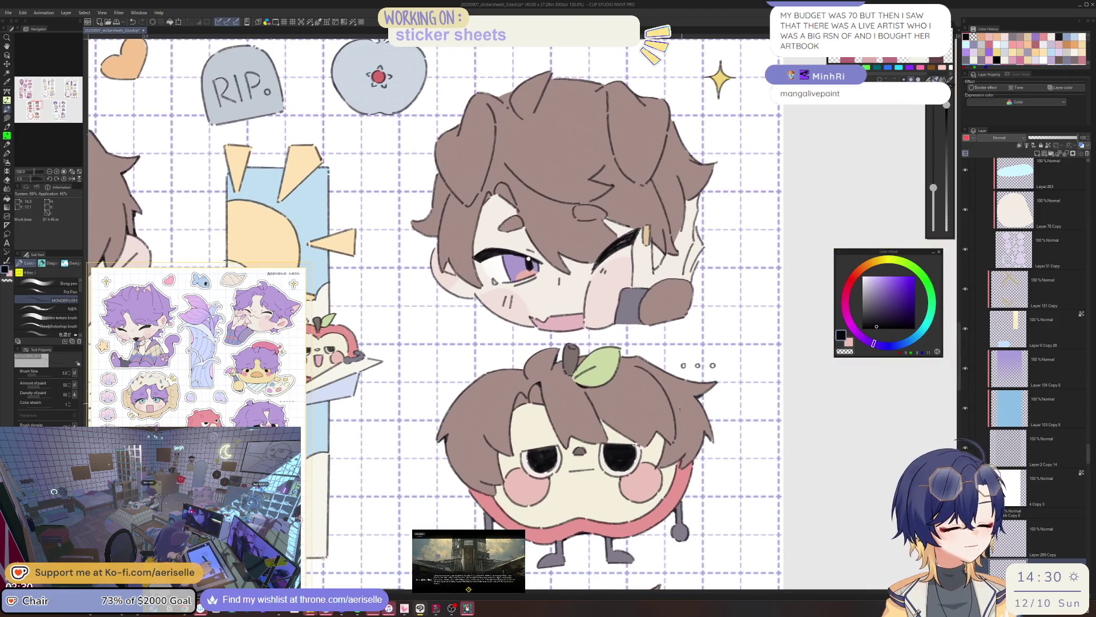
scroll(657, 420, up, 1)
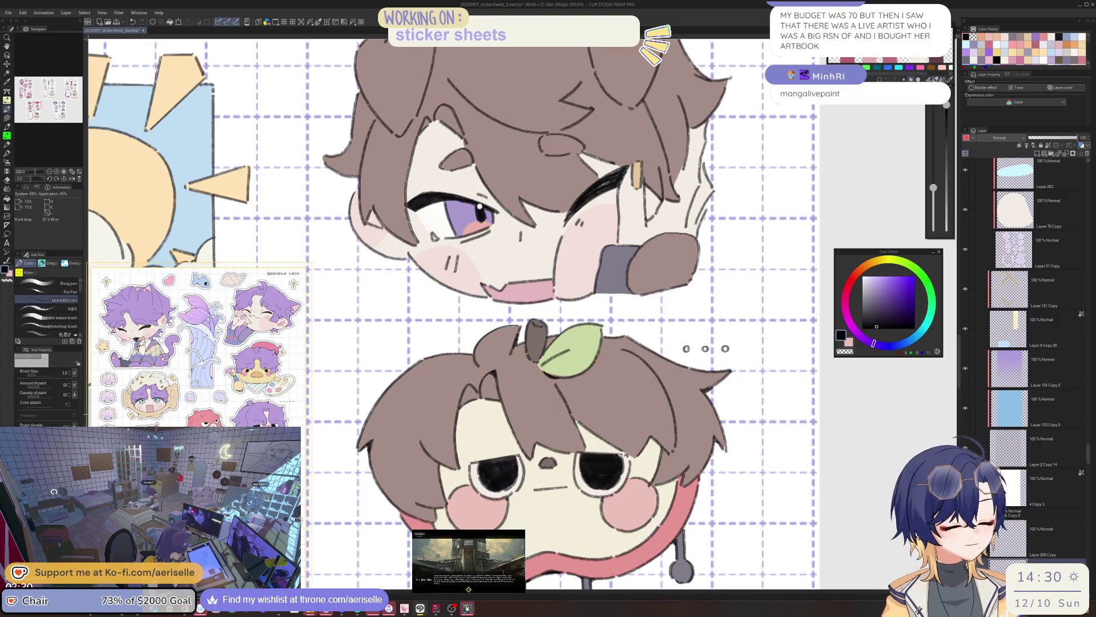
drag(579, 411, 556, 434)
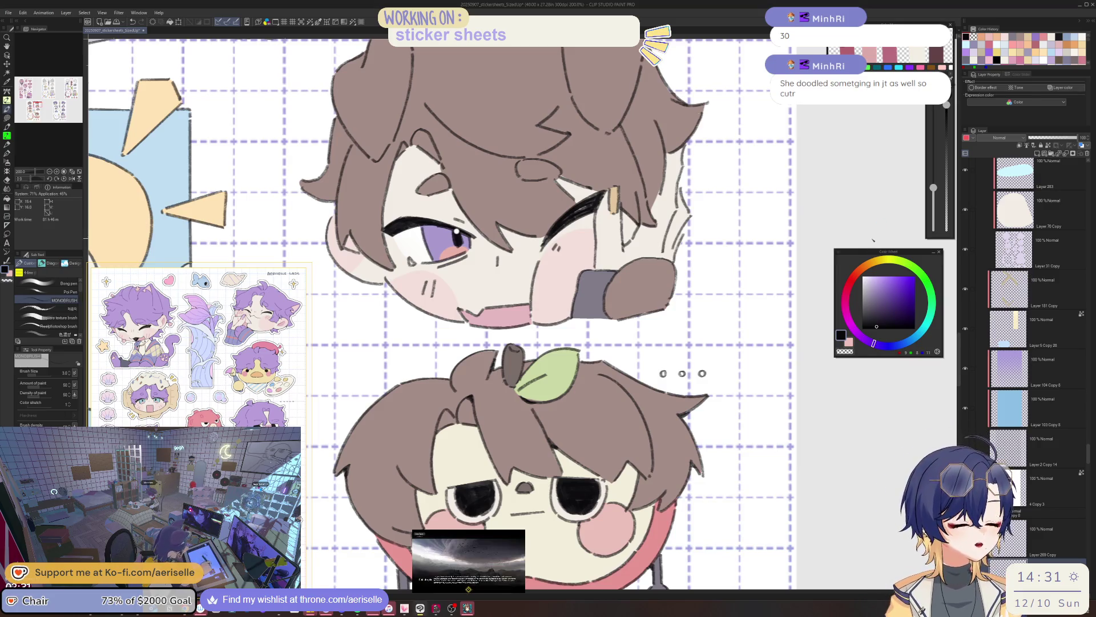
mouse_move(581, 589)
mouse_down()
mouse_move(609, 491)
mouse_move(661, 448)
mouse_up()
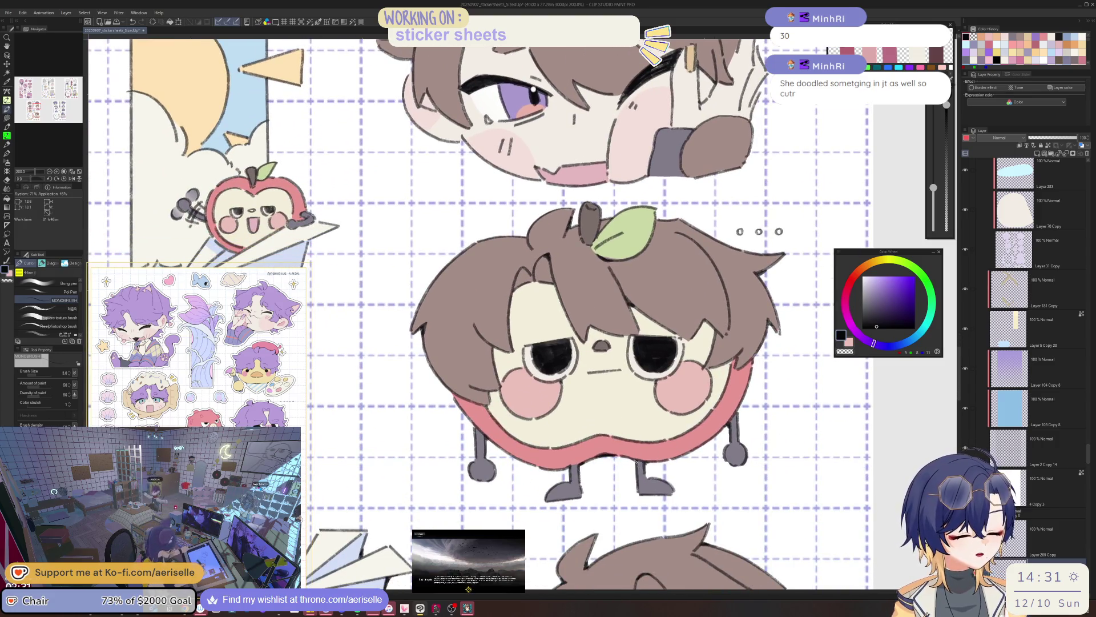
drag(741, 341, 716, 586)
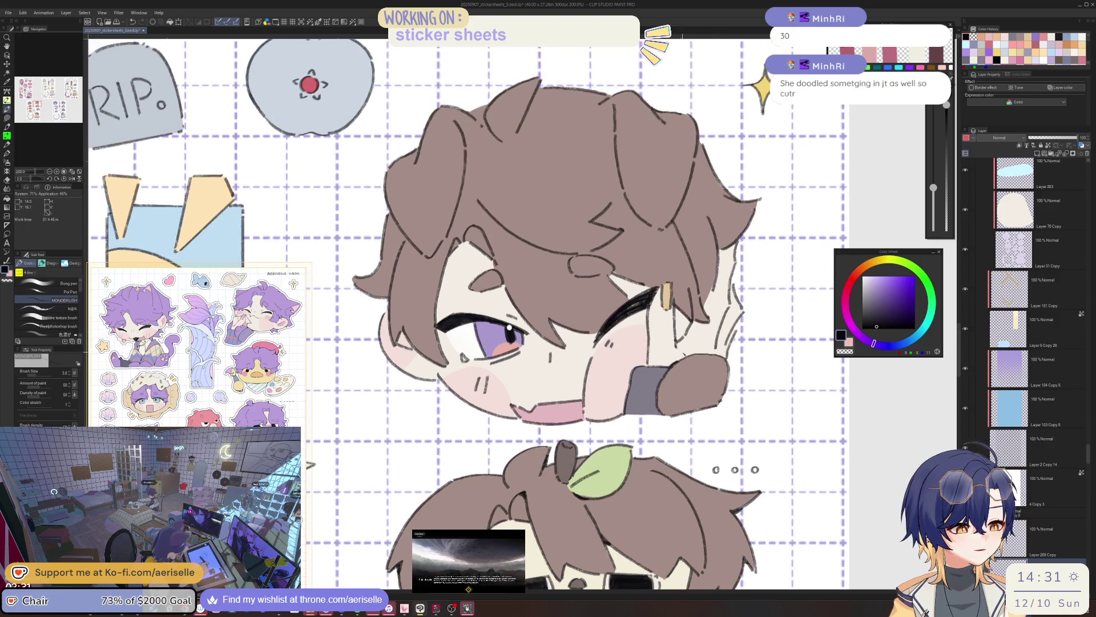
drag(571, 285, 621, 348)
mouse_move(559, 394)
mouse_down()
mouse_move(628, 403)
mouse_move(621, 416)
mouse_up()
mouse_move(434, 343)
mouse_down()
mouse_move(316, 296)
mouse_move(441, 358)
mouse_move(522, 427)
mouse_up()
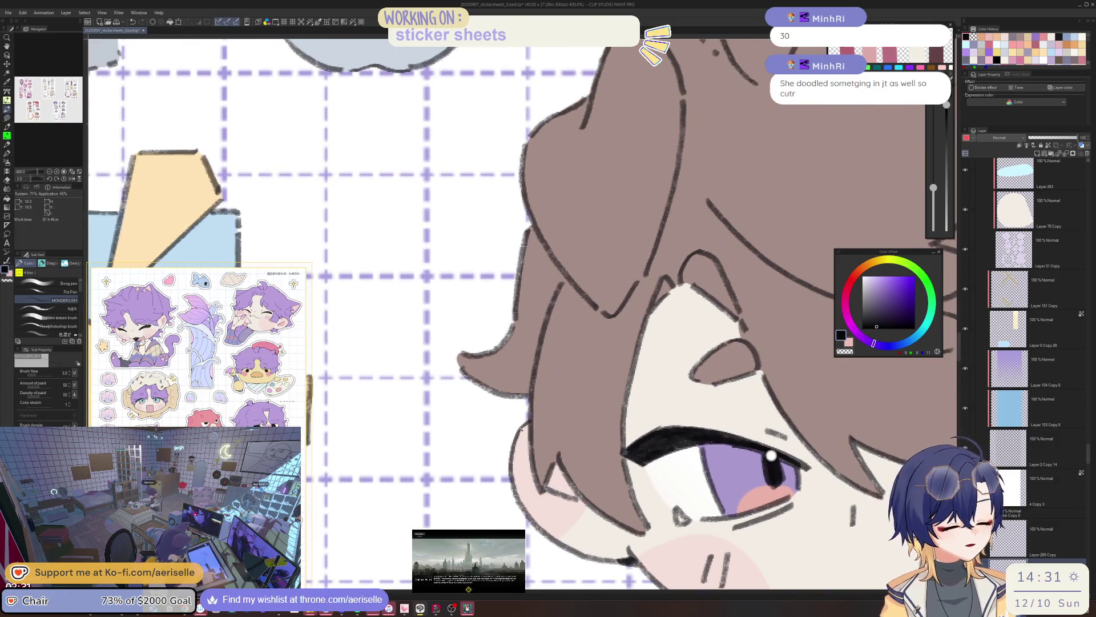
key(ctrl+alt+0)
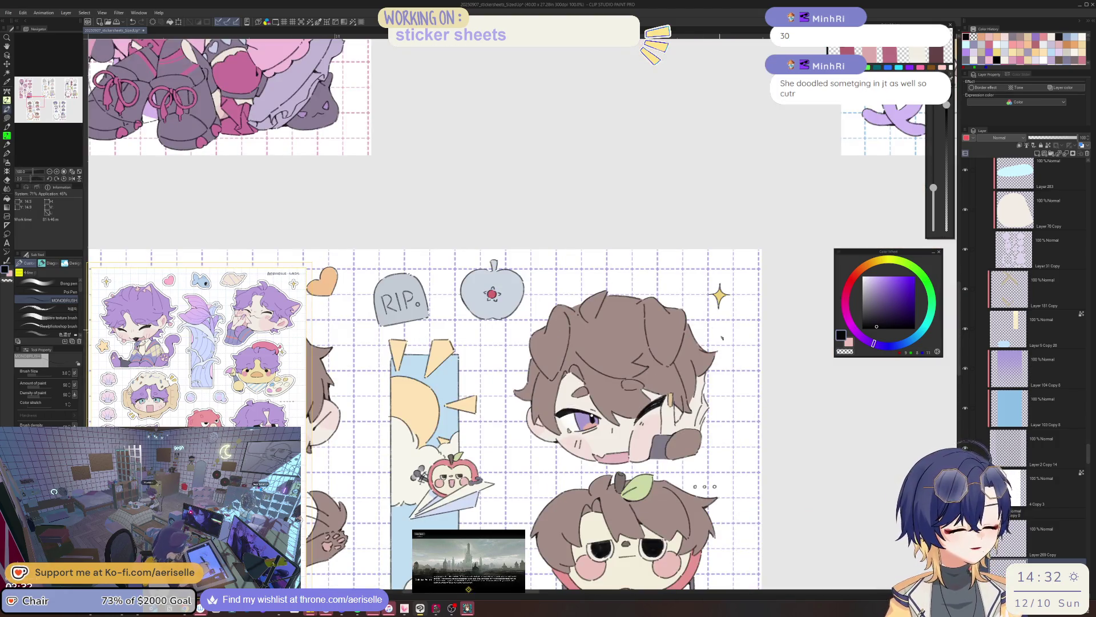
Bring the hand by the cheek into view and redraw its left outline
scroll(700, 377, up, 3)
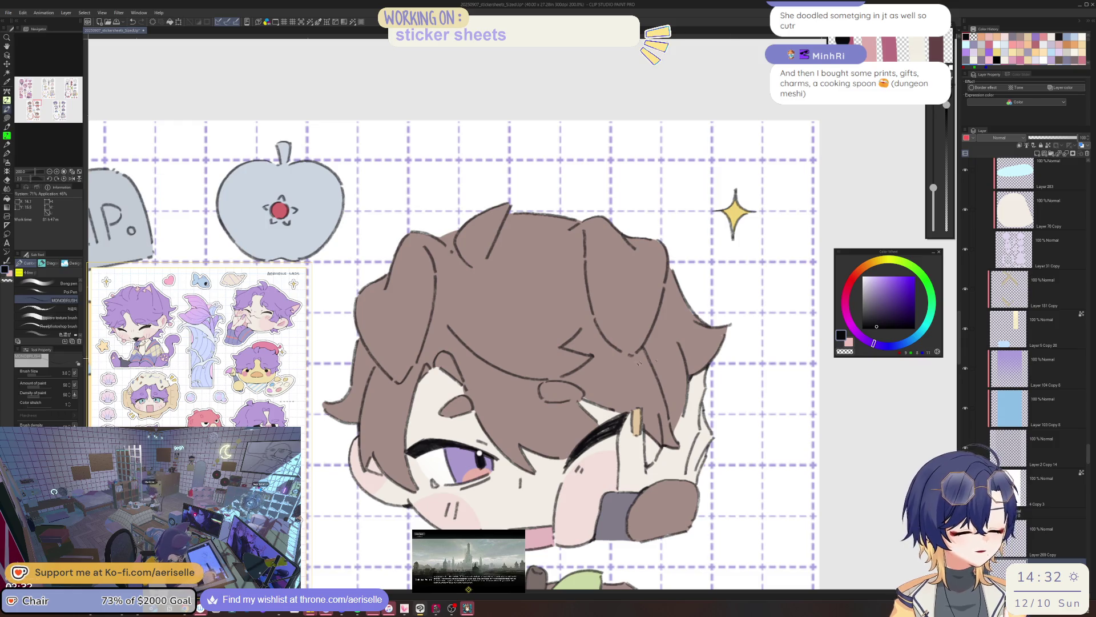
scroll(621, 437, up, 2)
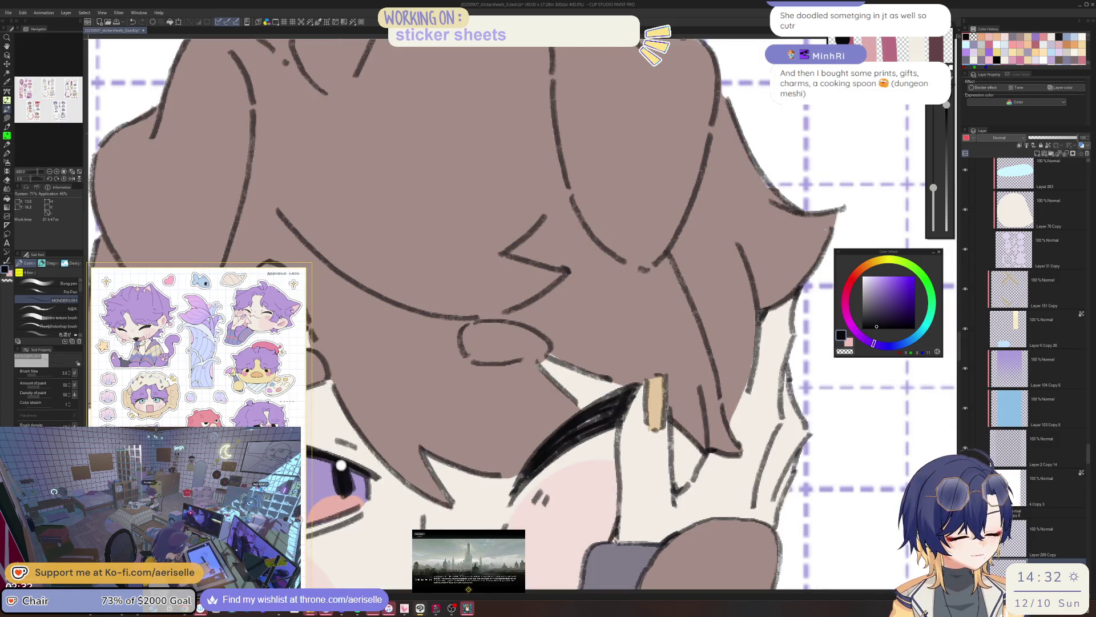
mouse_move(614, 534)
mouse_down()
mouse_move(604, 504)
mouse_move(614, 339)
mouse_up()
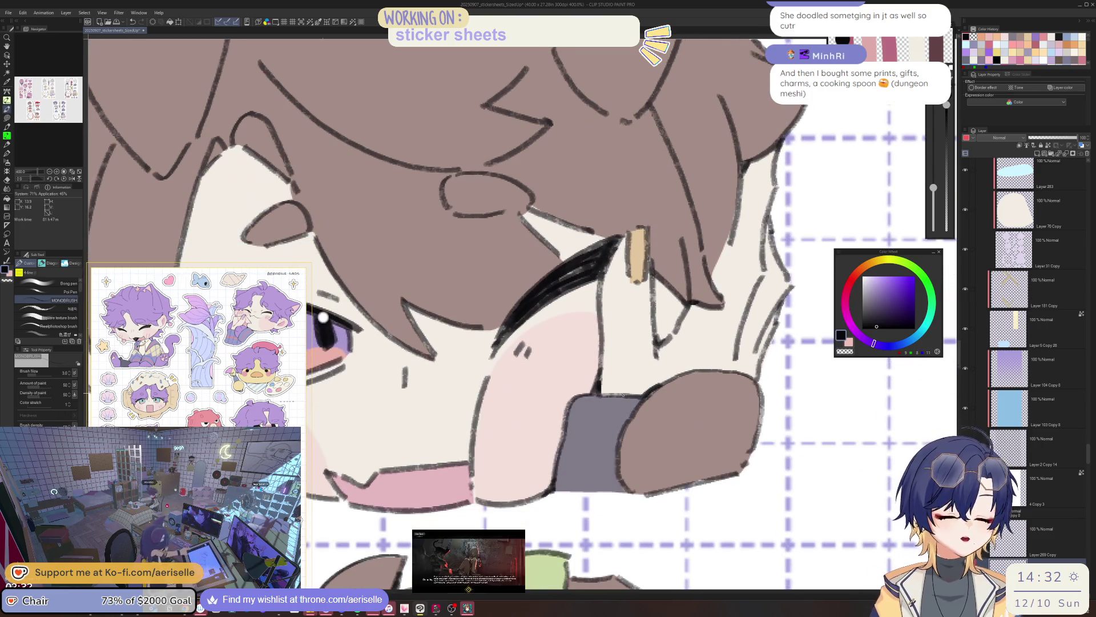
drag(566, 426, 561, 443)
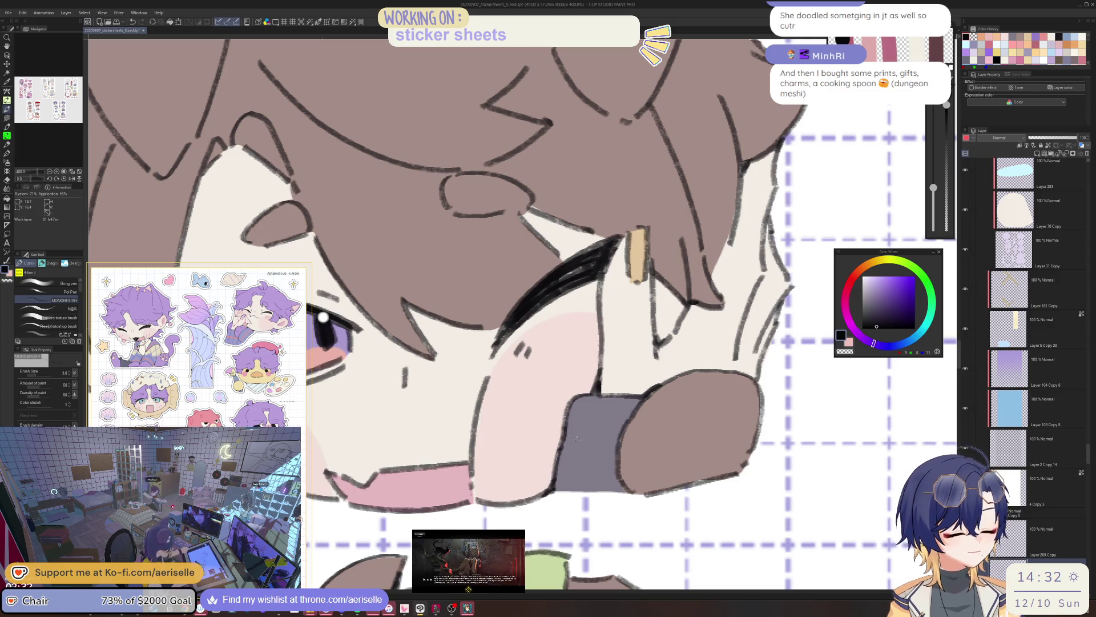
scroll(622, 479, down, 3)
scroll(560, 435, up, 5)
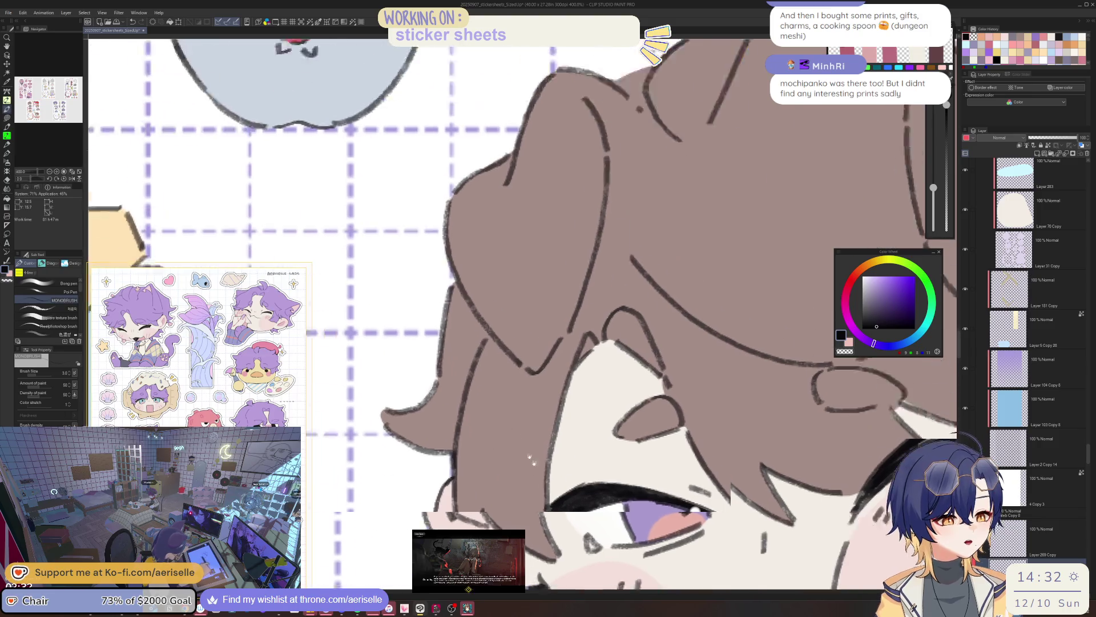
drag(538, 428, 536, 406)
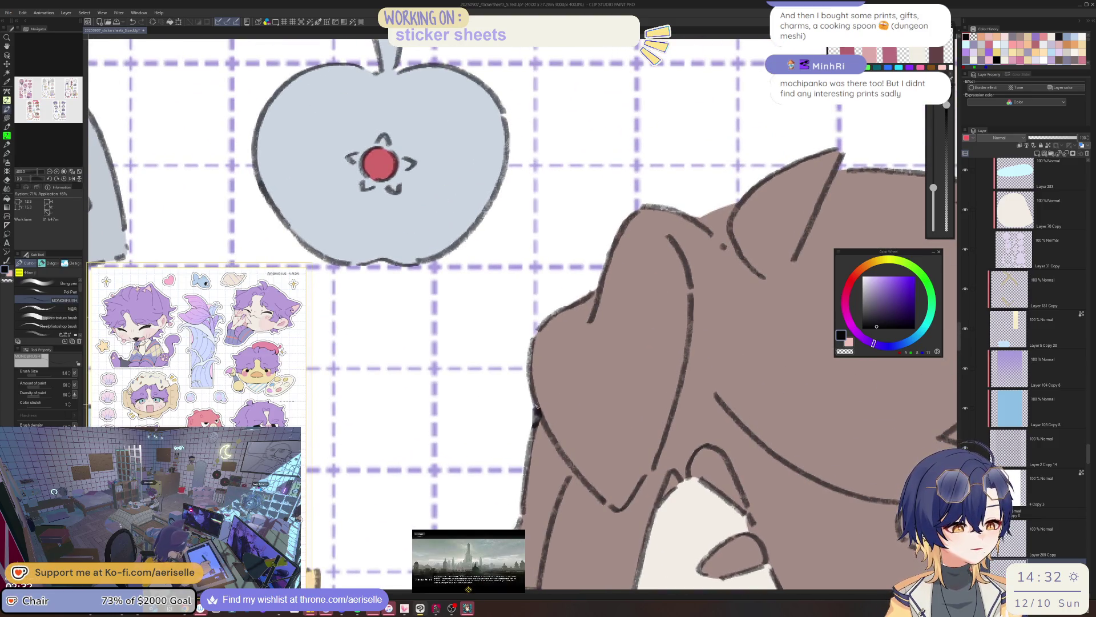
Redraw the ink outline along the hair edge, undoing the first attempt
scroll(536, 424, down, 4)
scroll(638, 334, up, 6)
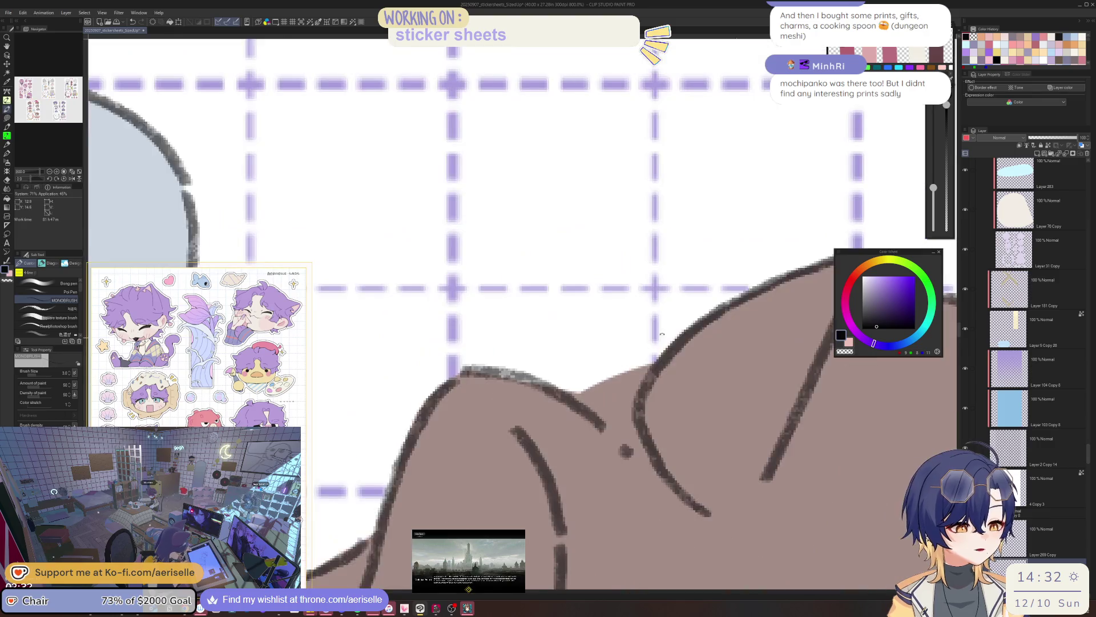
drag(660, 317, 600, 377)
key(ctrl+z)
drag(660, 318, 620, 345)
Frame the hair and sparkle, tilt the canvas, and extend the ink line down along the hair
scroll(628, 340, down, 4)
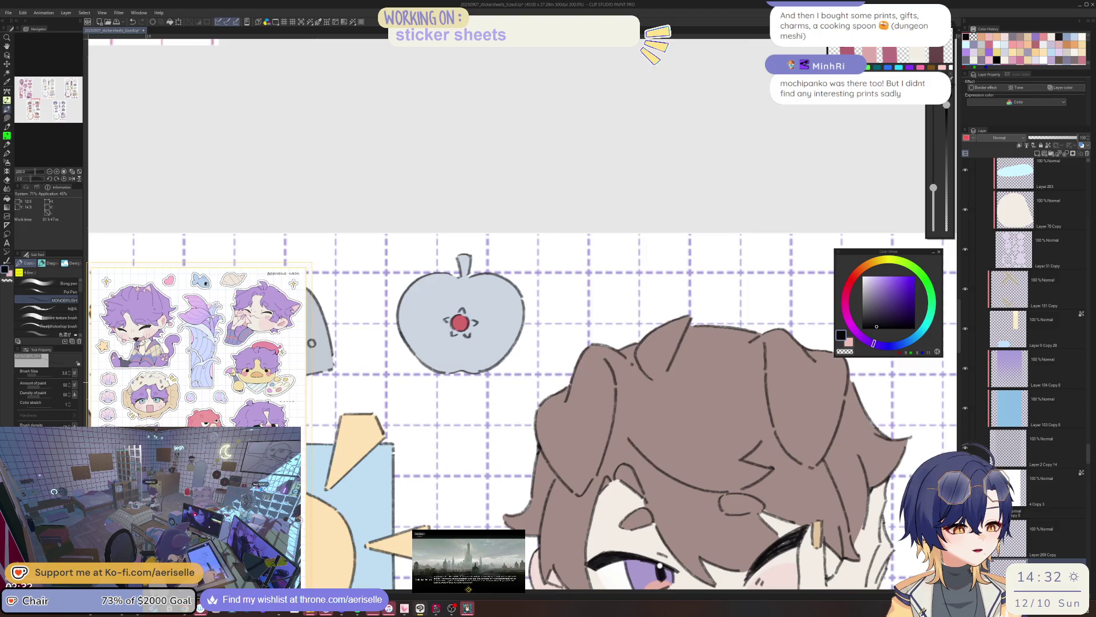
scroll(572, 383, up, 2)
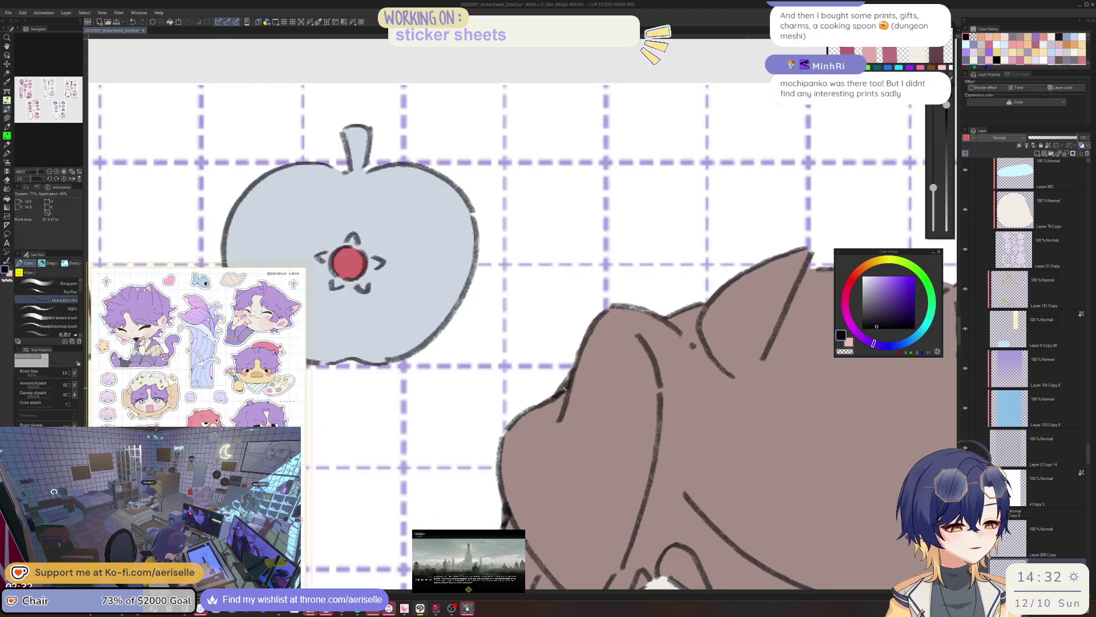
scroll(563, 389, down, 4)
scroll(670, 334, down, 3)
scroll(568, 375, up, 5)
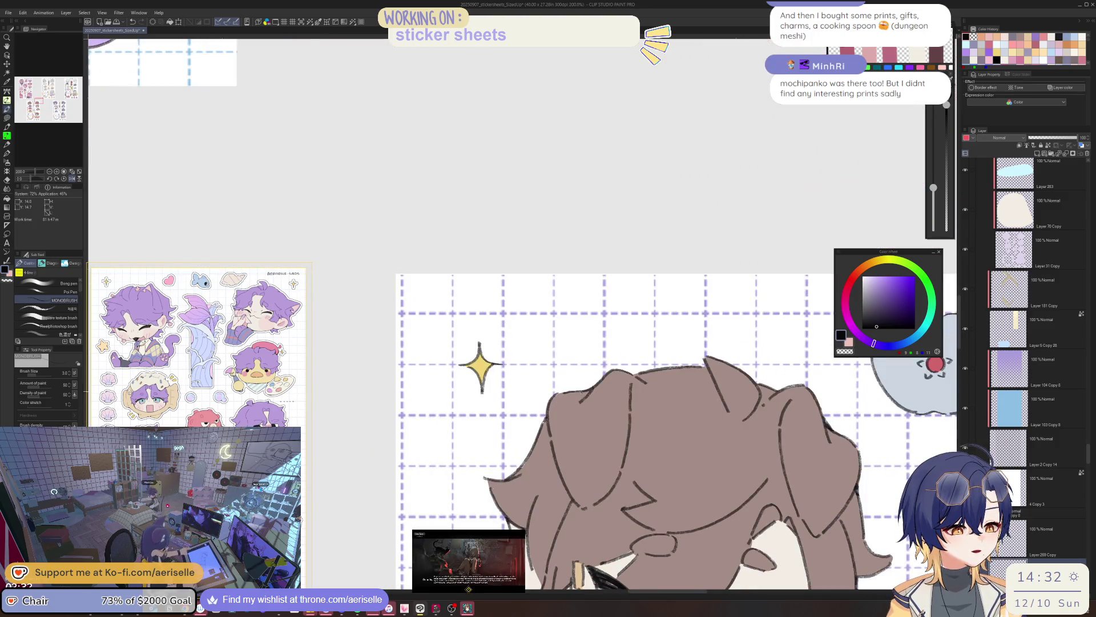
scroll(661, 388, down, 2)
scroll(400, 457, up, 1)
scroll(604, 426, up, 2)
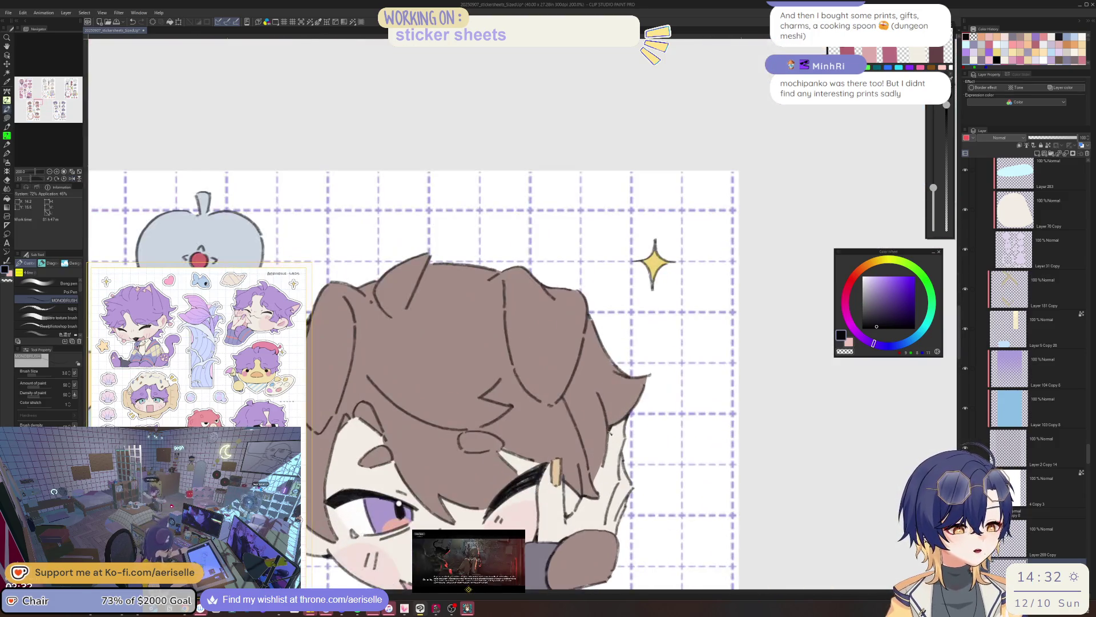
key(minus)
scroll(514, 343, up, 2)
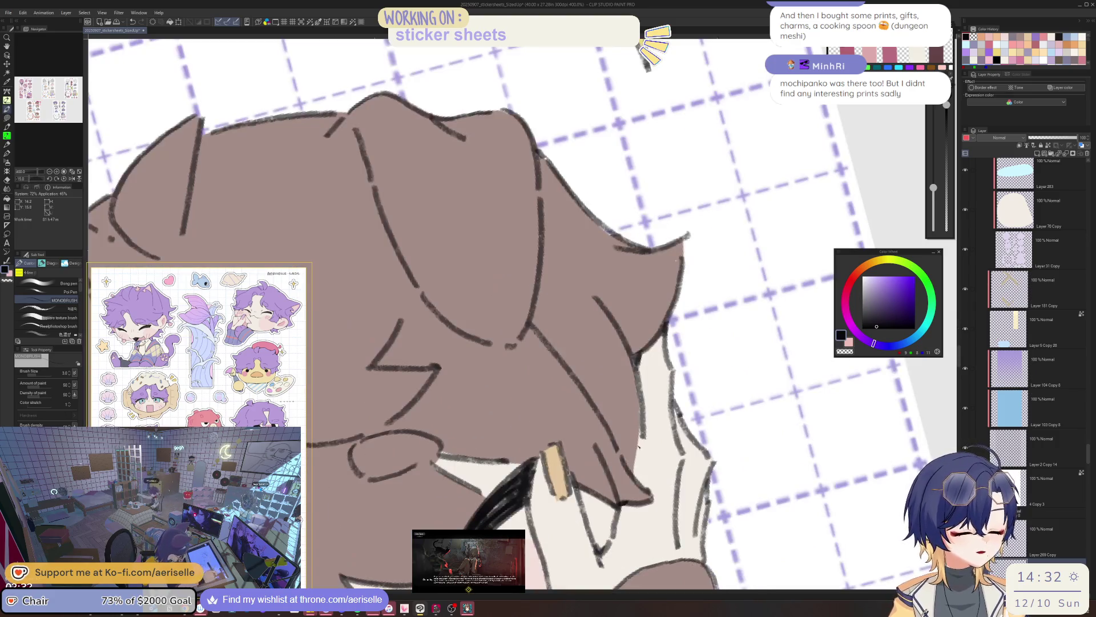
key(asciicircum)
drag(639, 457, 434, 428)
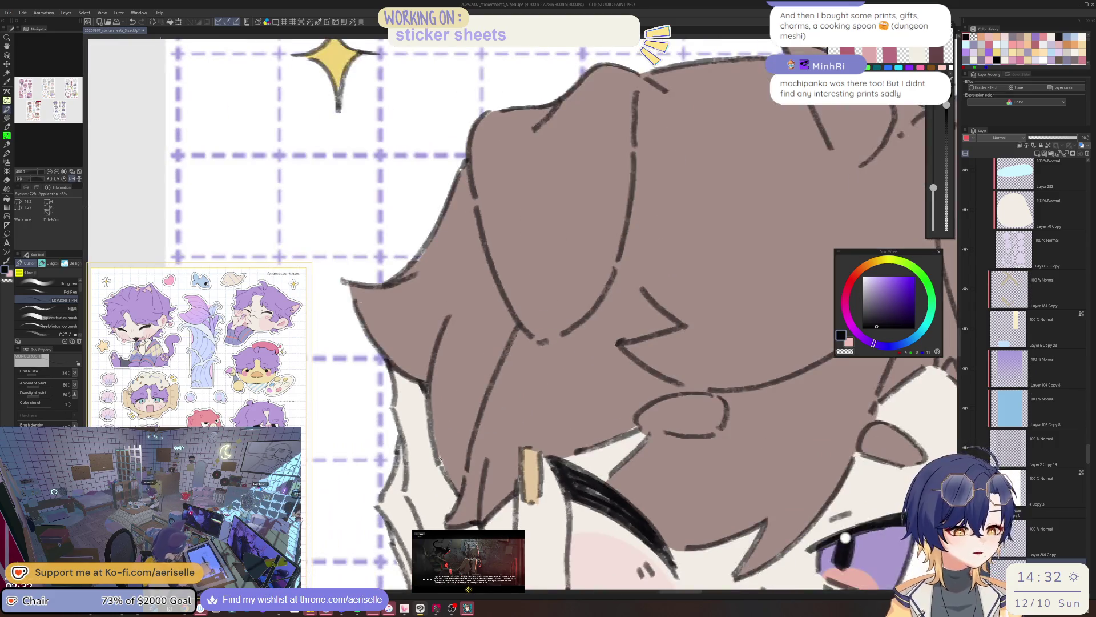
scroll(622, 447, down, 2)
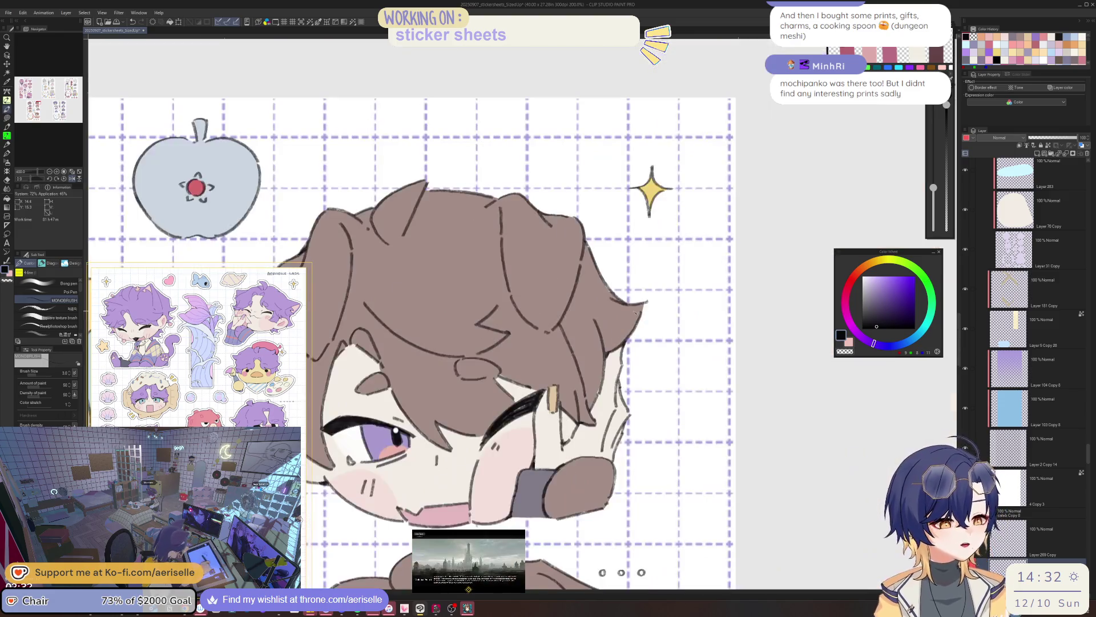
scroll(621, 447, up, 2)
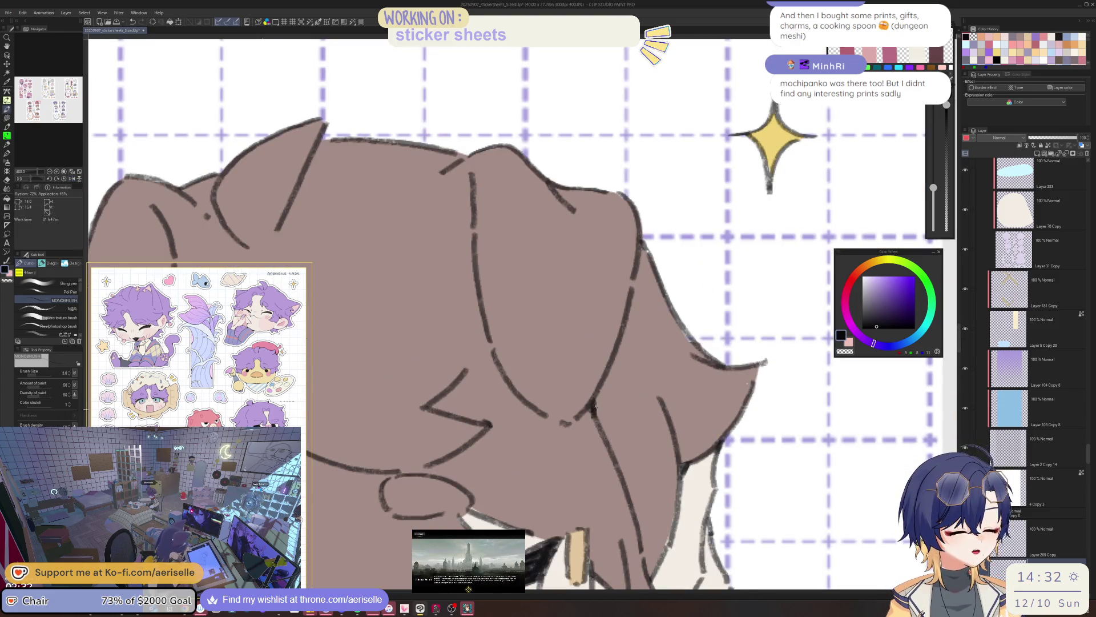
key(h)
scroll(620, 376, down, 3)
scroll(620, 376, up, 5)
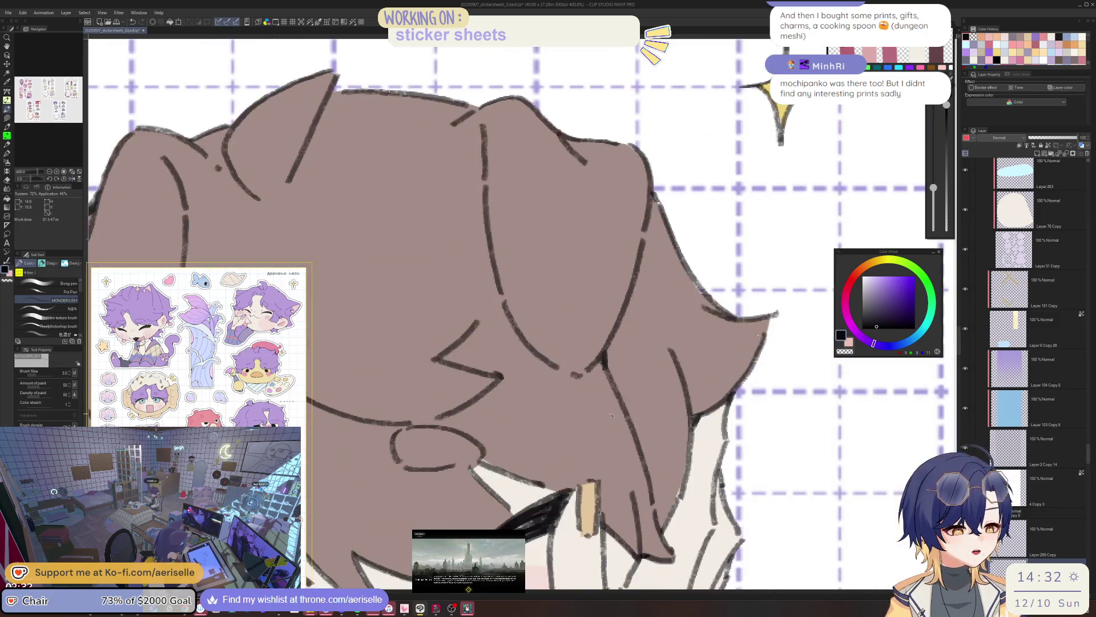
key(minus)
key(minus)
key(minus)
mouse_move(542, 434)
mouse_down()
mouse_move(525, 469)
mouse_move(541, 451)
mouse_up()
Straighten the canvas, zoom out to the face and RIP tombstone, then bring up Arknights
key(e)
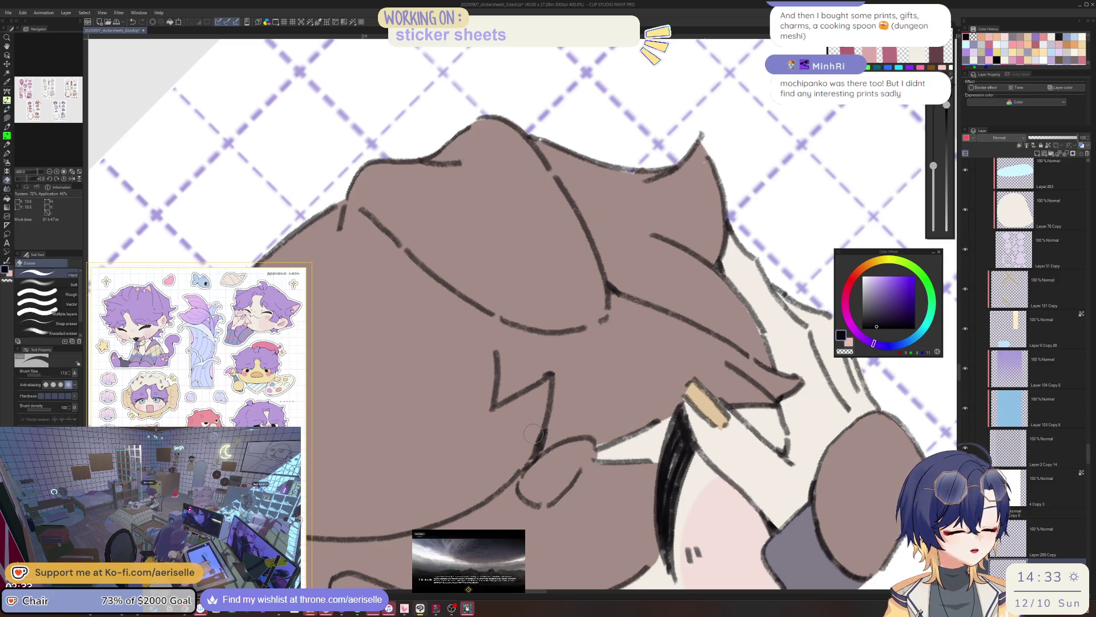
key(asciicircum)
key(asciicircum)
key(asciicircum)
key(minus)
key(minus)
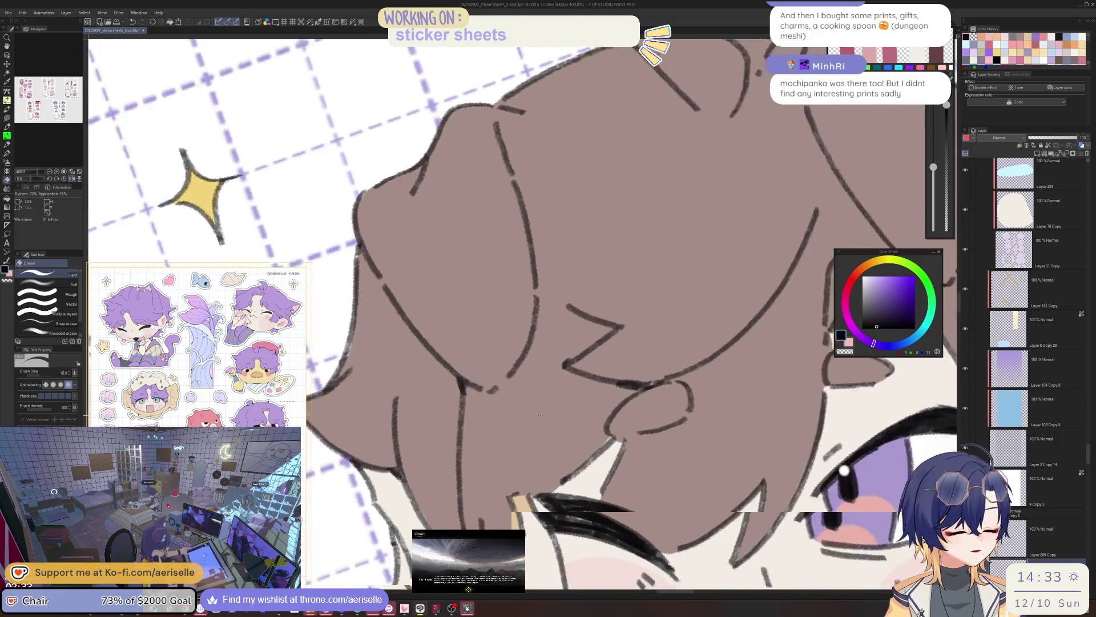
key(p)
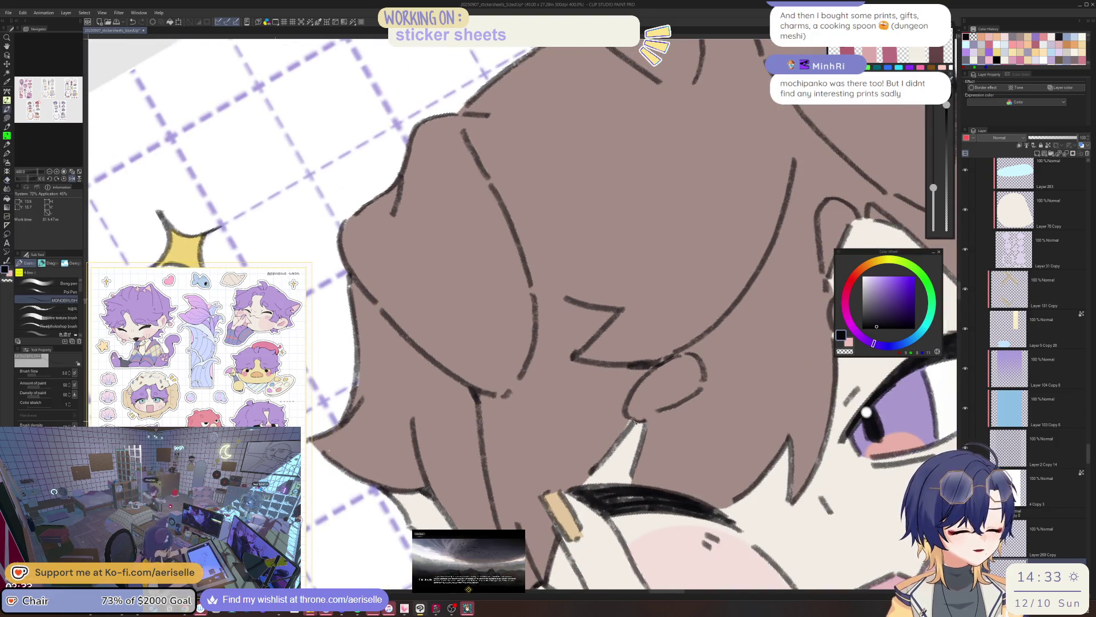
key(asciicircum)
key(asciicircum)
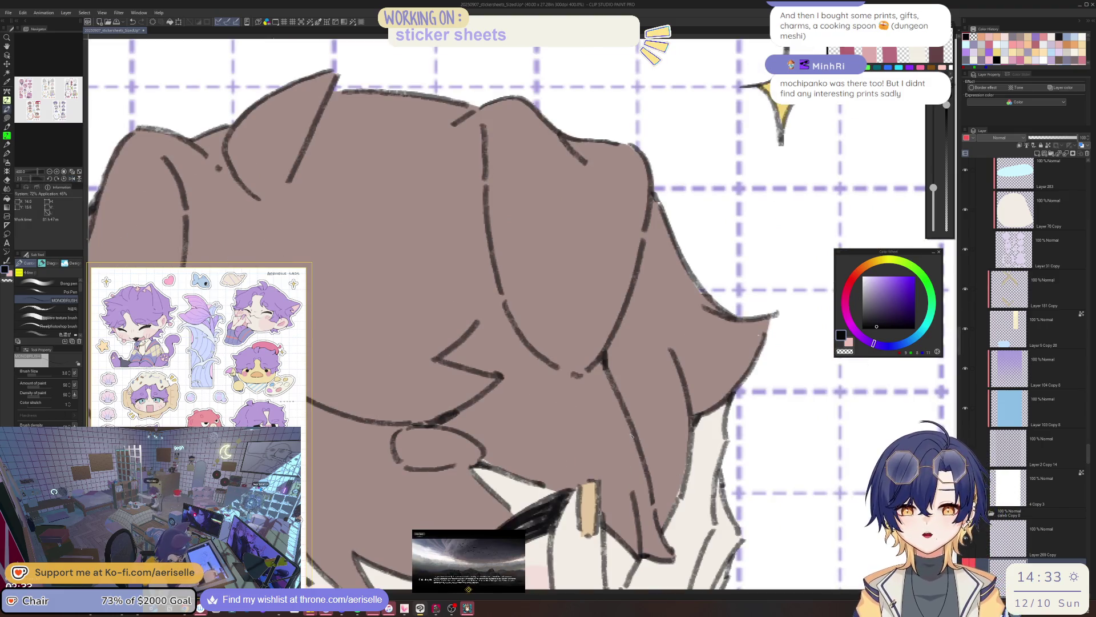
key(ctrl+minus)
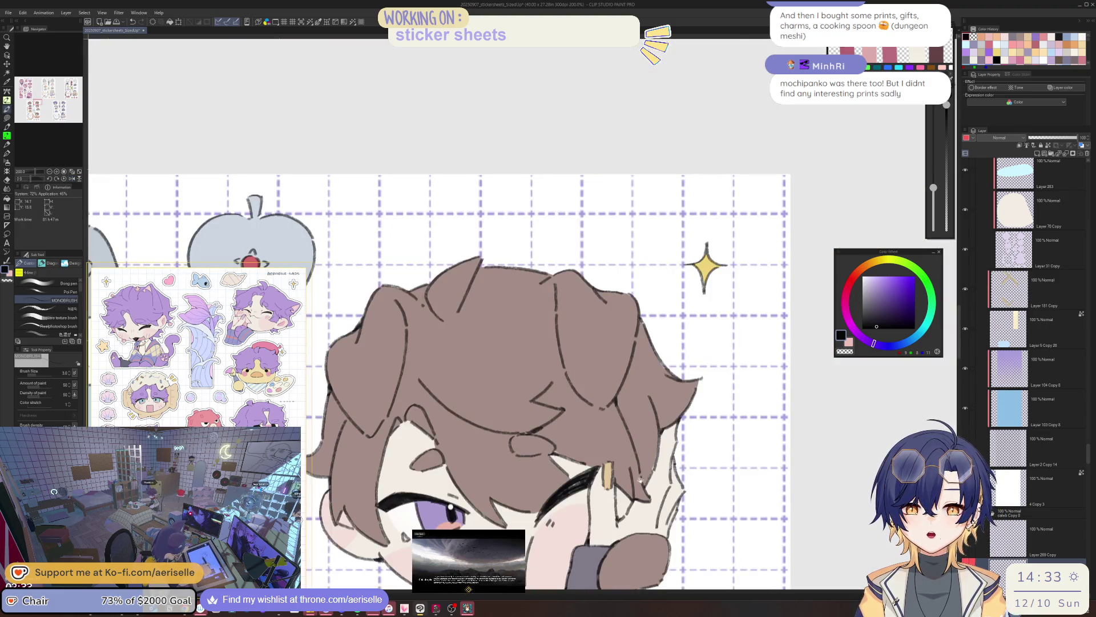
scroll(640, 442, down, 3)
scroll(431, 342, up, 2)
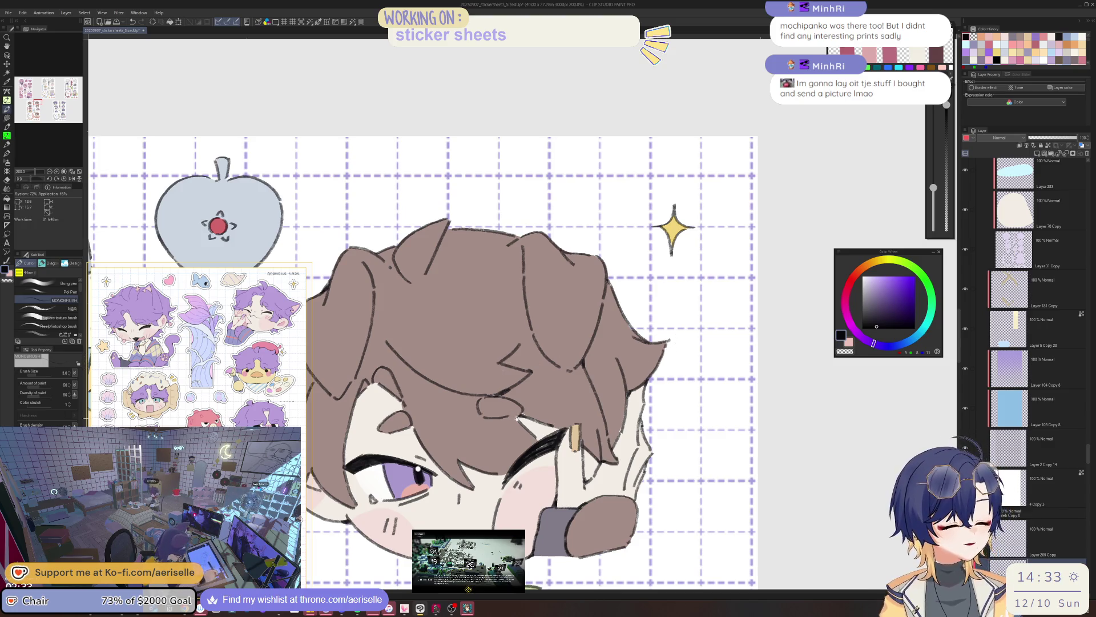
drag(502, 368, 618, 404)
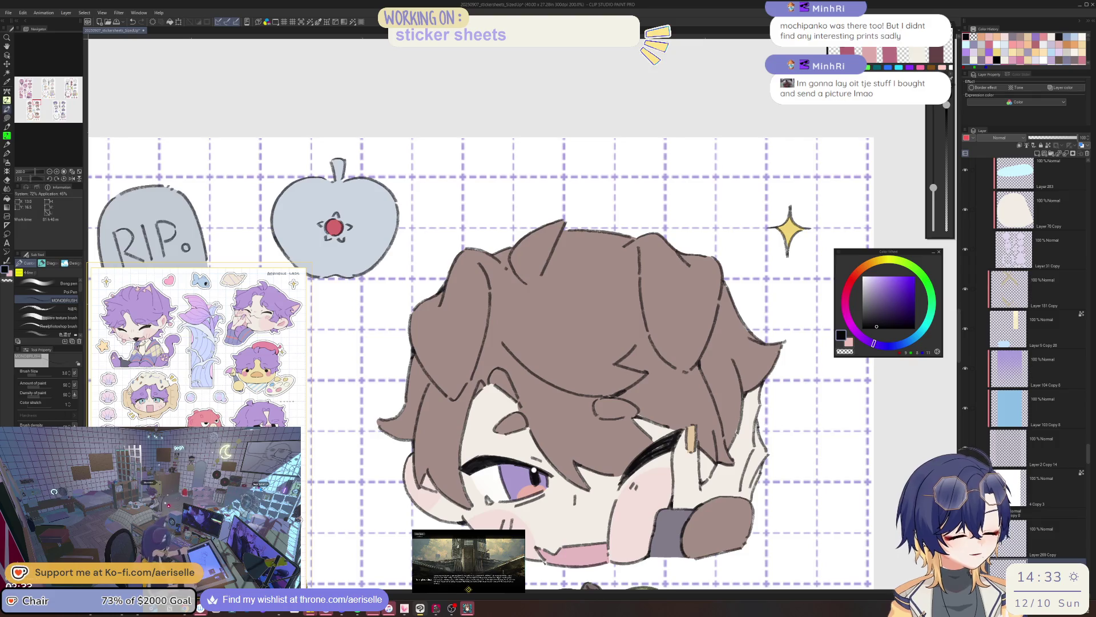
click(467, 607)
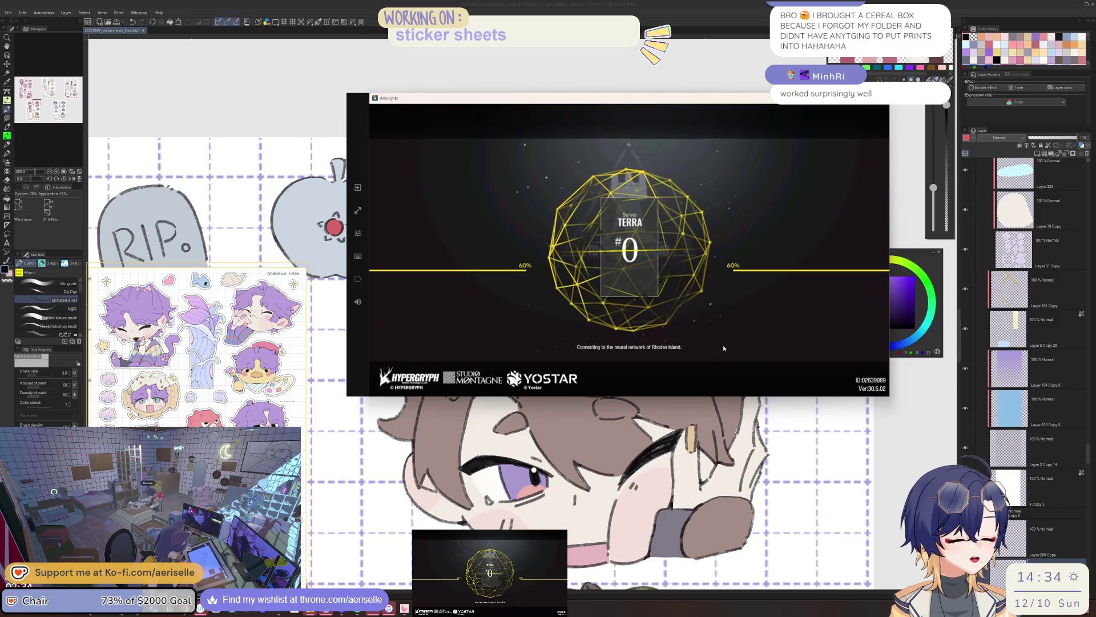
Mute the game, close the daily sign-in calendar, and claim the Special Access reward
click(358, 302)
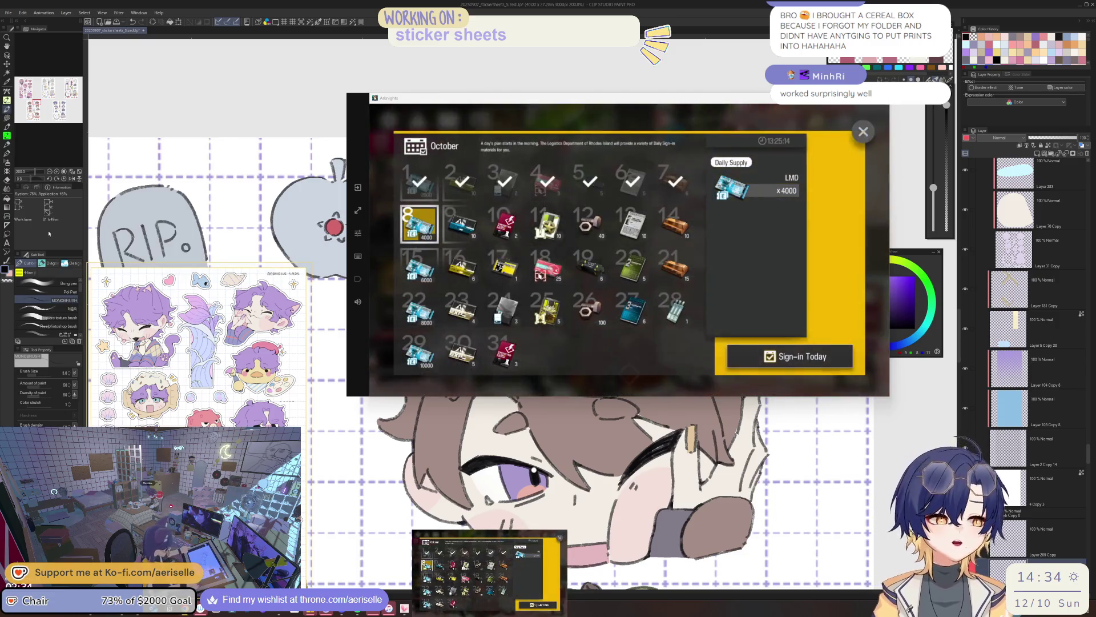
click(860, 132)
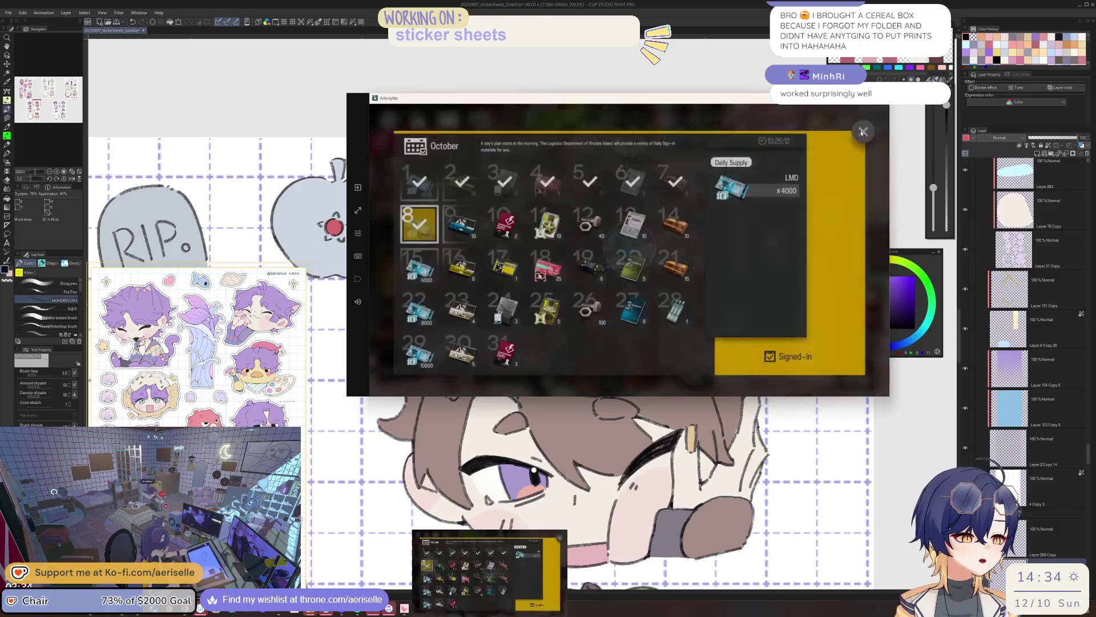
click(826, 197)
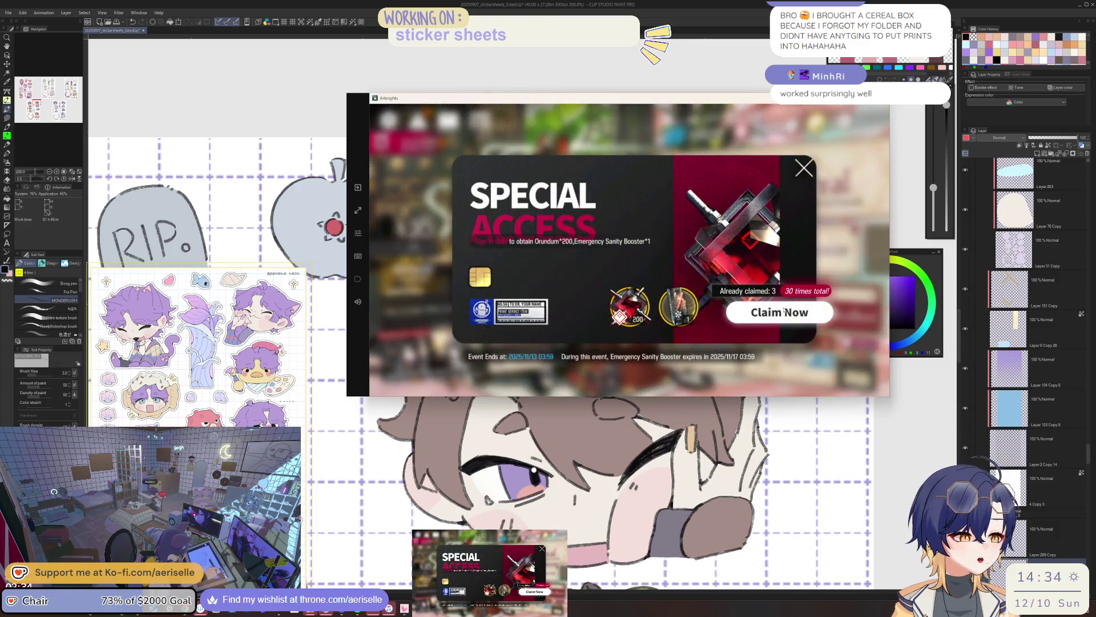
click(784, 310)
click(784, 310)
click(869, 375)
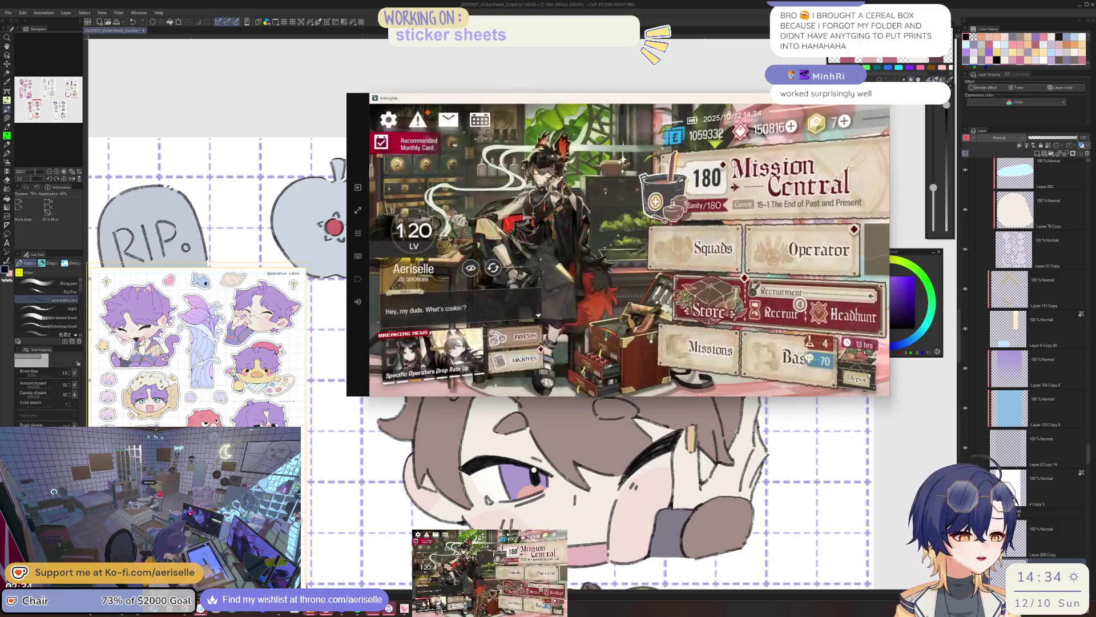
Go to the base and send tired operators to rest in the dormitories
click(772, 342)
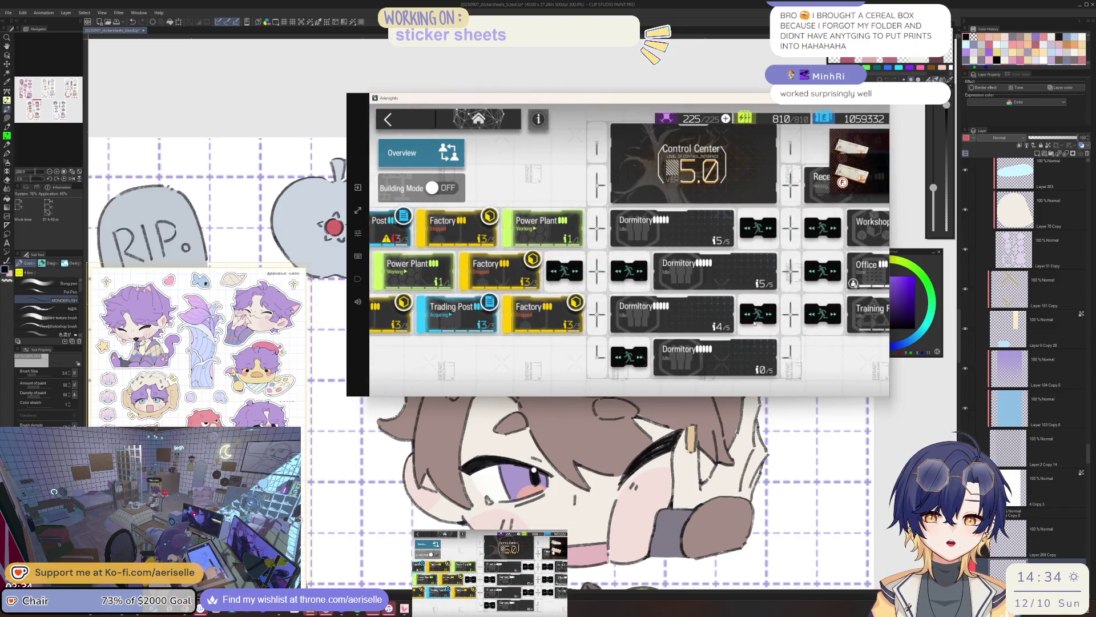
click(858, 161)
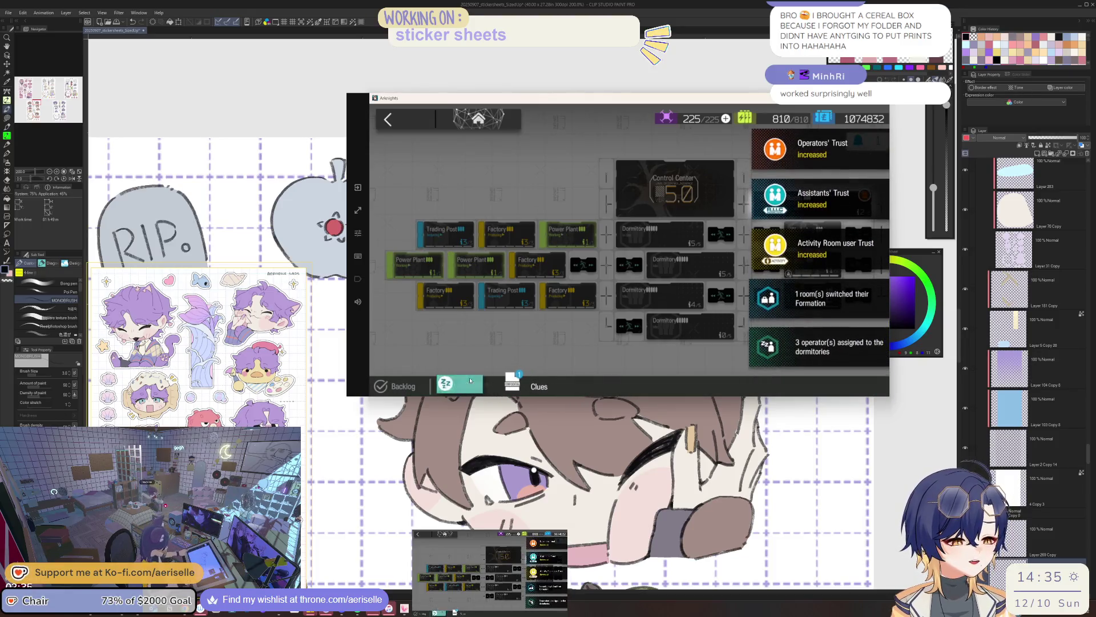
click(470, 381)
Receive all clues in the Reception Room and place the Karlan Trade clue in slot 6
click(673, 180)
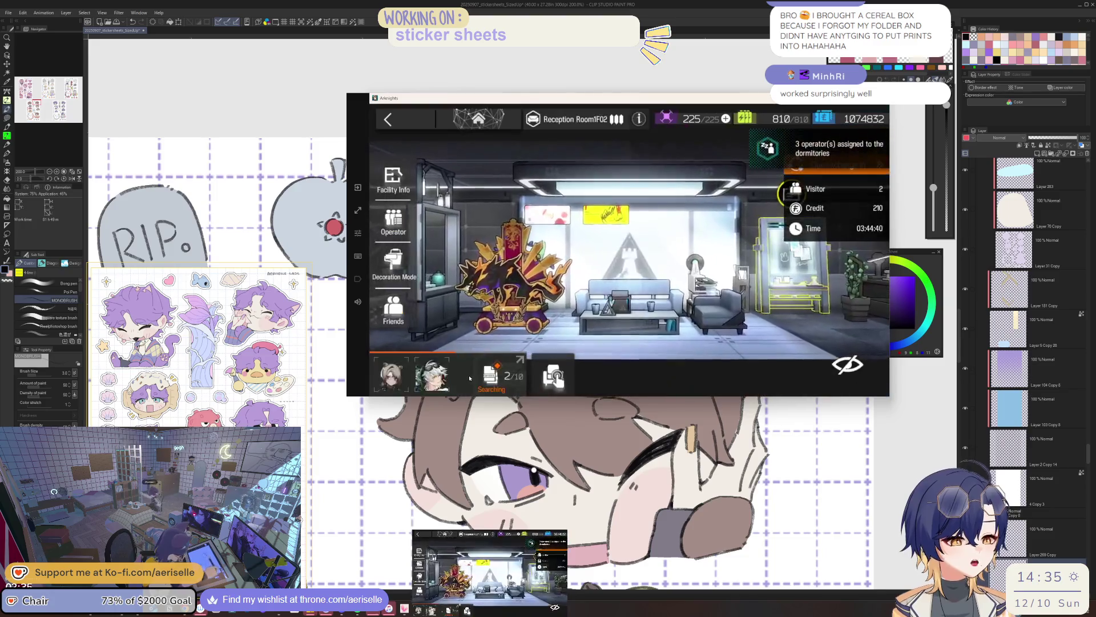
click(854, 360)
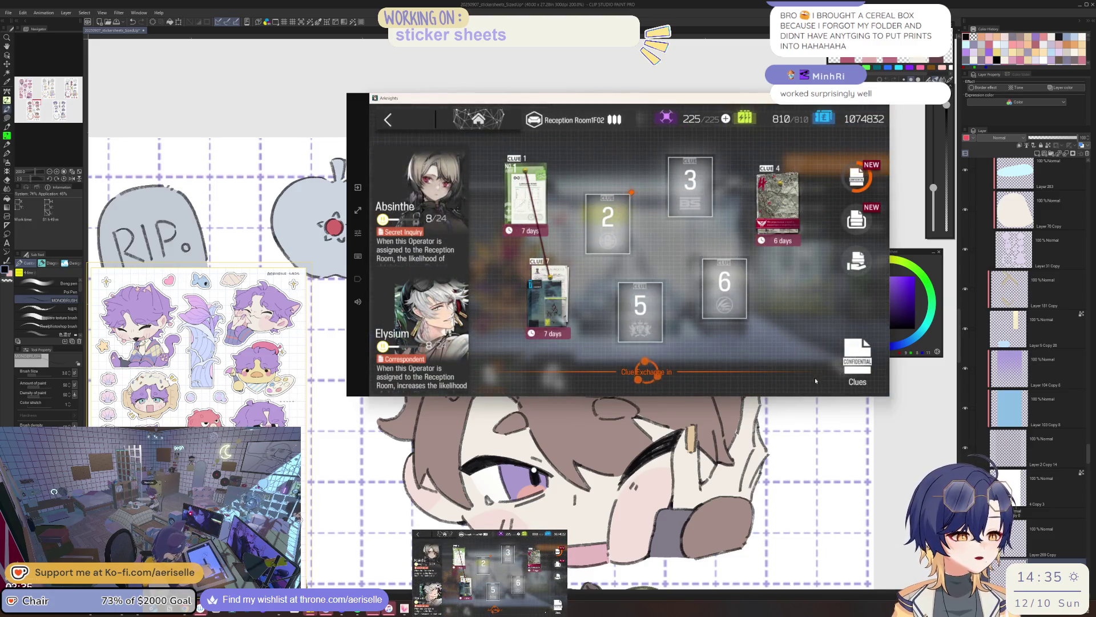
click(857, 220)
click(828, 382)
click(489, 234)
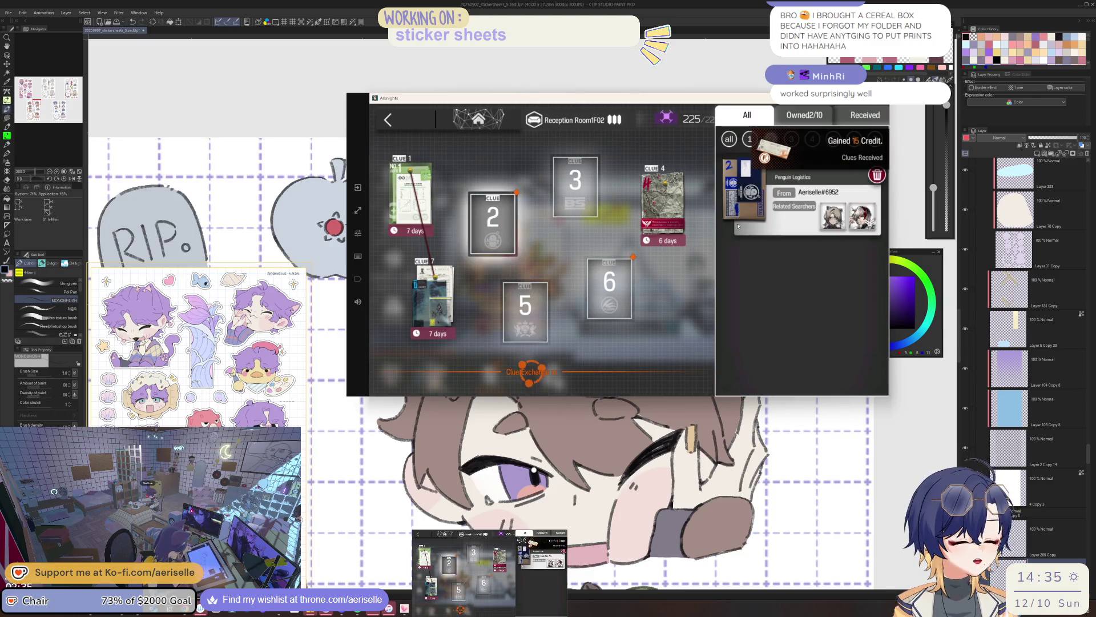
click(609, 282)
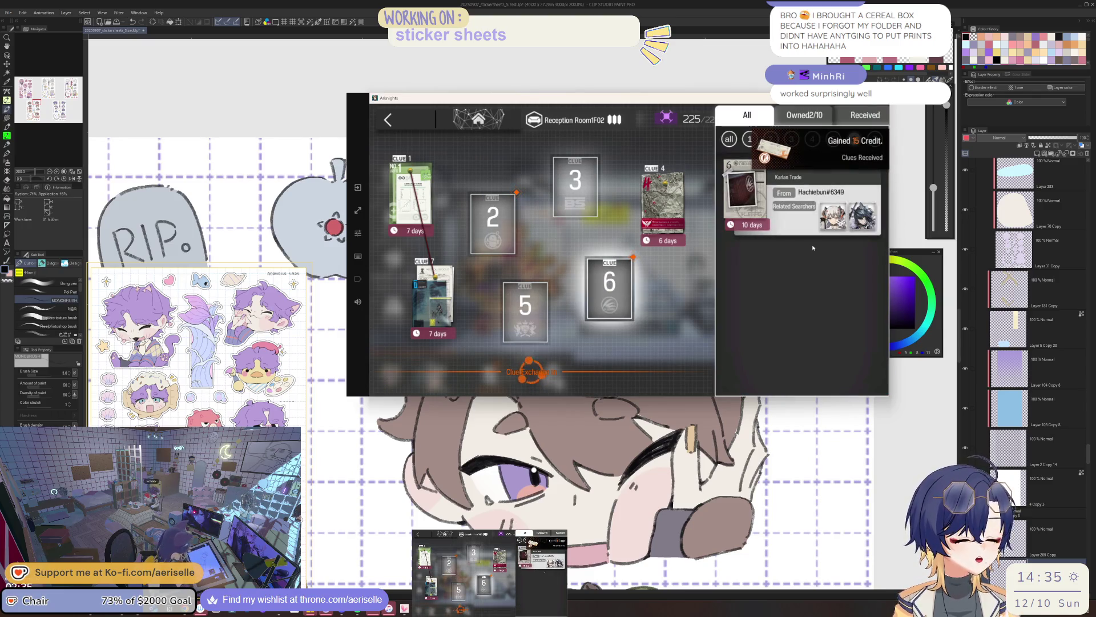
click(736, 206)
click(661, 307)
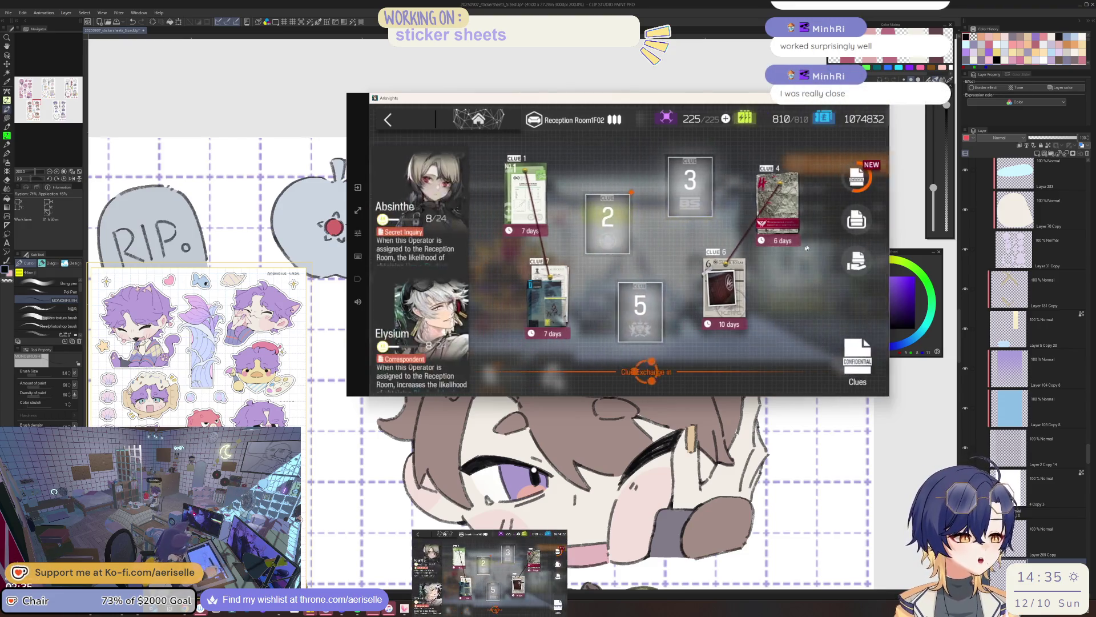
Claim the clue the operators collected and open Clue Delivery
click(854, 331)
click(703, 336)
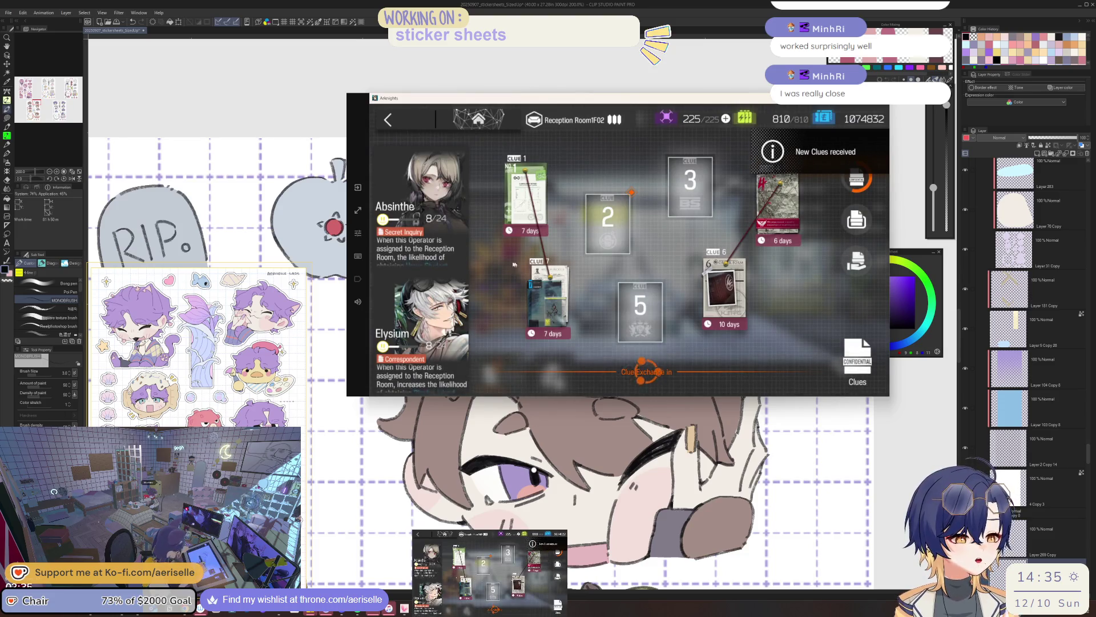
click(856, 260)
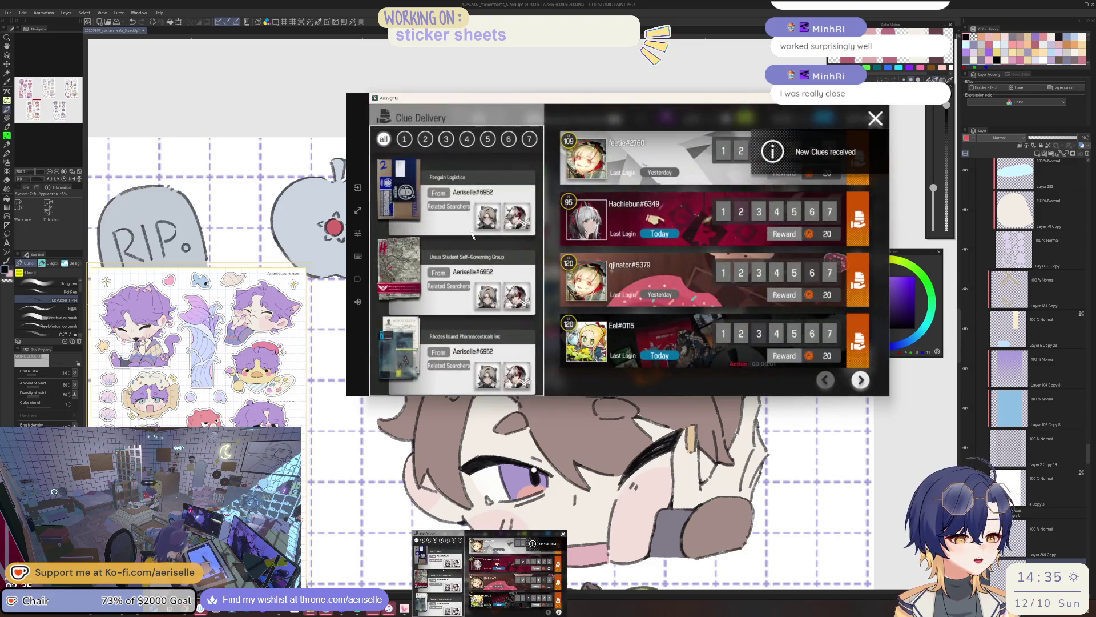
Send the Penguin Logistics and Rhodes Island clues to friends, paging through the friend list
click(858, 219)
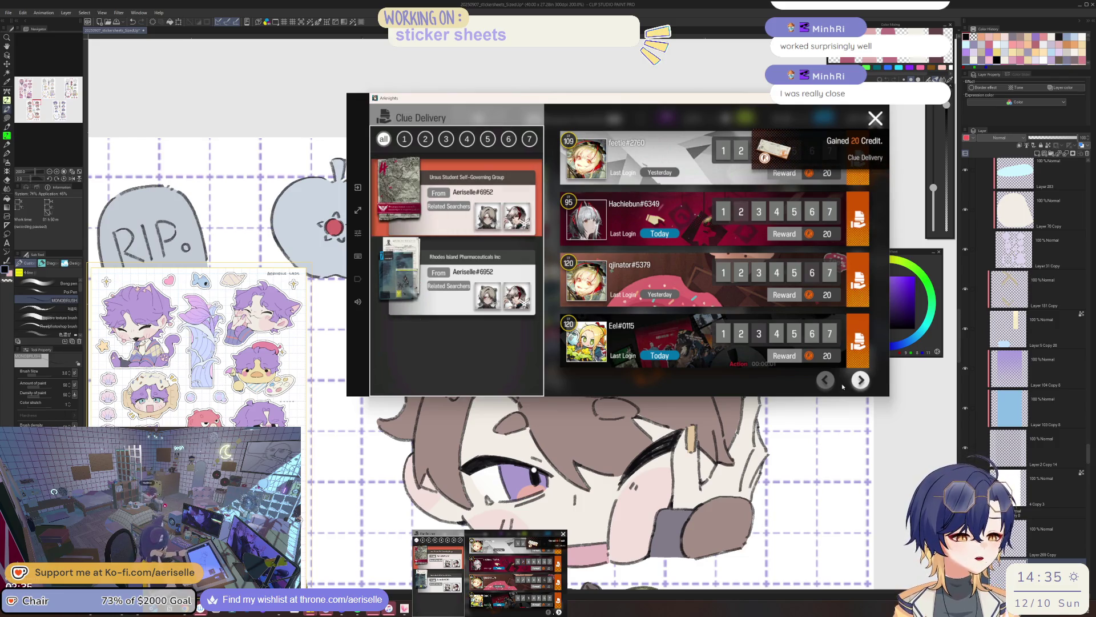
click(861, 380)
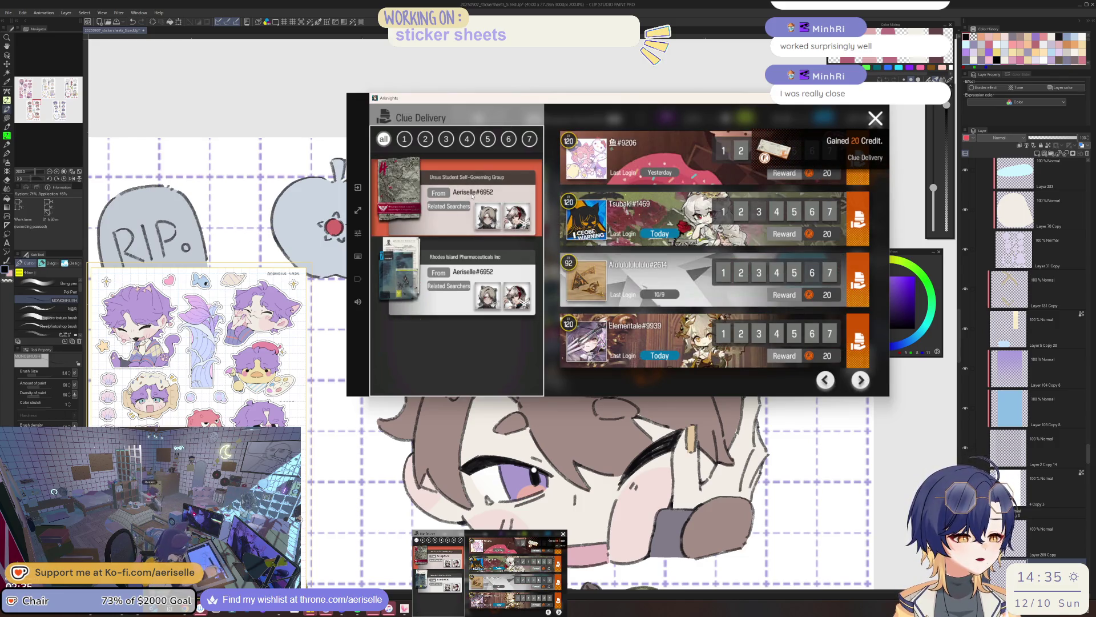
click(858, 380)
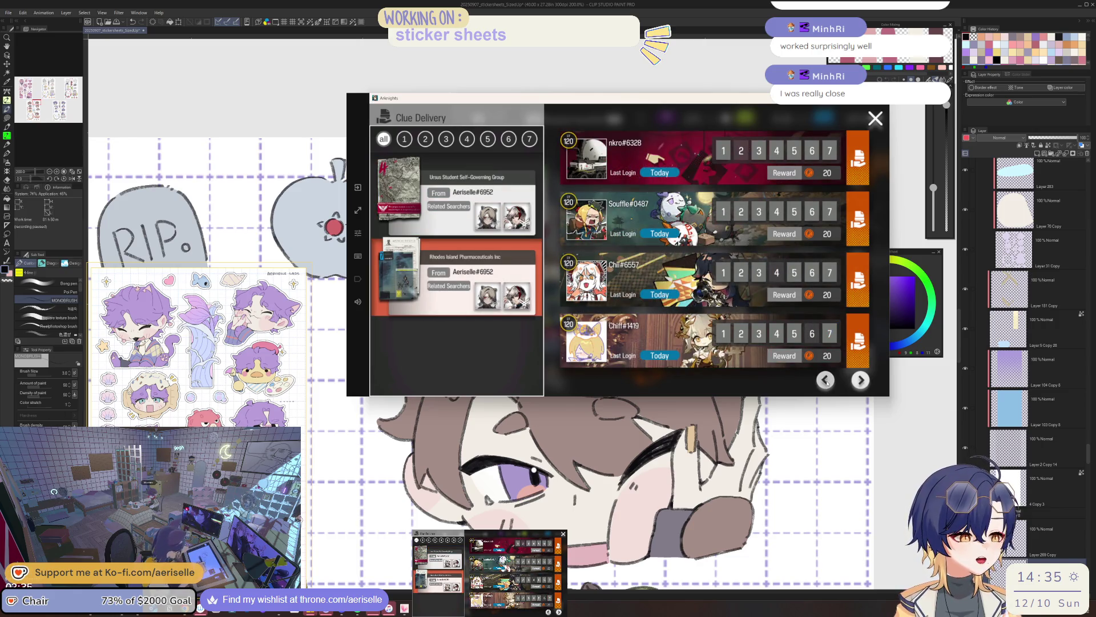
click(827, 381)
click(861, 380)
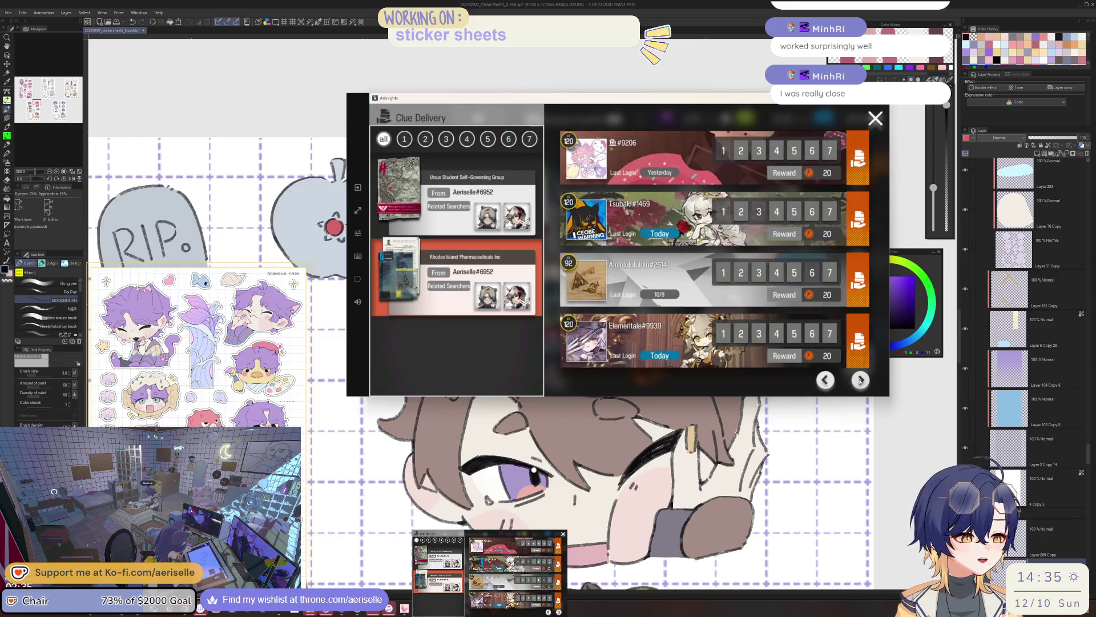
click(847, 337)
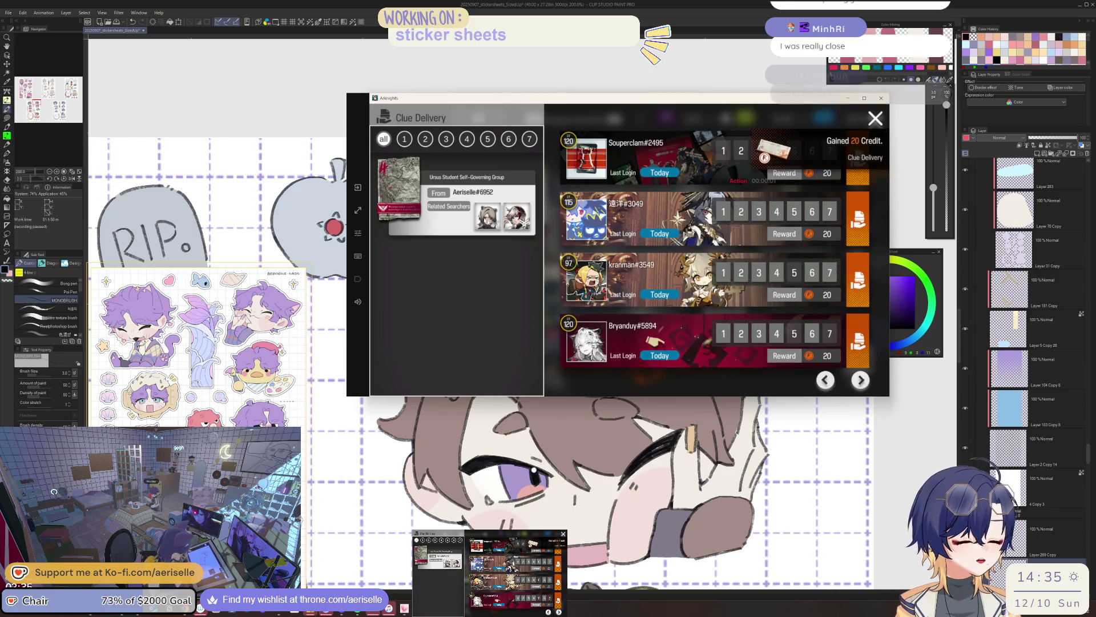
Page through friends, send the last remaining clue, and leave the clue board
click(827, 380)
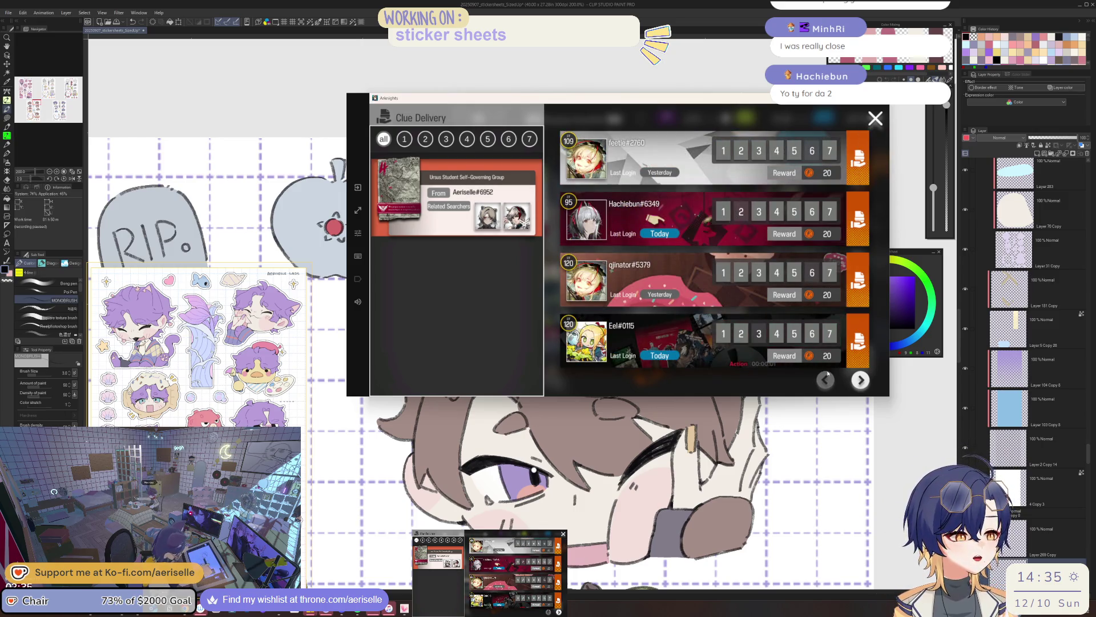
click(861, 380)
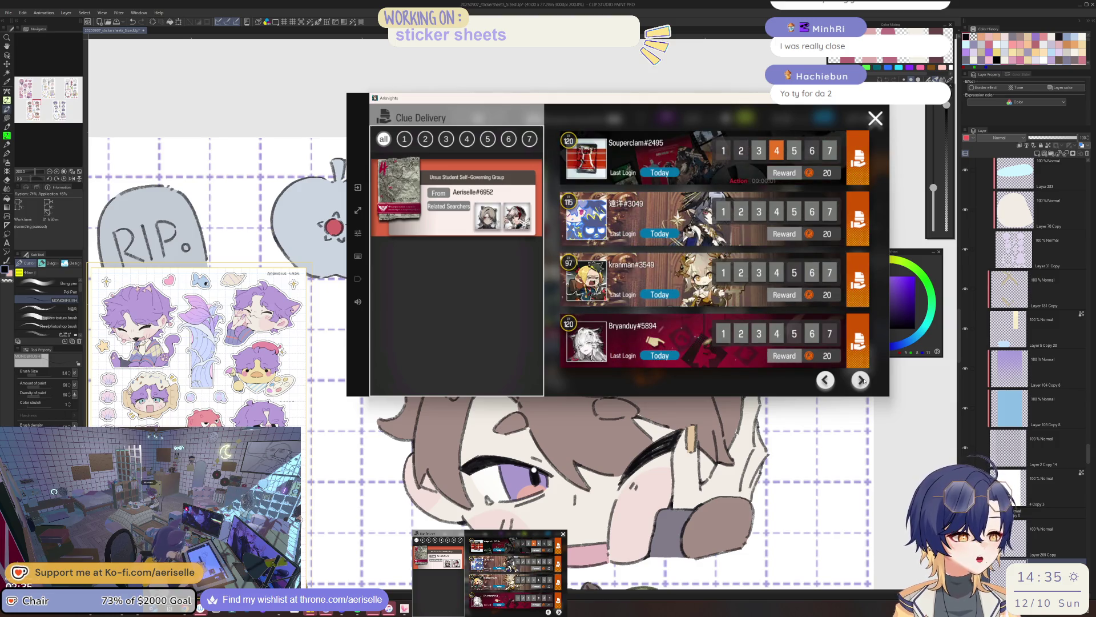
click(862, 381)
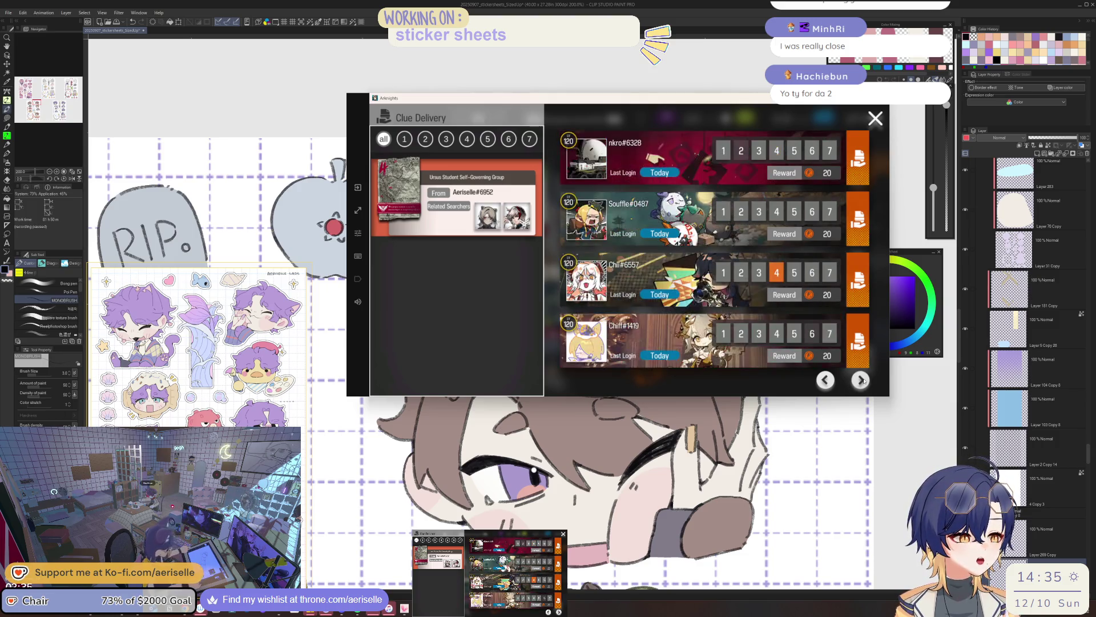
click(862, 380)
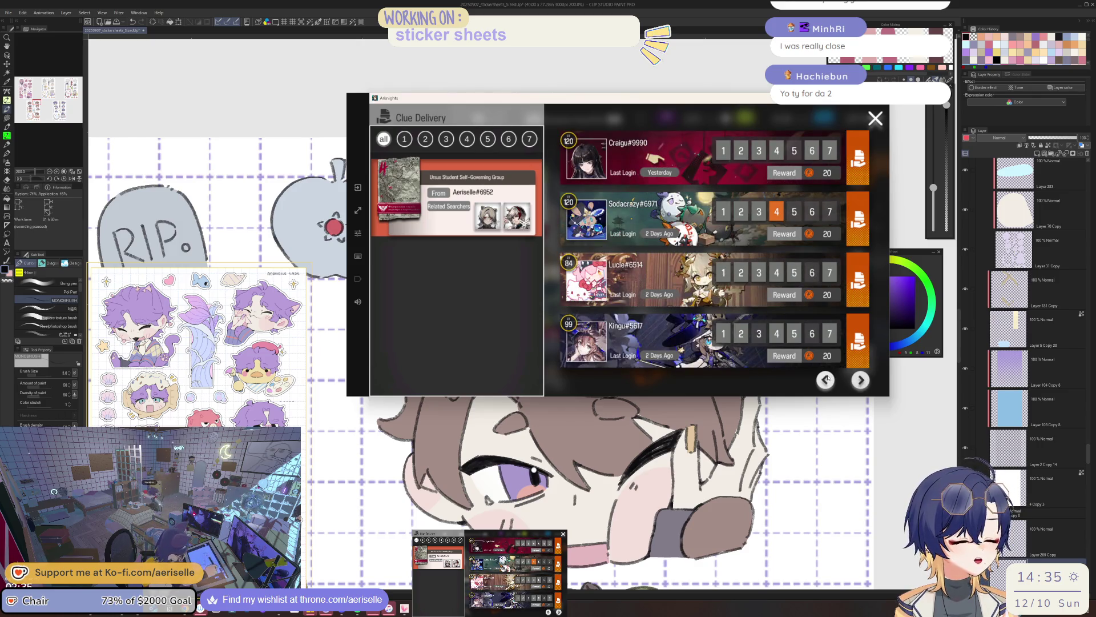
click(825, 379)
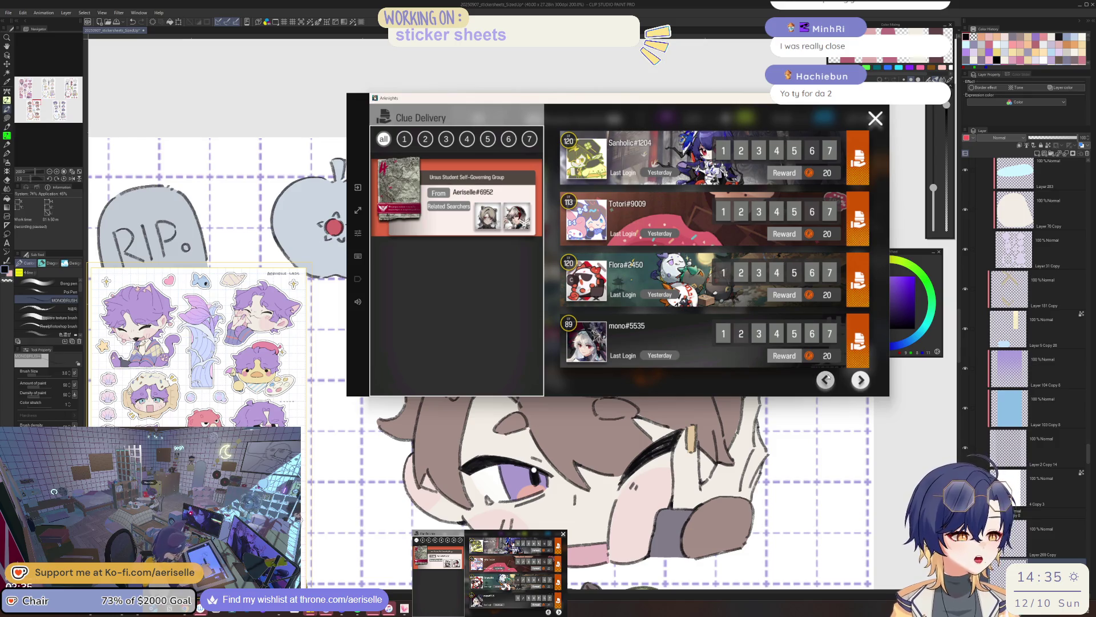
click(825, 379)
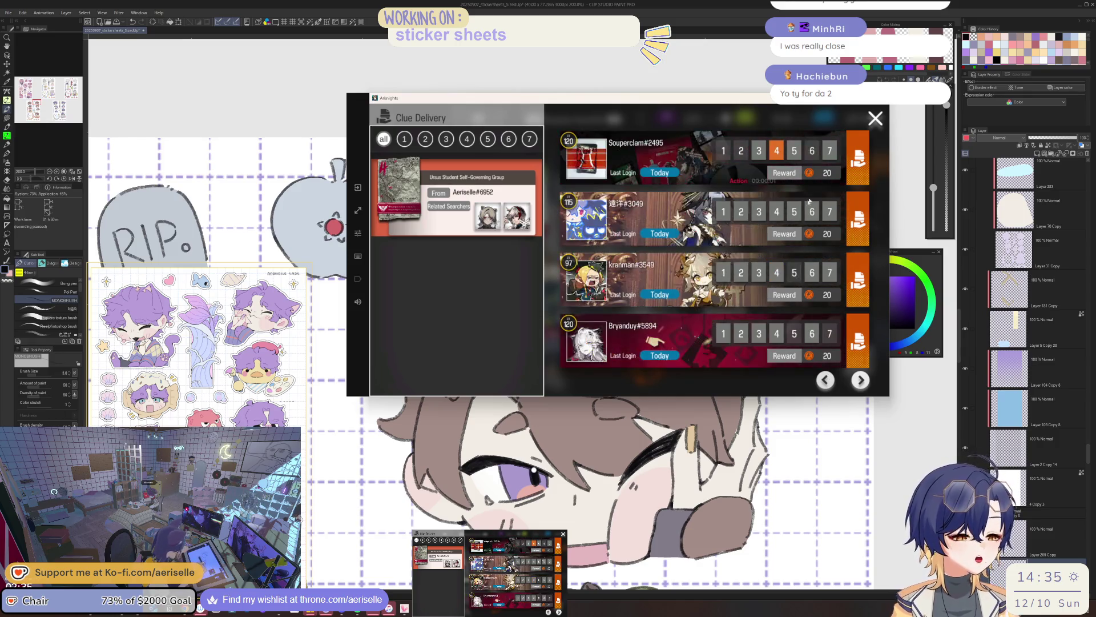
click(858, 153)
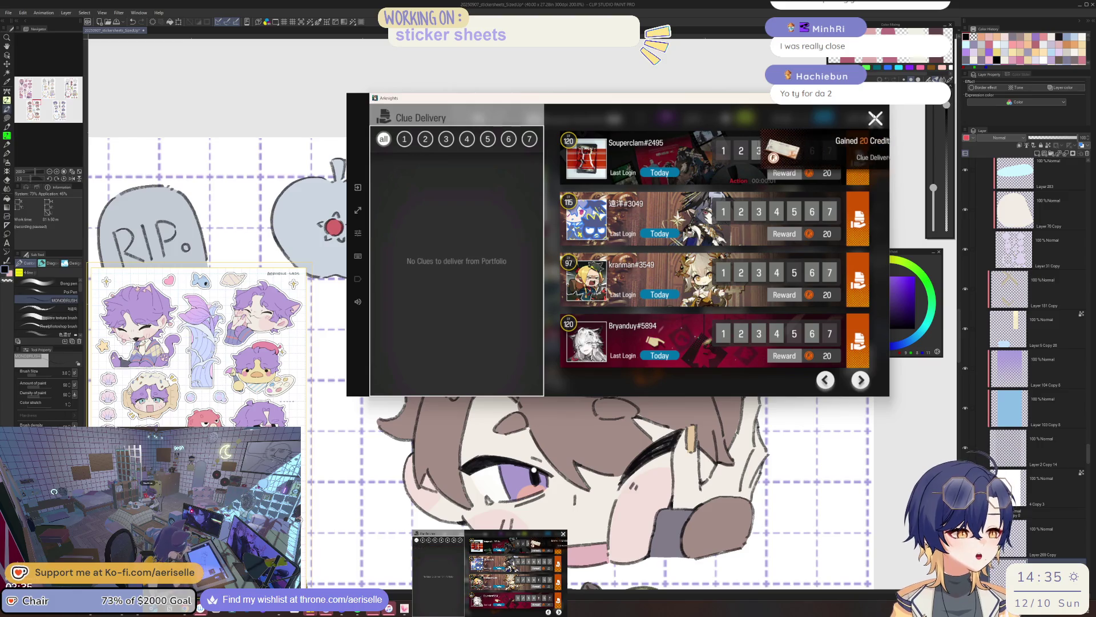
click(388, 119)
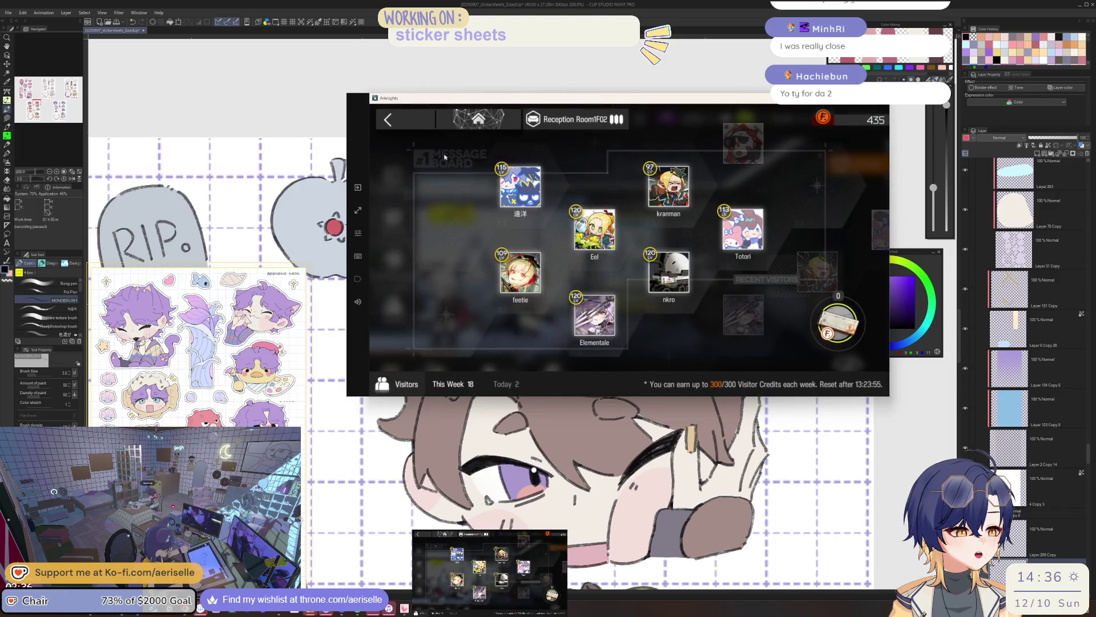
Return to the main menu and restore sanity using the first and second potions
click(423, 121)
click(422, 122)
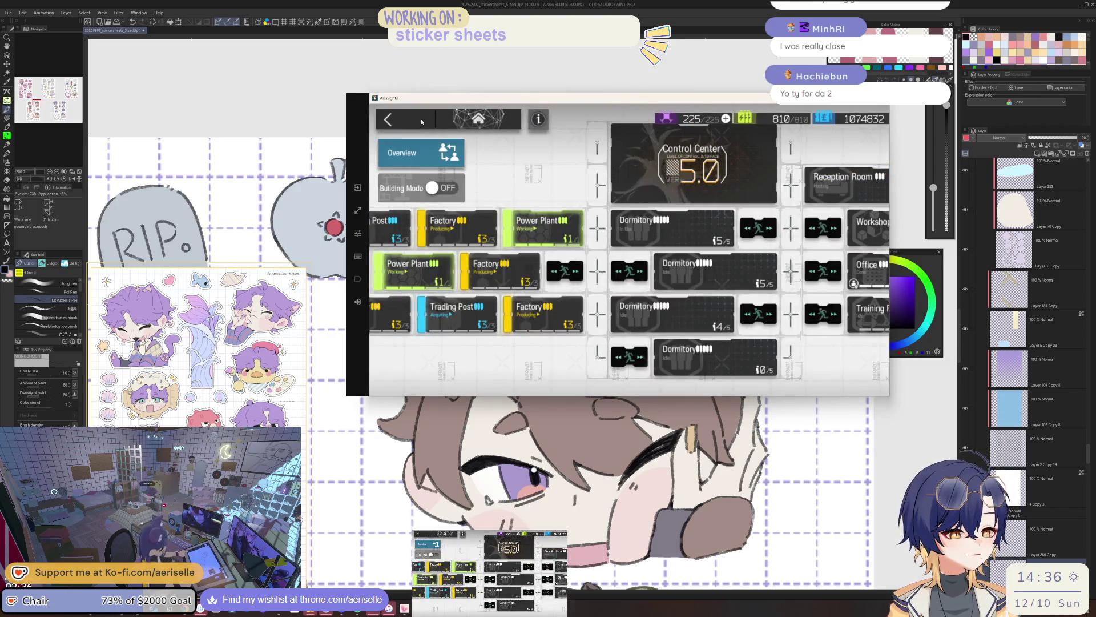
click(422, 121)
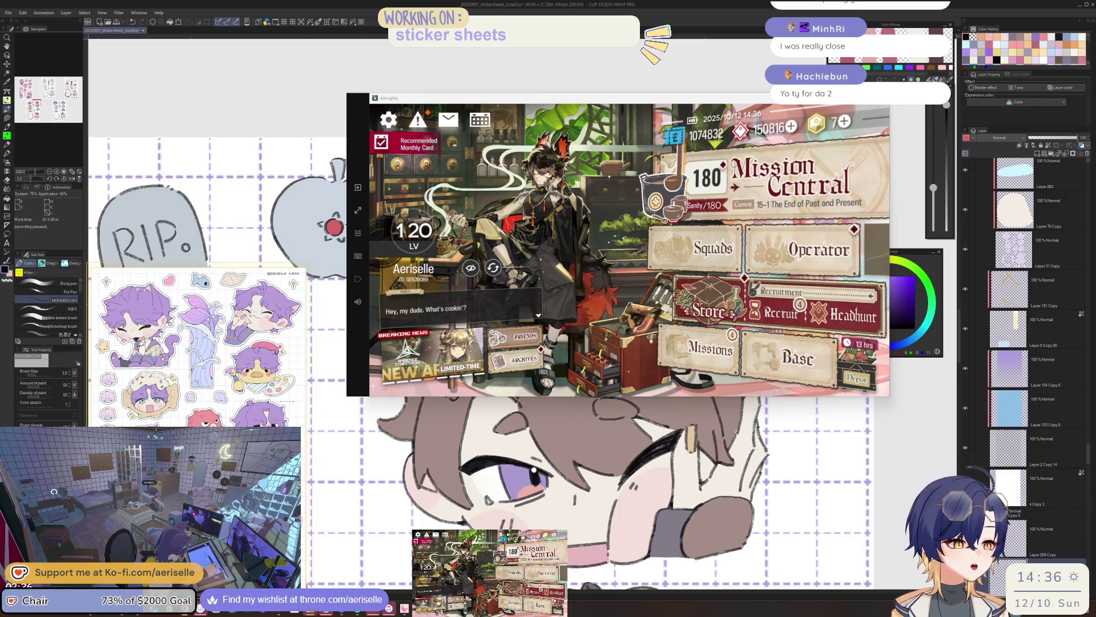
click(655, 201)
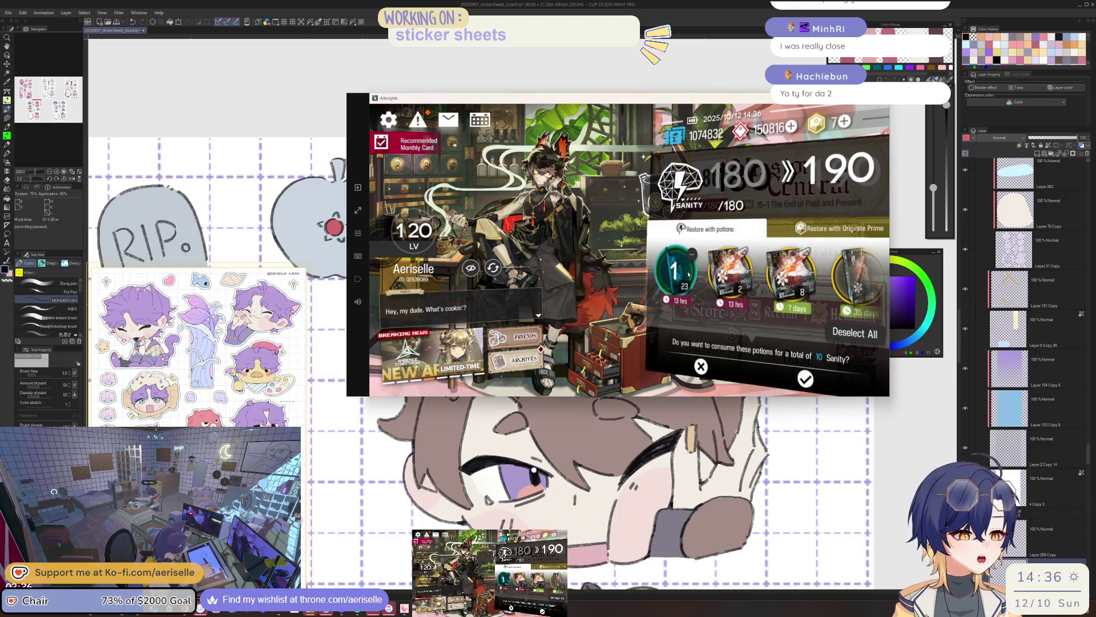
click(685, 276)
drag(683, 277, 681, 276)
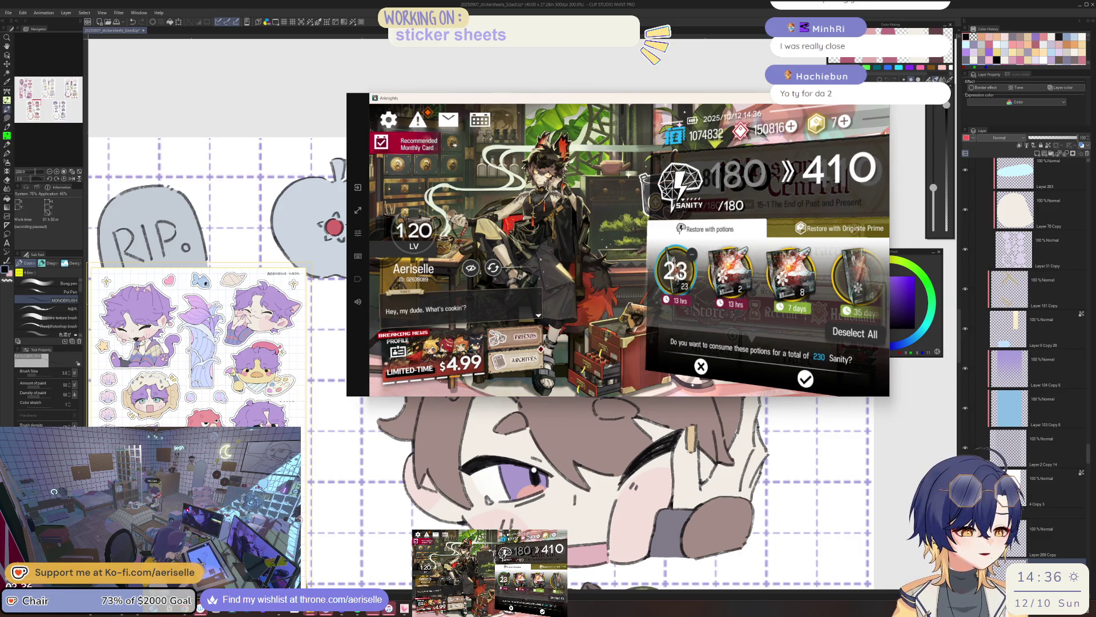
click(731, 273)
click(810, 377)
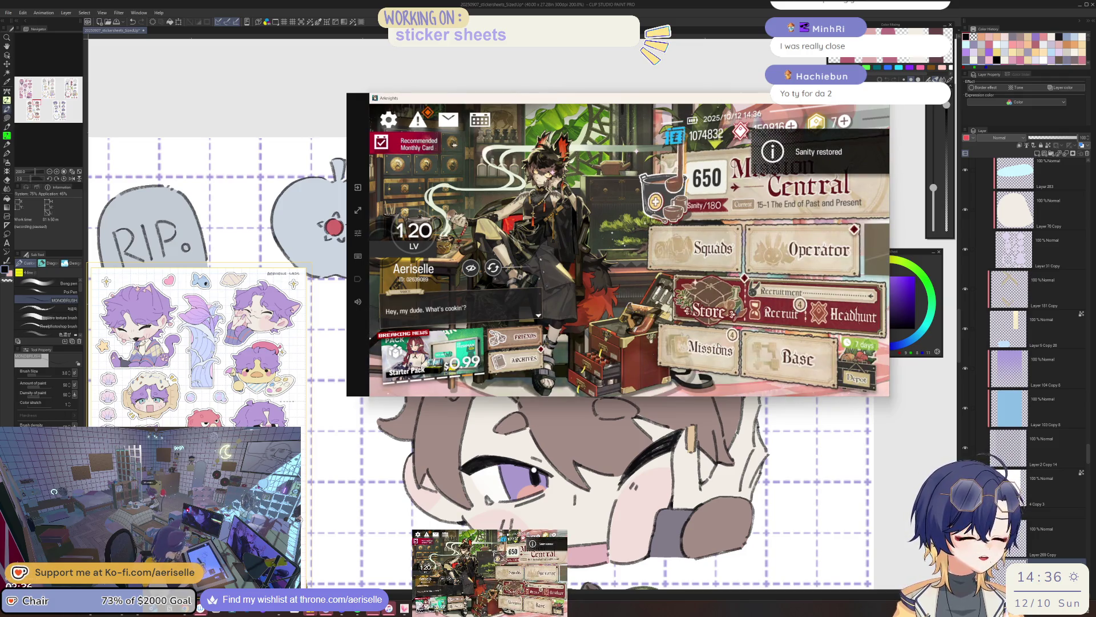
Buy the Orirock Cube and Polyester with credits in the Credit Store
click(711, 311)
click(822, 144)
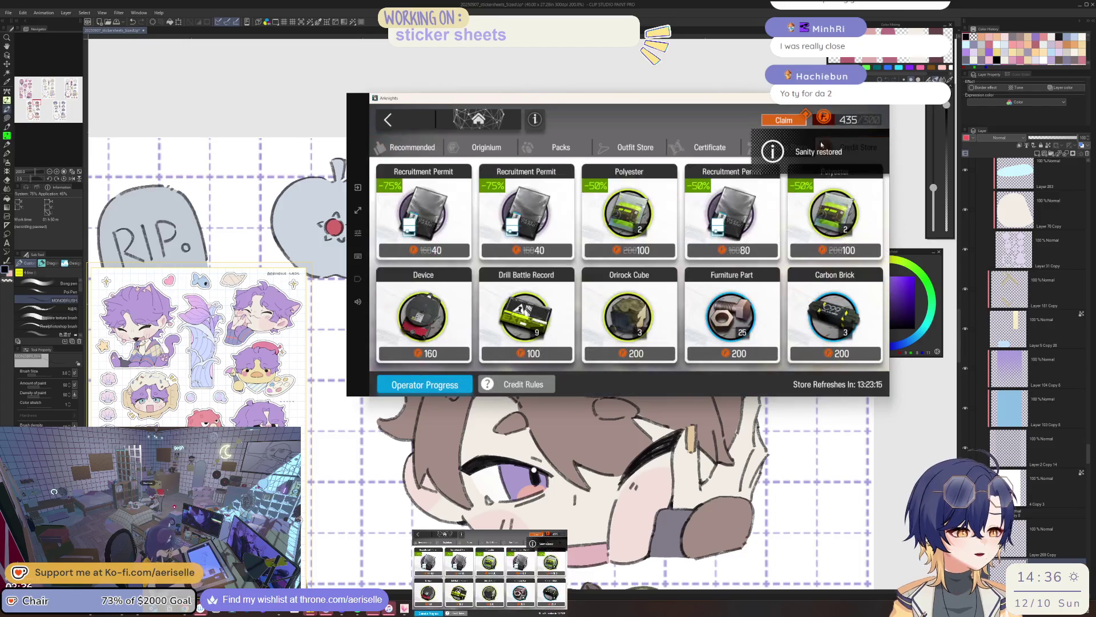
click(711, 147)
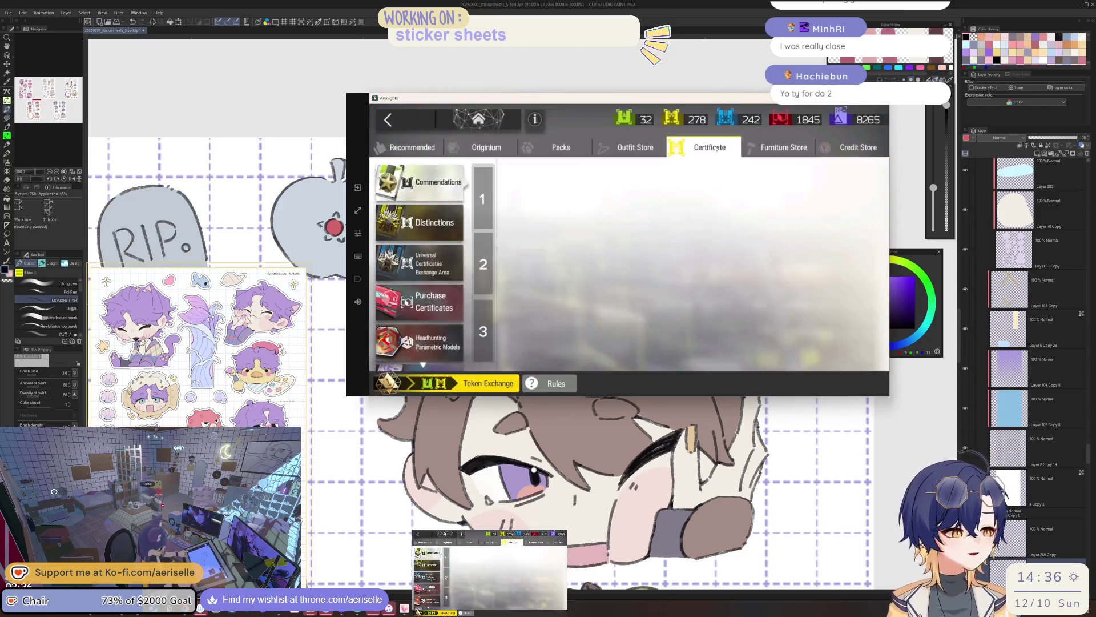
click(857, 147)
click(768, 343)
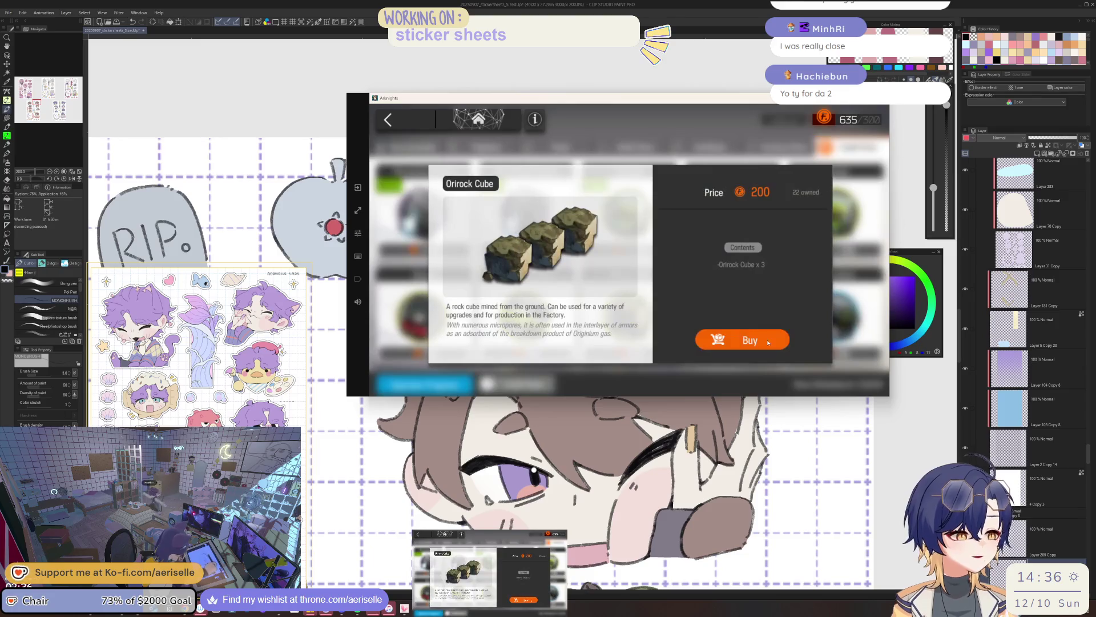
click(769, 342)
click(723, 325)
click(742, 340)
click(733, 163)
click(440, 390)
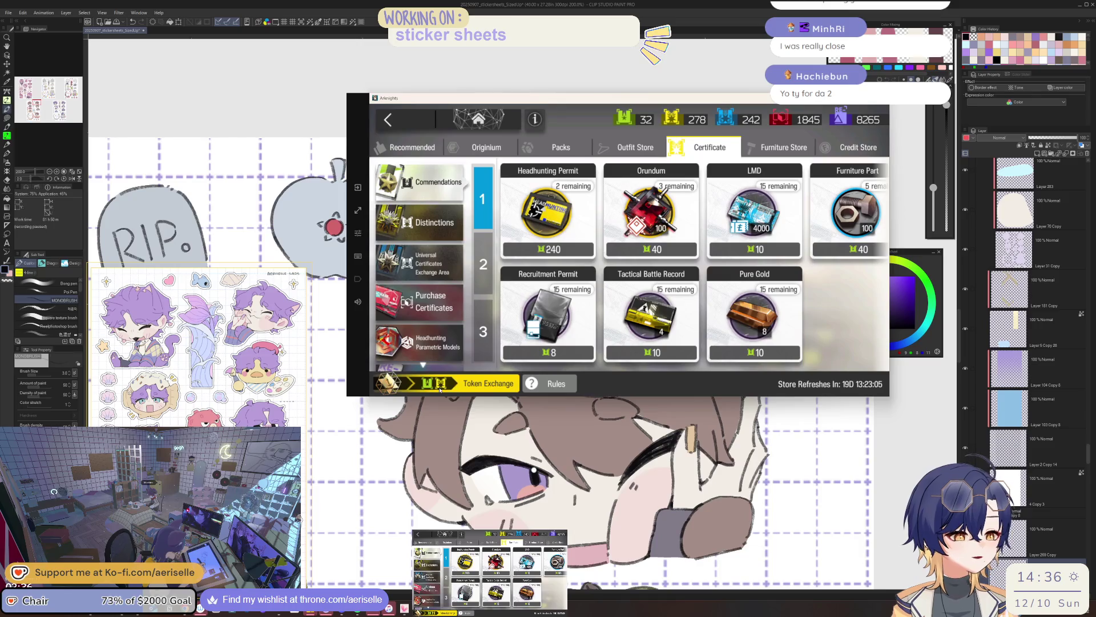
click(440, 390)
click(388, 119)
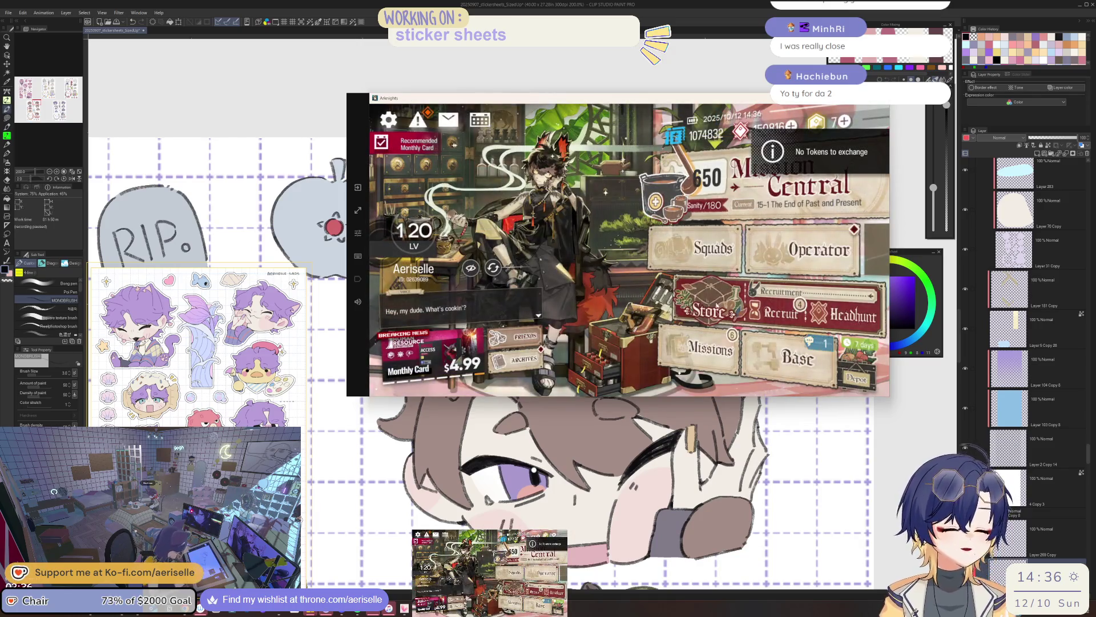
Check daily missions, then launch operation 1-7 The Tyrant with the current squad
click(710, 348)
click(391, 118)
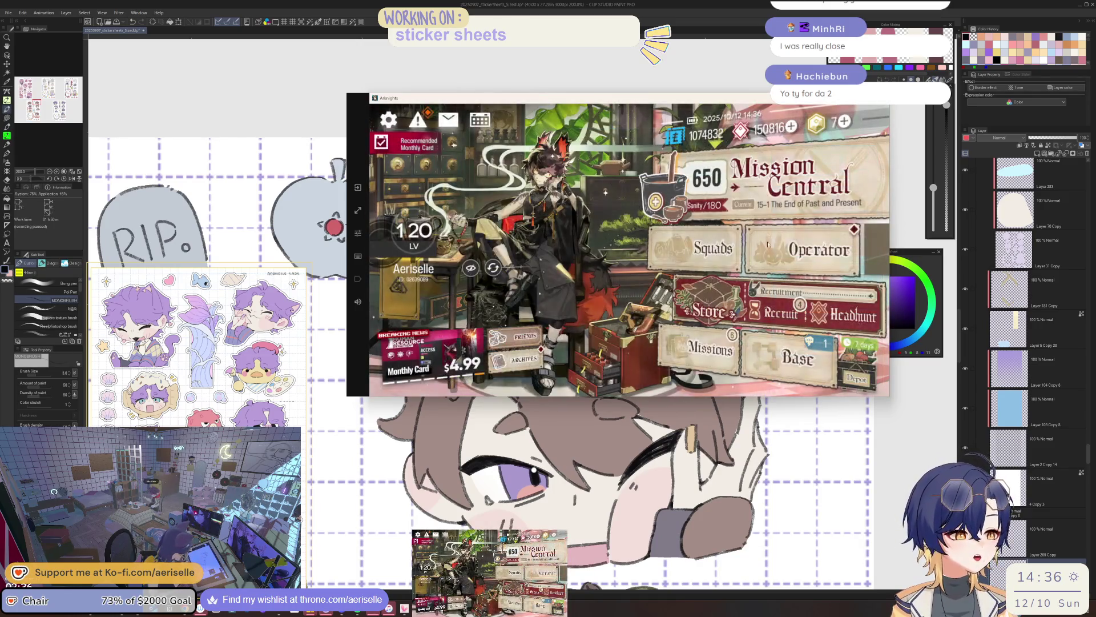
click(808, 193)
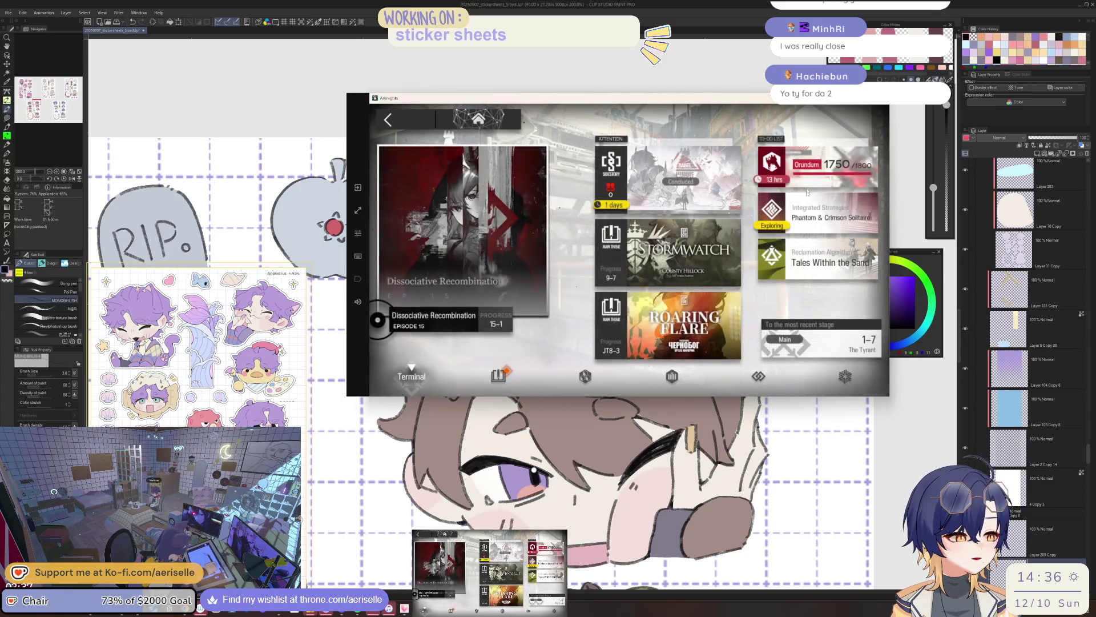
click(769, 337)
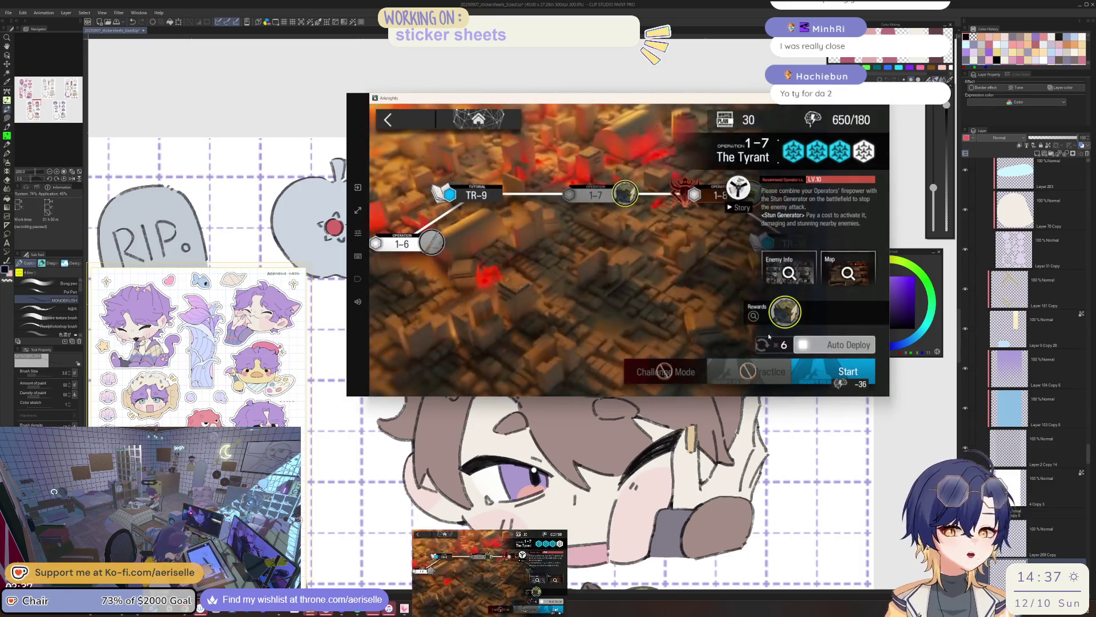
click(835, 372)
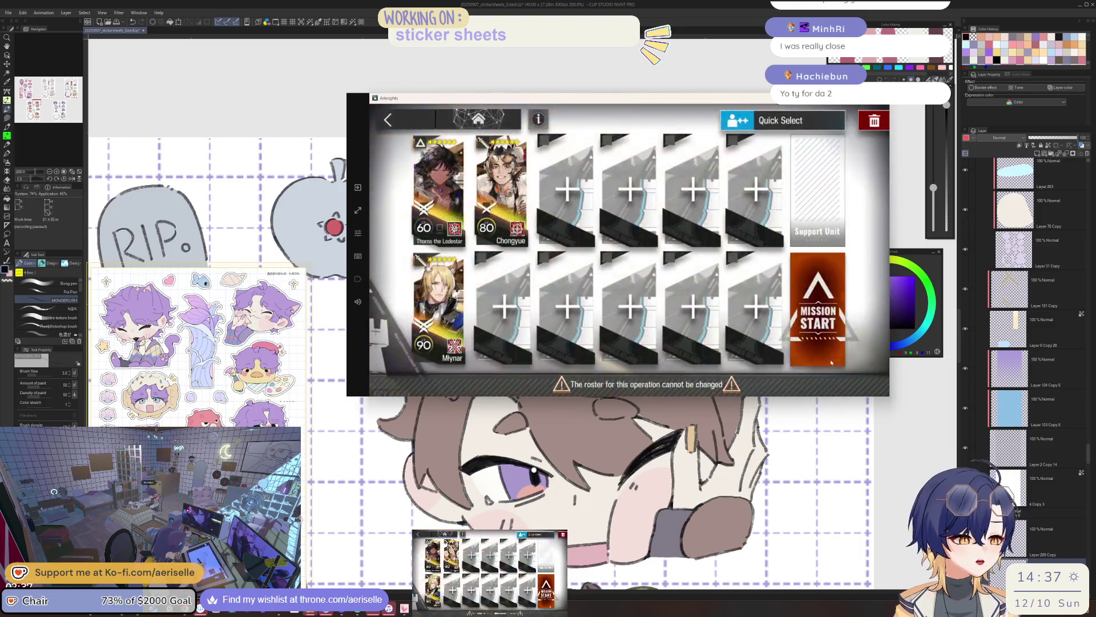
click(826, 350)
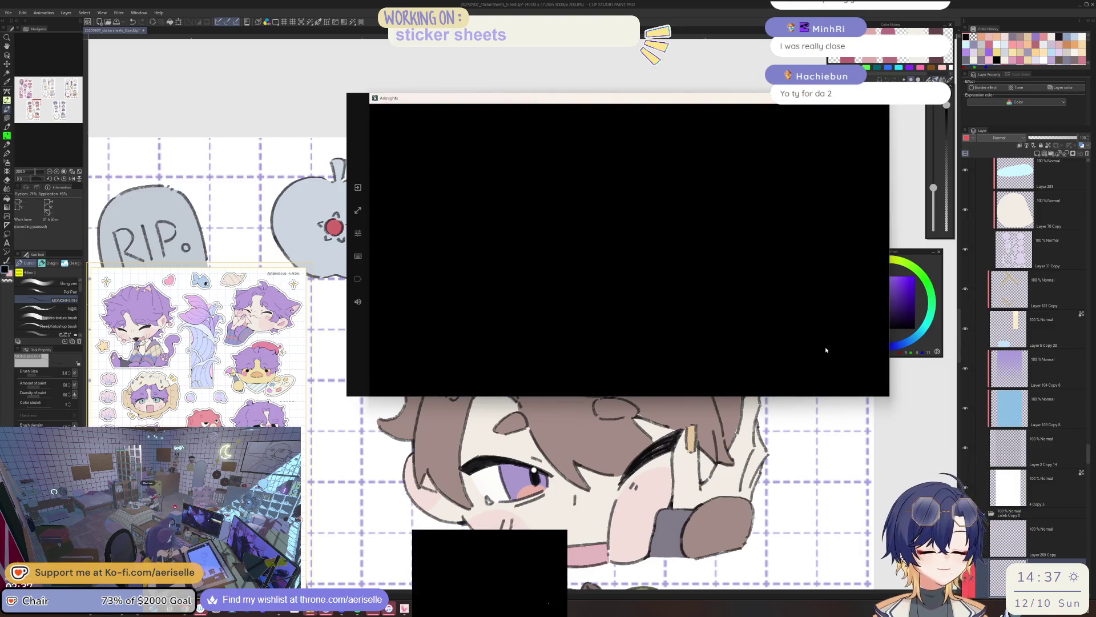
key(alt+Tab)
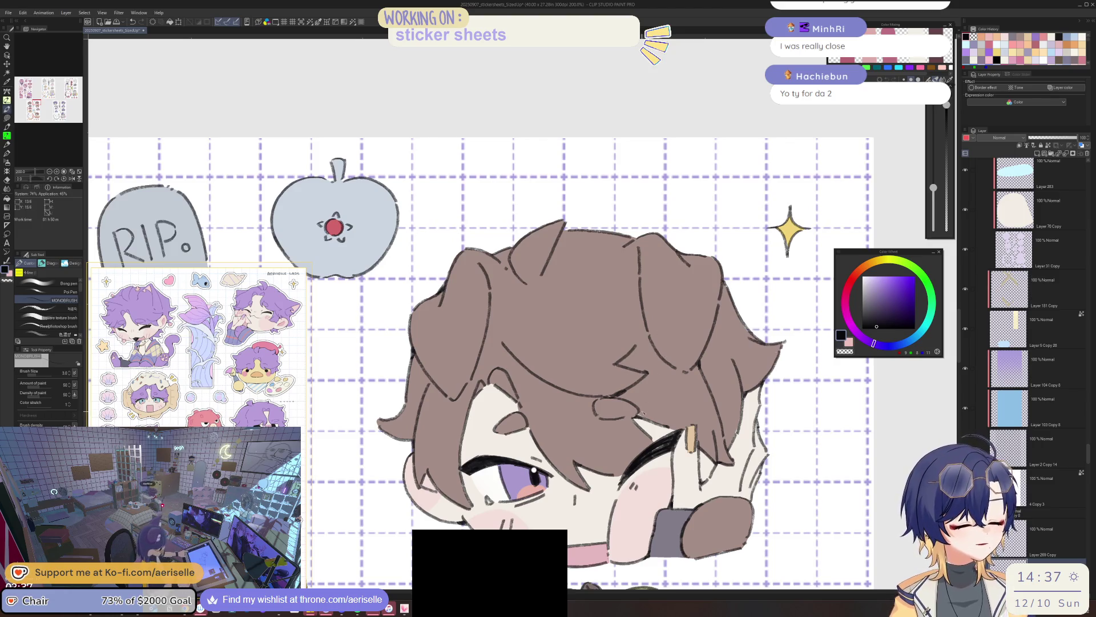
scroll(479, 342, up, 3)
scroll(479, 342, down, 2)
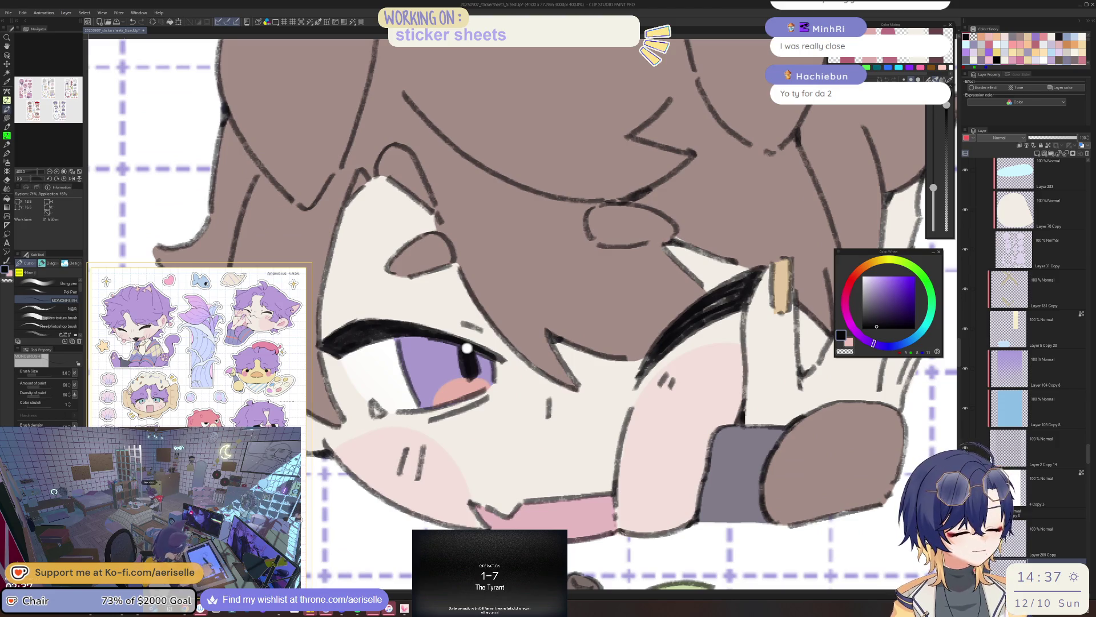
scroll(515, 444, down, 3)
scroll(515, 444, up, 3)
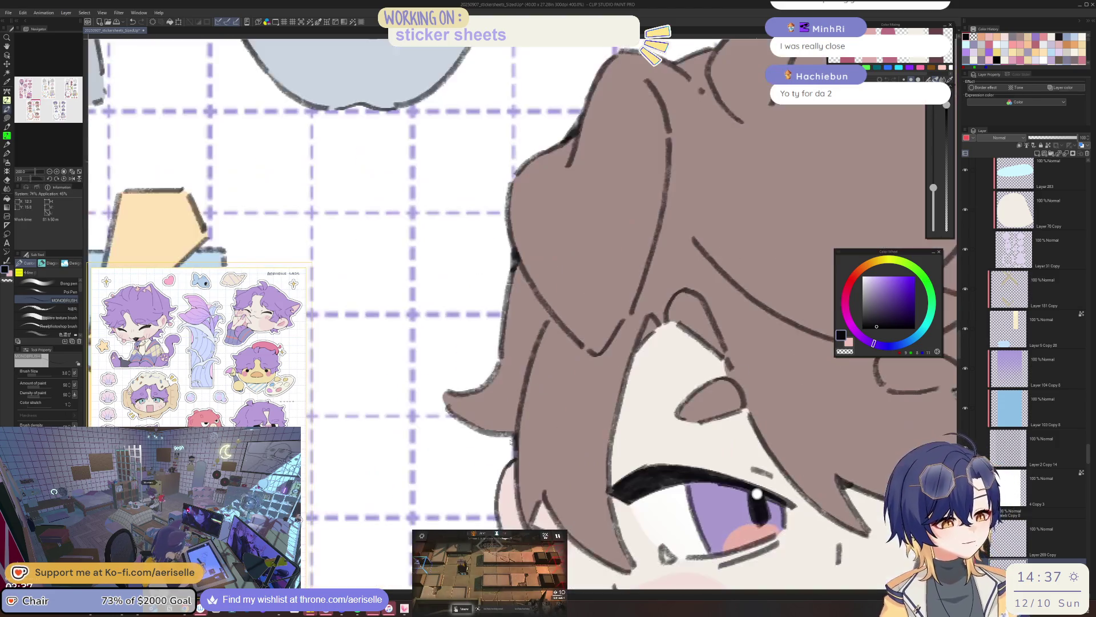
scroll(571, 400, down, 4)
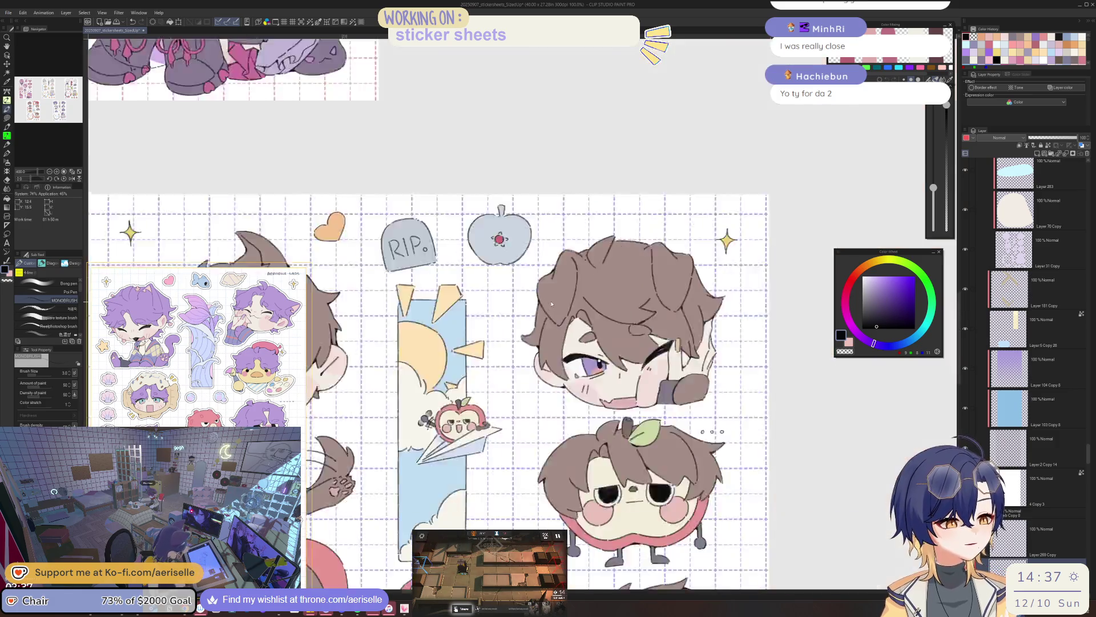
scroll(571, 400, up, 4)
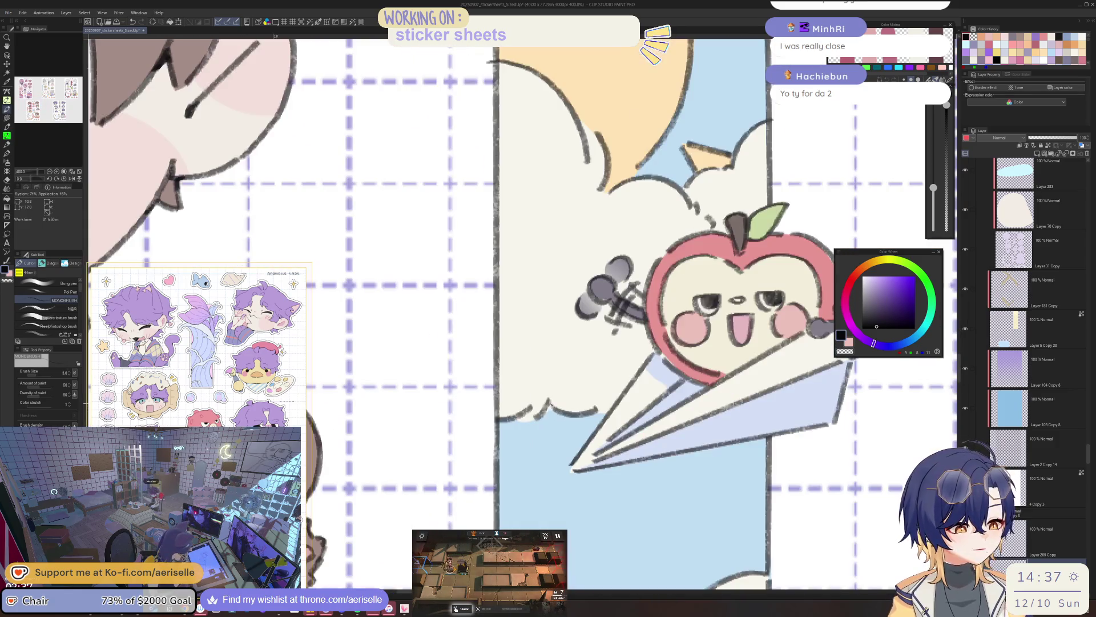
mouse_move(653, 353)
mouse_down()
mouse_move(652, 375)
mouse_move(544, 557)
mouse_move(567, 581)
mouse_up()
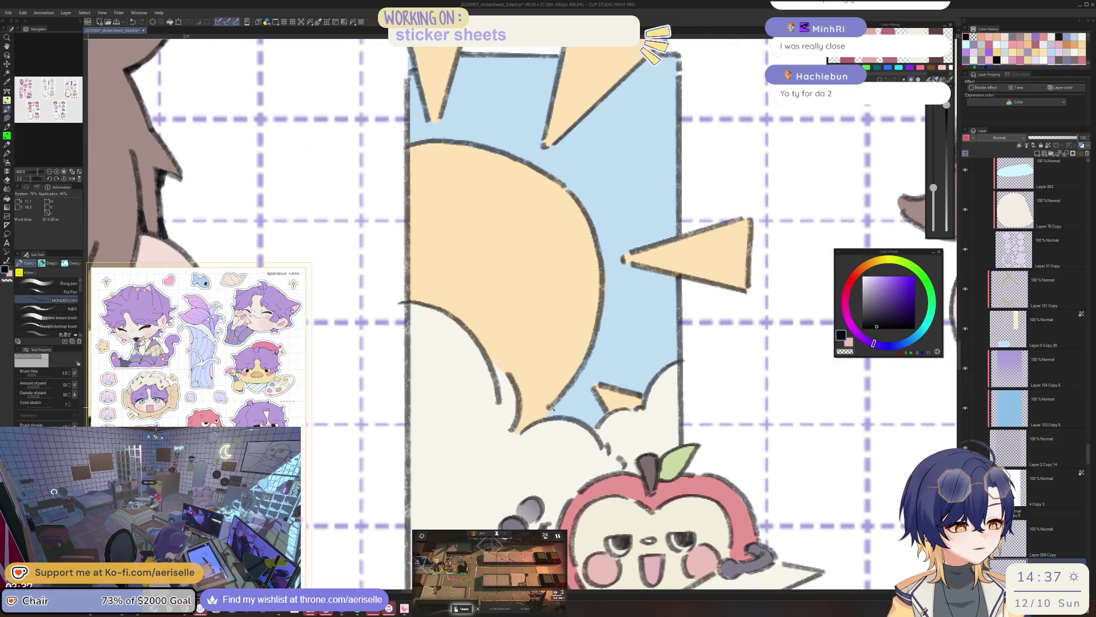
key(ctrl+alt+0)
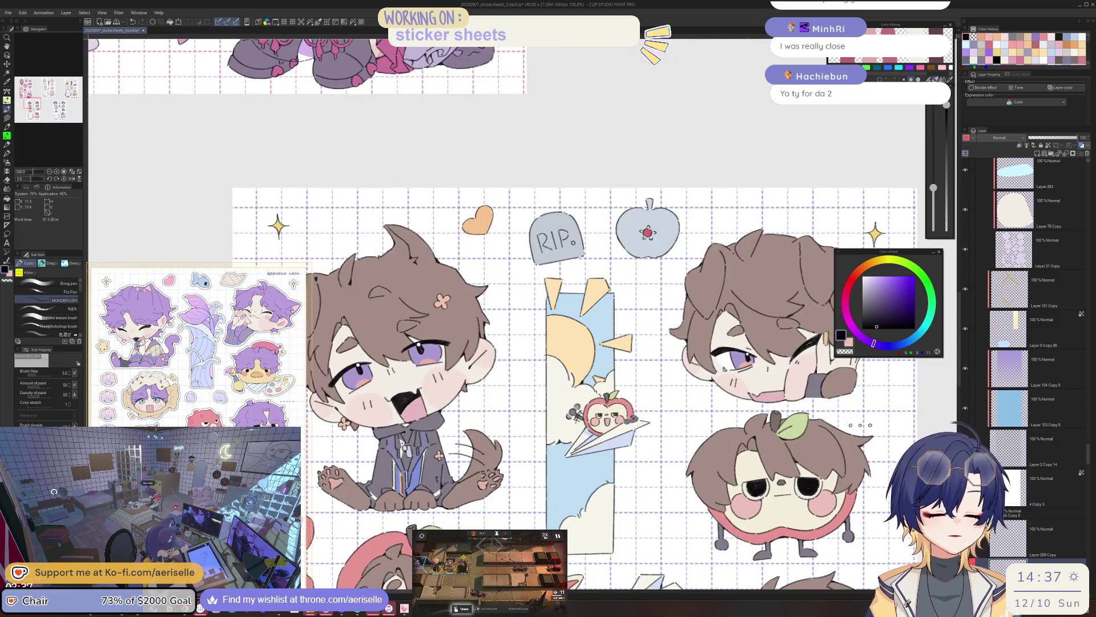
key(ctrl+plus)
key(ctrl+plus)
key(ctrl+plus)
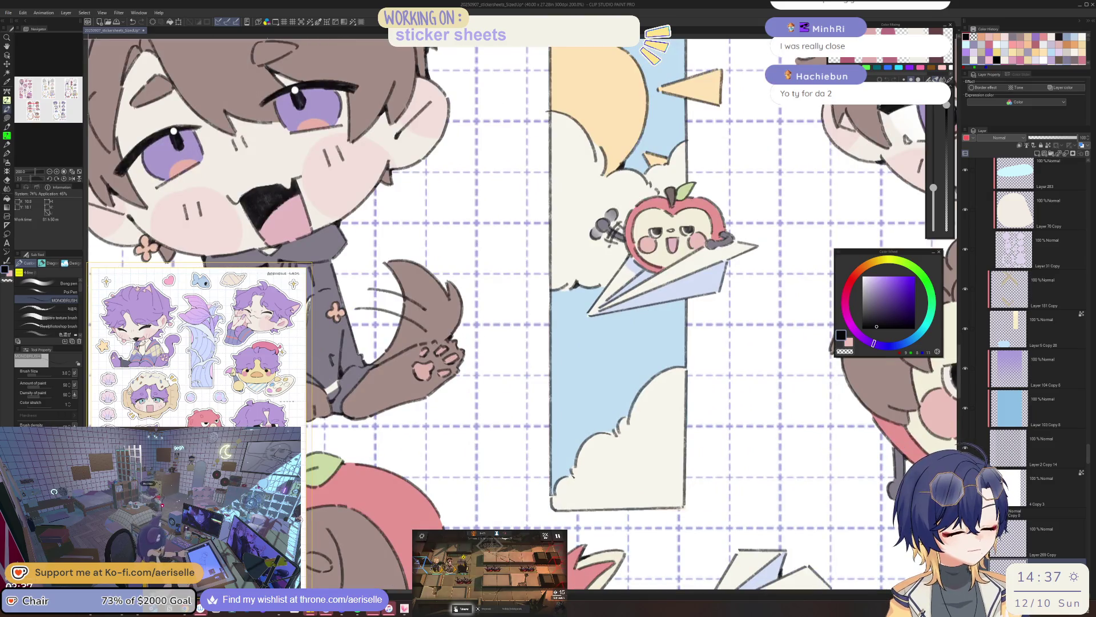
key(ctrl+plus)
key(ctrl+plus)
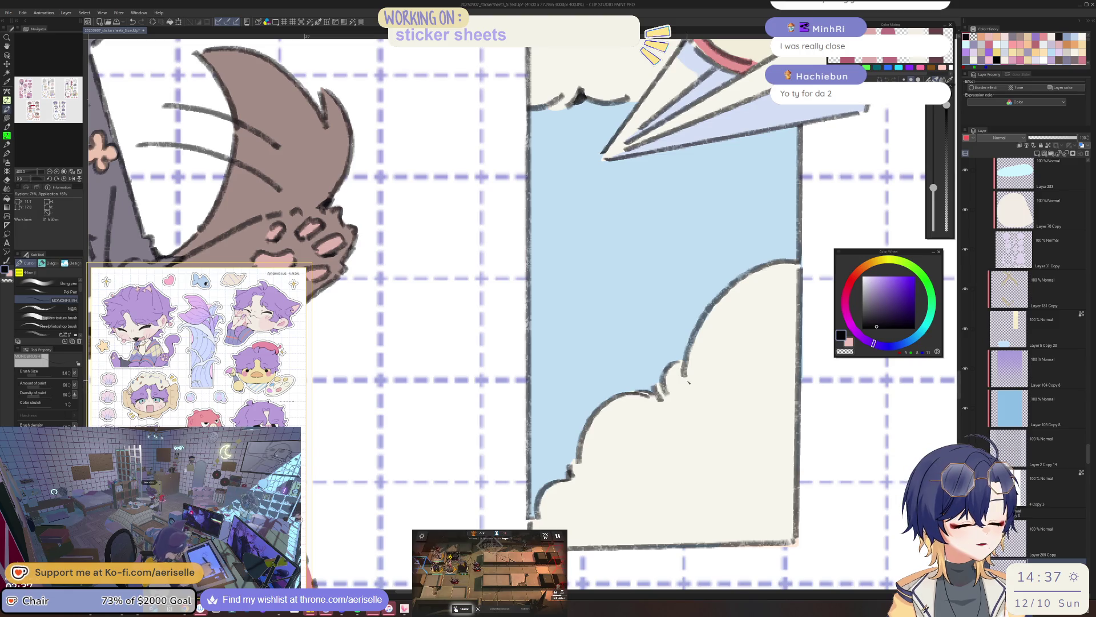
key(ctrl+minus)
key(ctrl+minus)
key(ctrl+minus)
key(ctrl+plus)
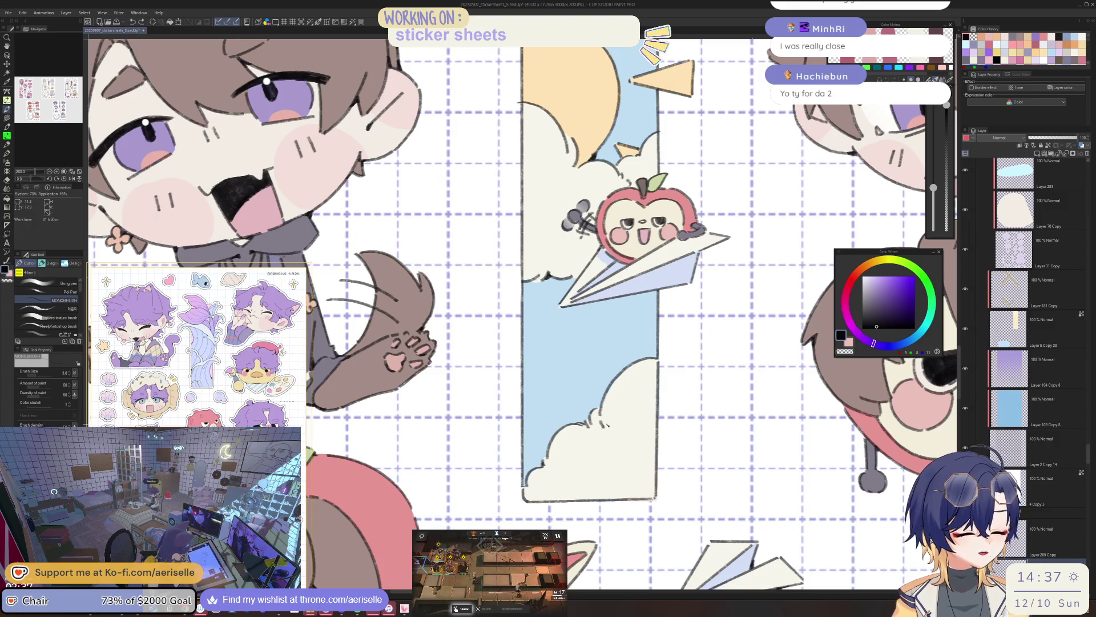
scroll(601, 421, up, 2)
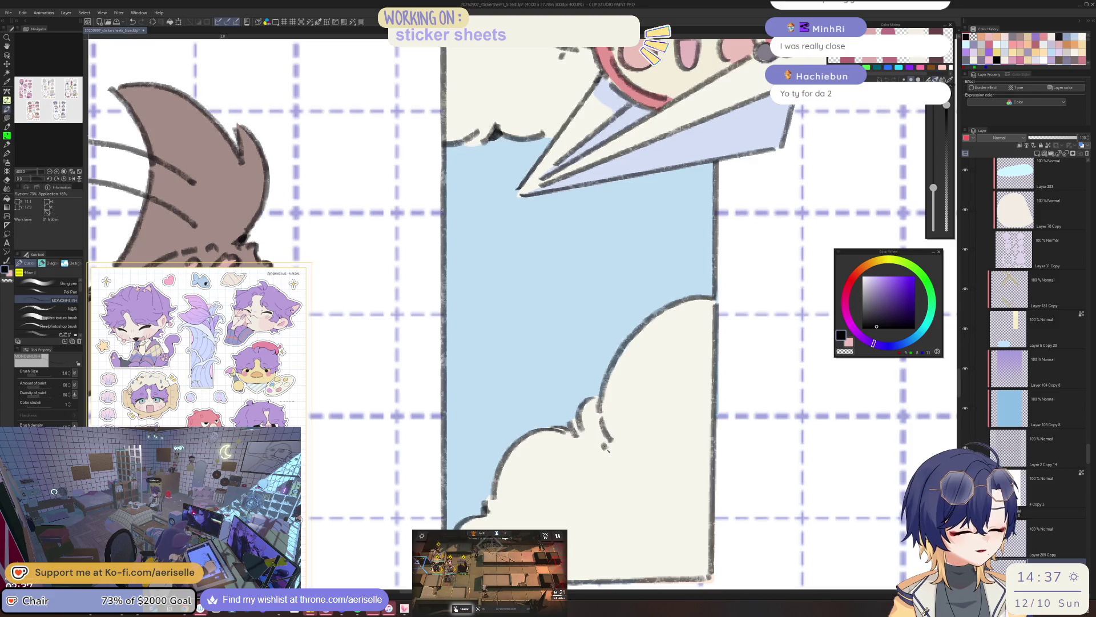
scroll(607, 449, down, 3)
scroll(579, 257, up, 2)
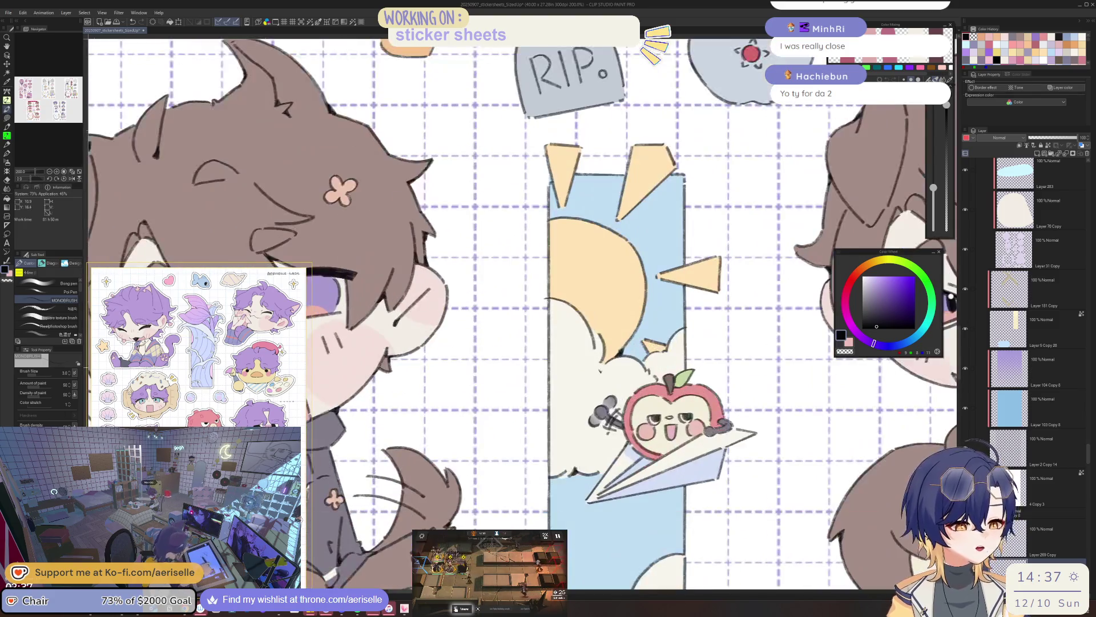
key(h)
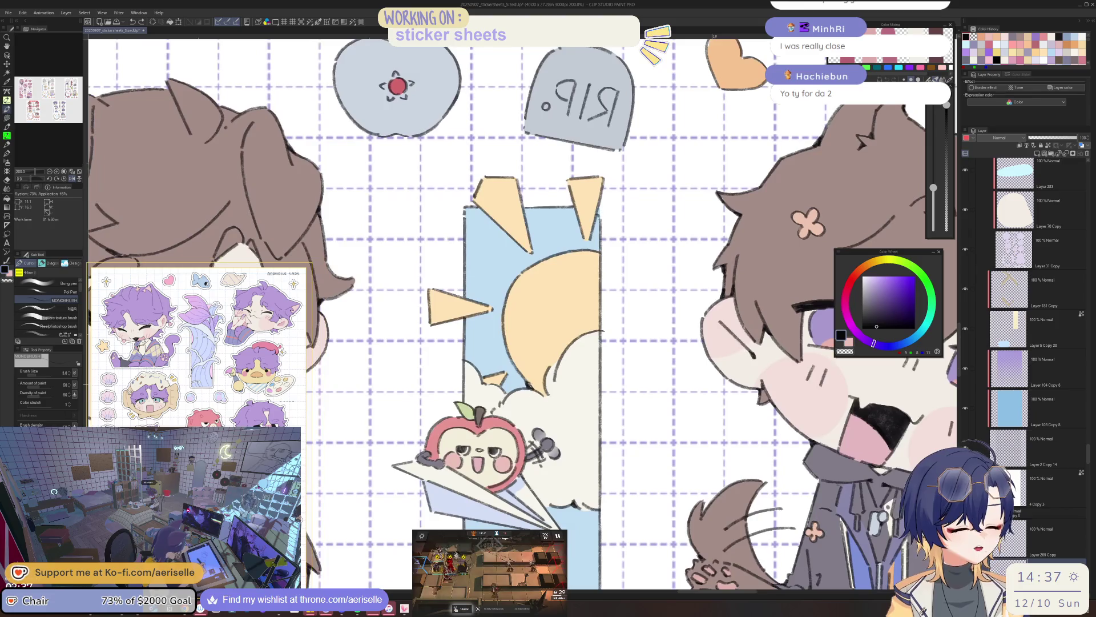
scroll(550, 394, up, 2)
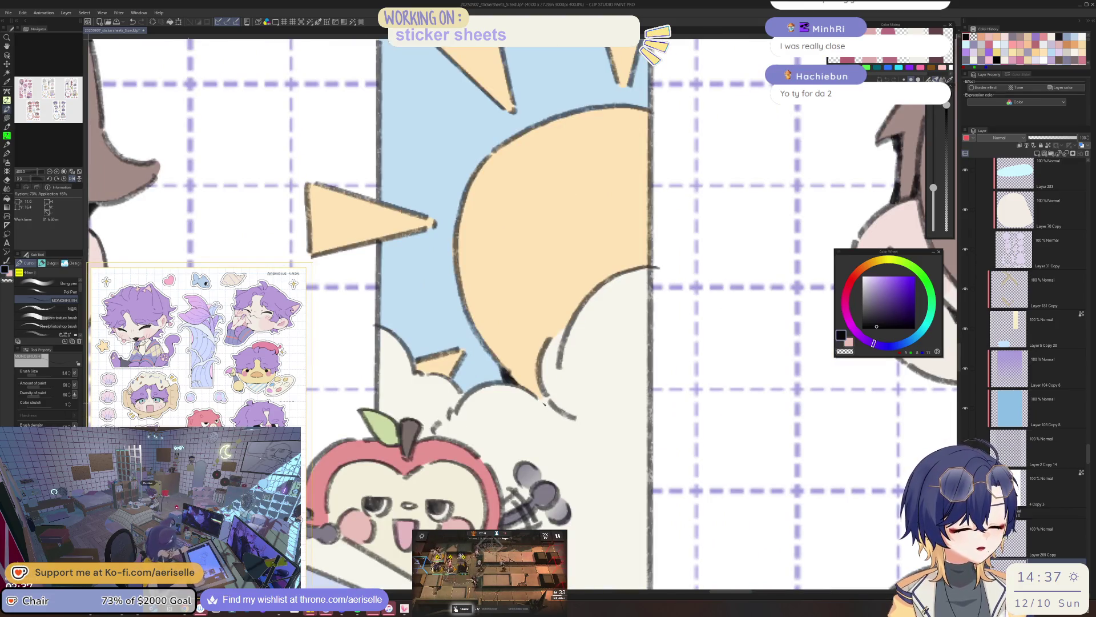
scroll(544, 400, down, 4)
key(h)
key(h)
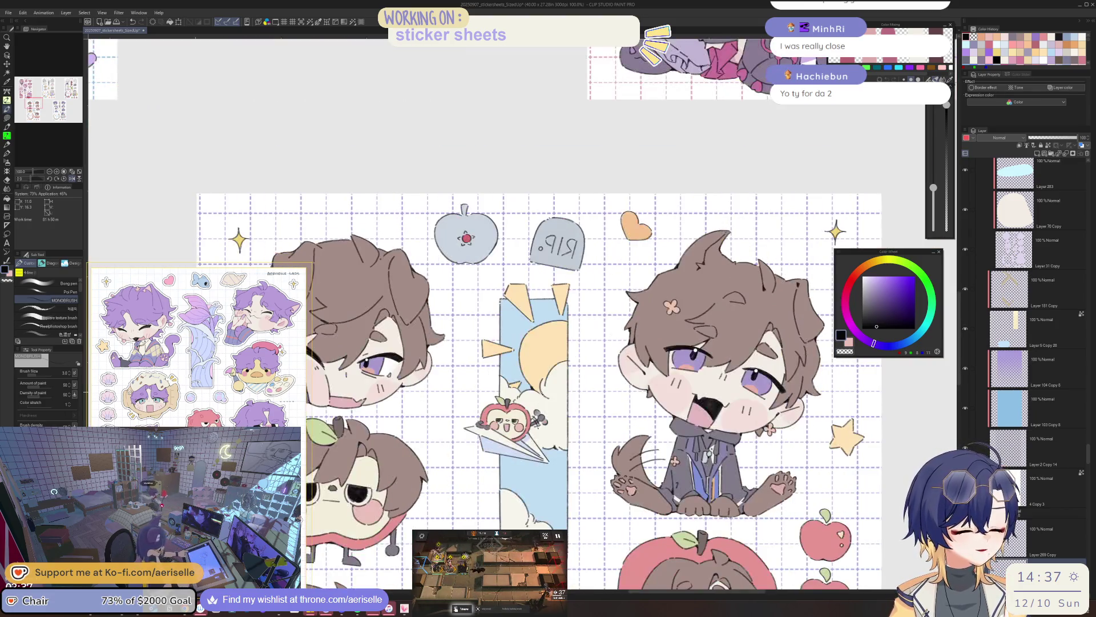
scroll(541, 396, up, 1)
scroll(540, 395, down, 4)
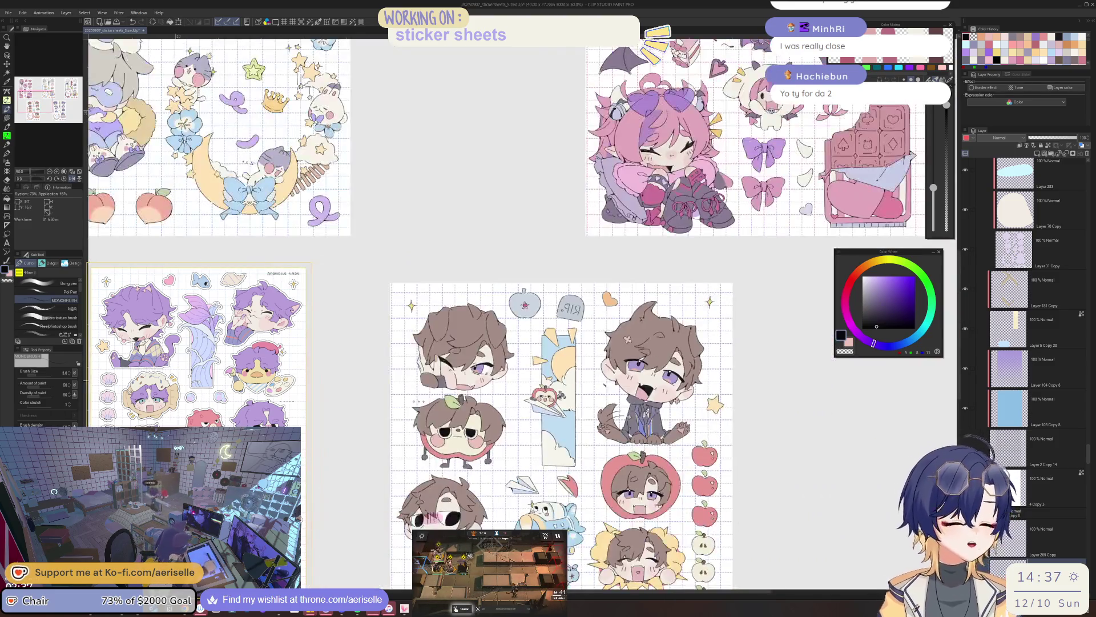
key(h)
key(h)
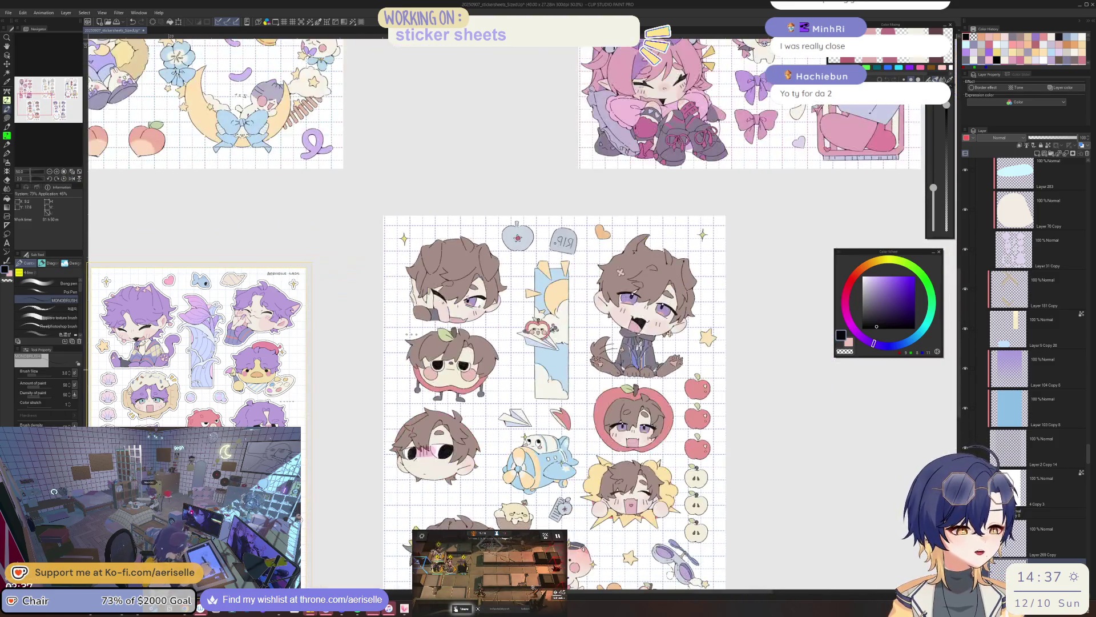
scroll(472, 383, up, 2)
key(h)
scroll(472, 384, down, 2)
drag(472, 383, 656, 386)
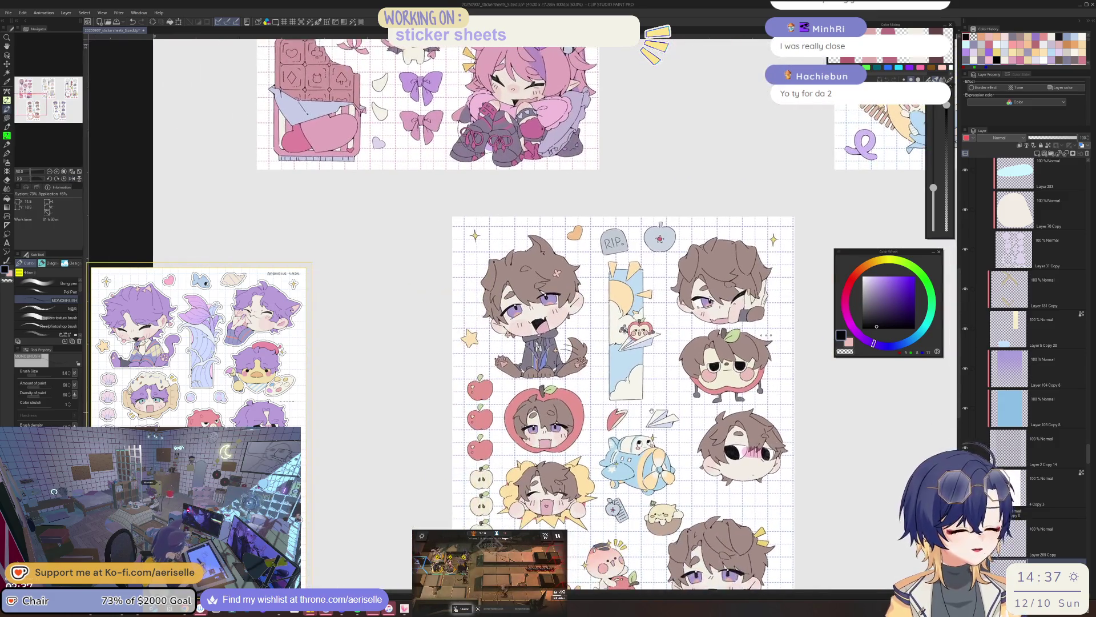
scroll(537, 402, up, 4)
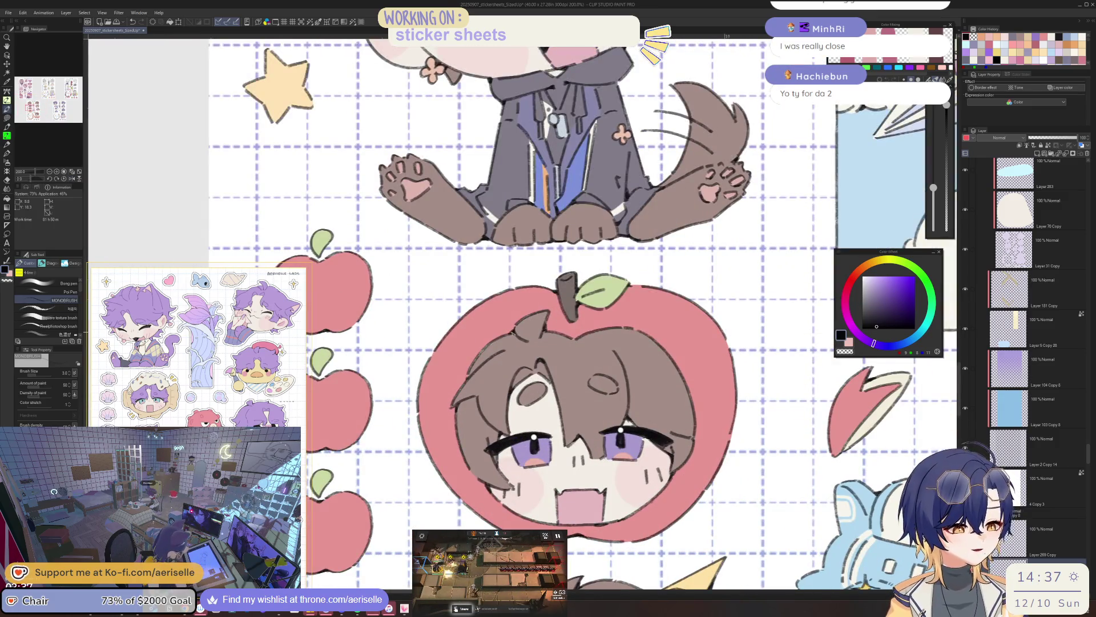
scroll(543, 371, up, 2)
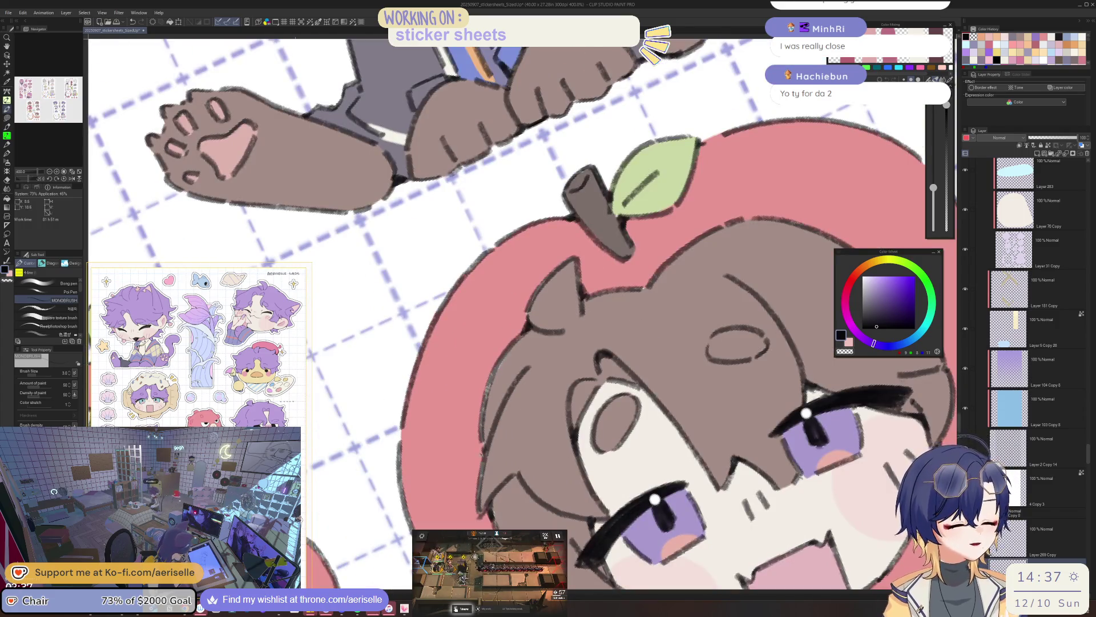
key(ctrl+alt+0)
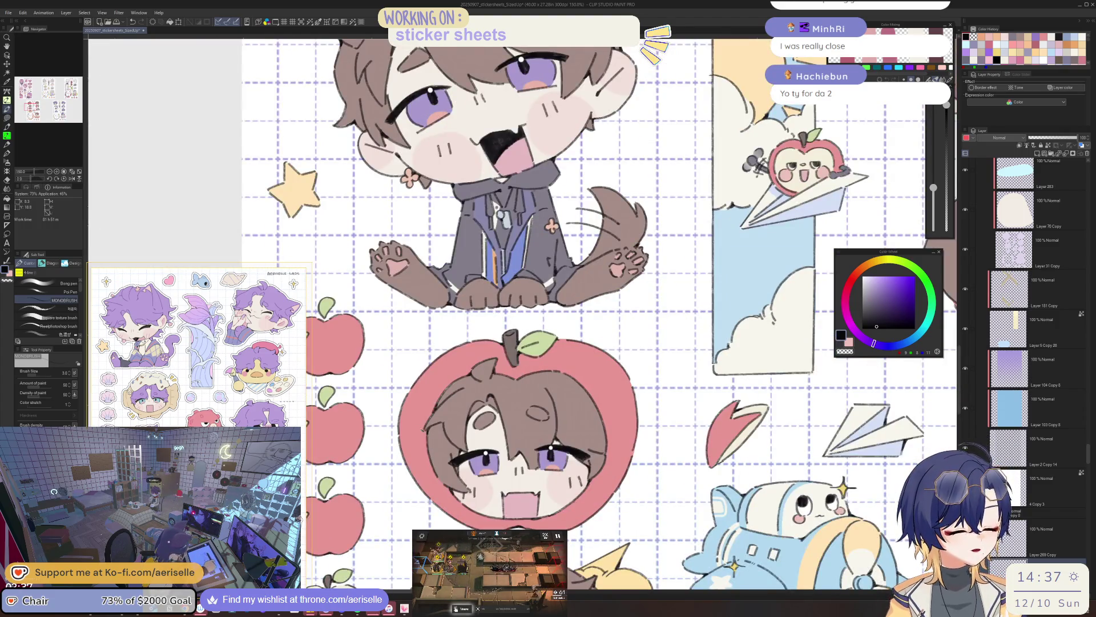
scroll(457, 422, up, 2)
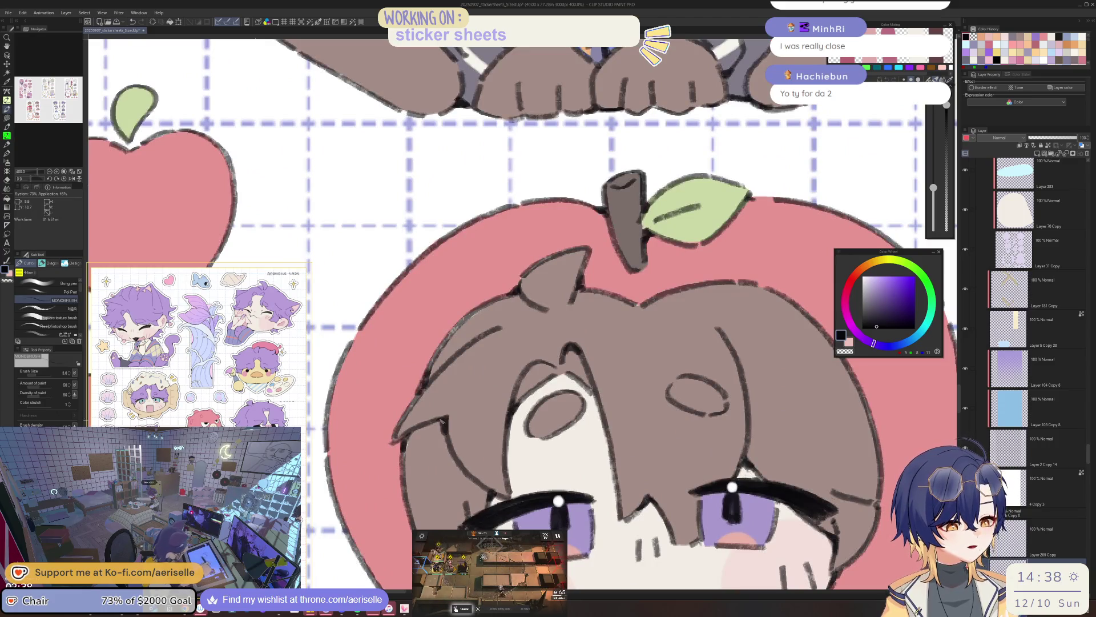
scroll(449, 425, down, 2)
scroll(606, 436, up, 2)
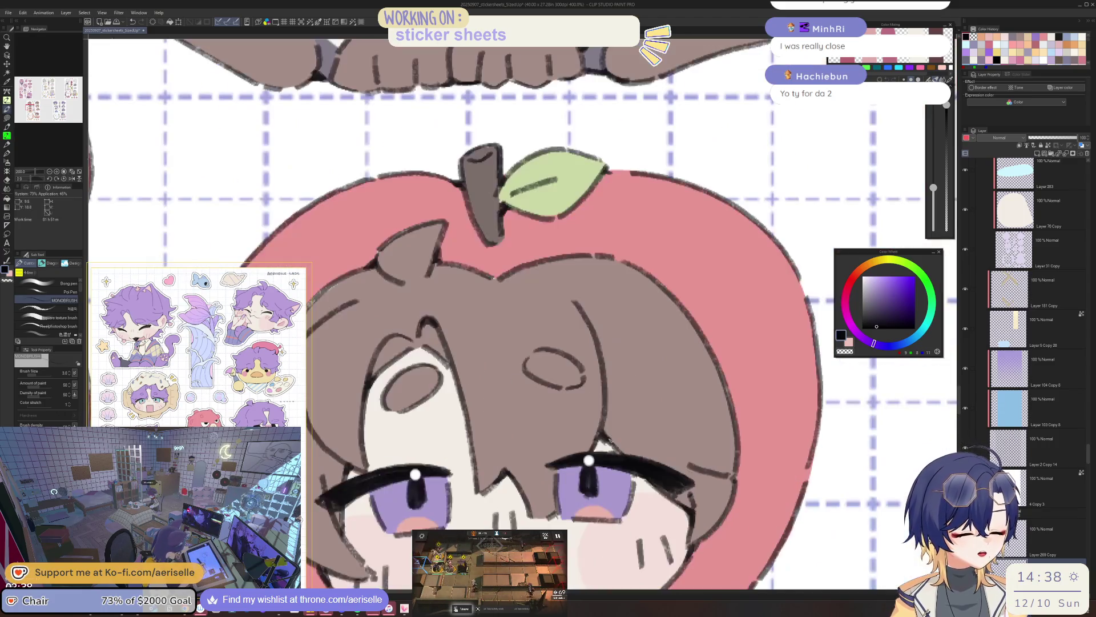
scroll(623, 437, down, 4)
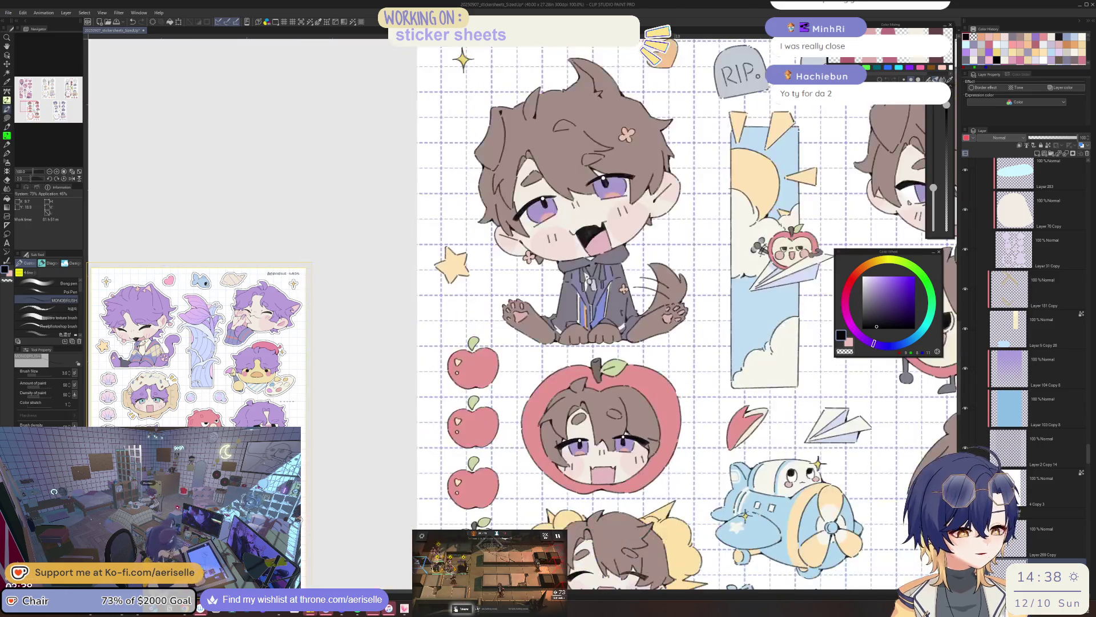
Zoom and pan over the apple column, tilting the canvas view and then straightening it
scroll(578, 451, up, 2)
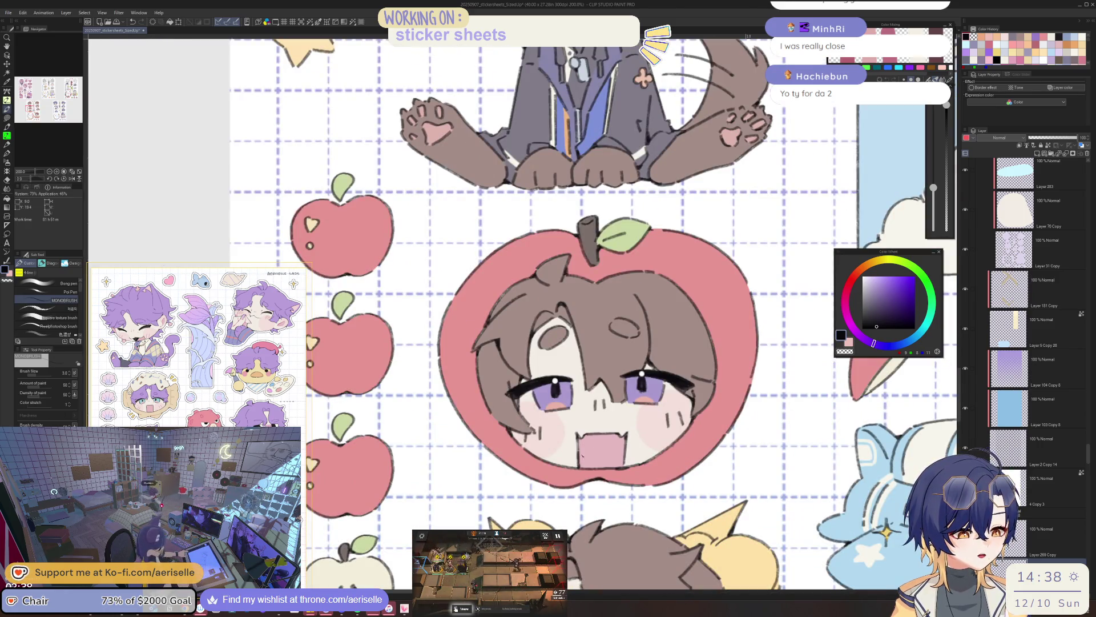
scroll(622, 443, down, 4)
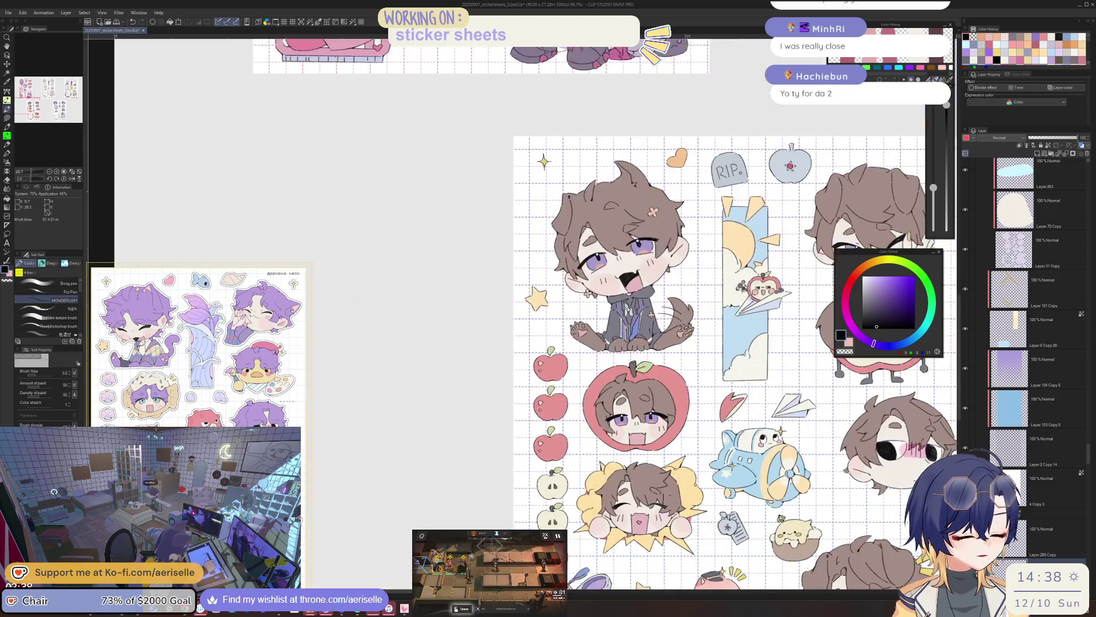
scroll(628, 434, up, 8)
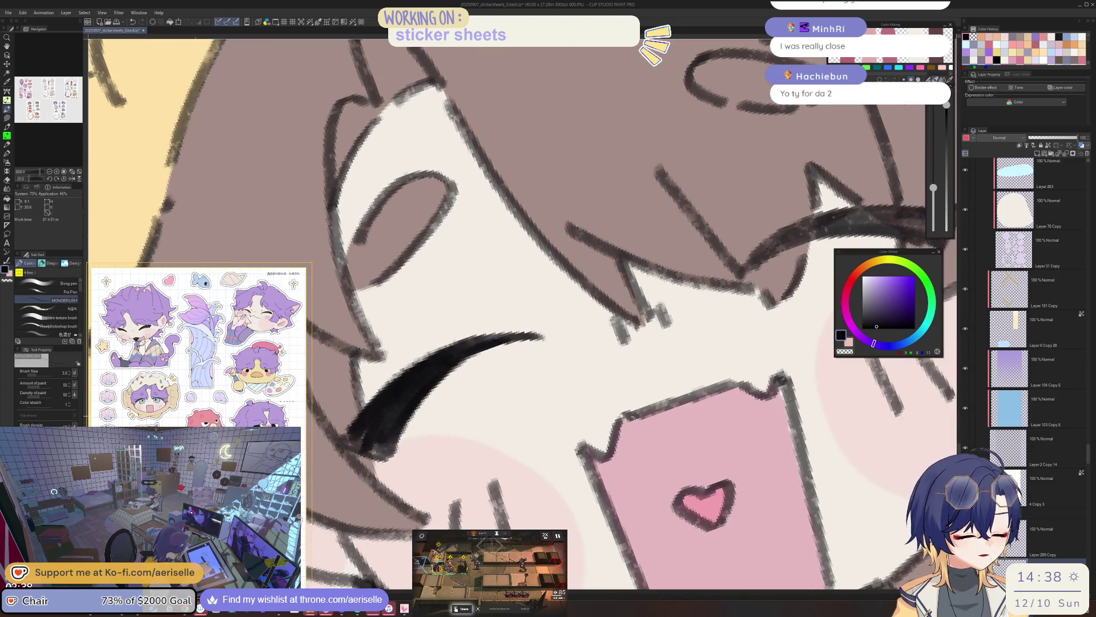
scroll(744, 374, down, 2)
scroll(744, 374, down, 2)
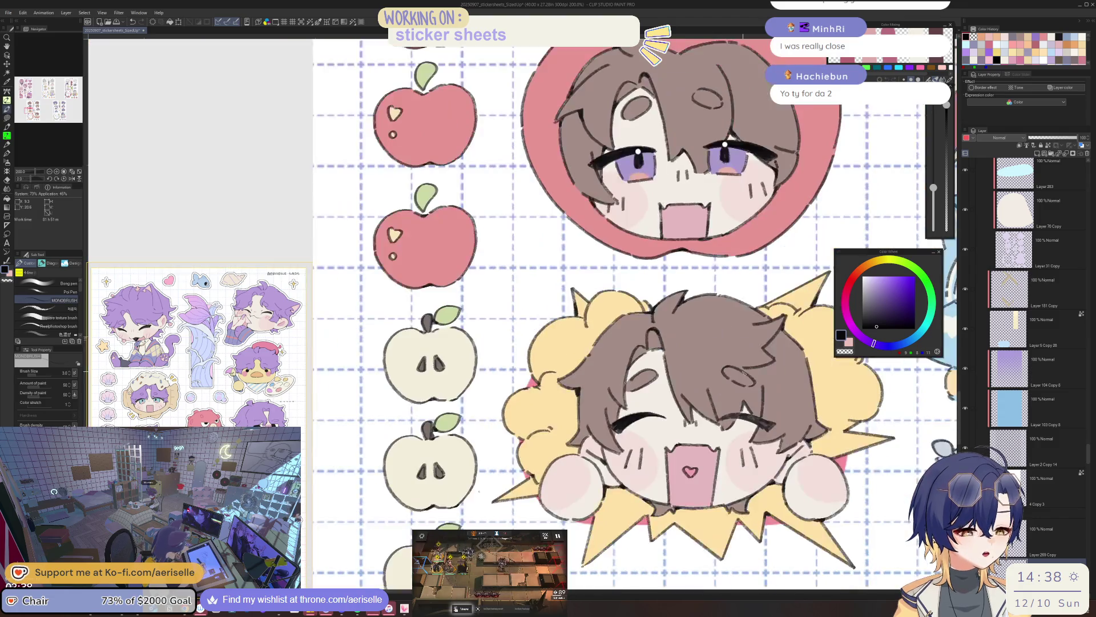
scroll(512, 449, up, 6)
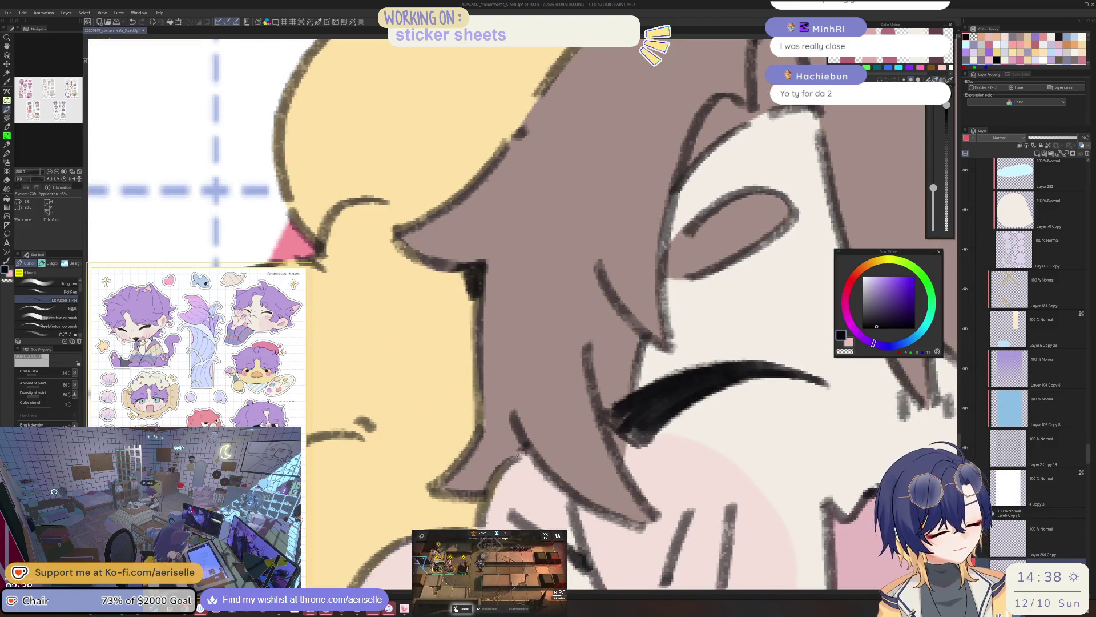
scroll(518, 455, down, 5)
scroll(694, 431, up, 3)
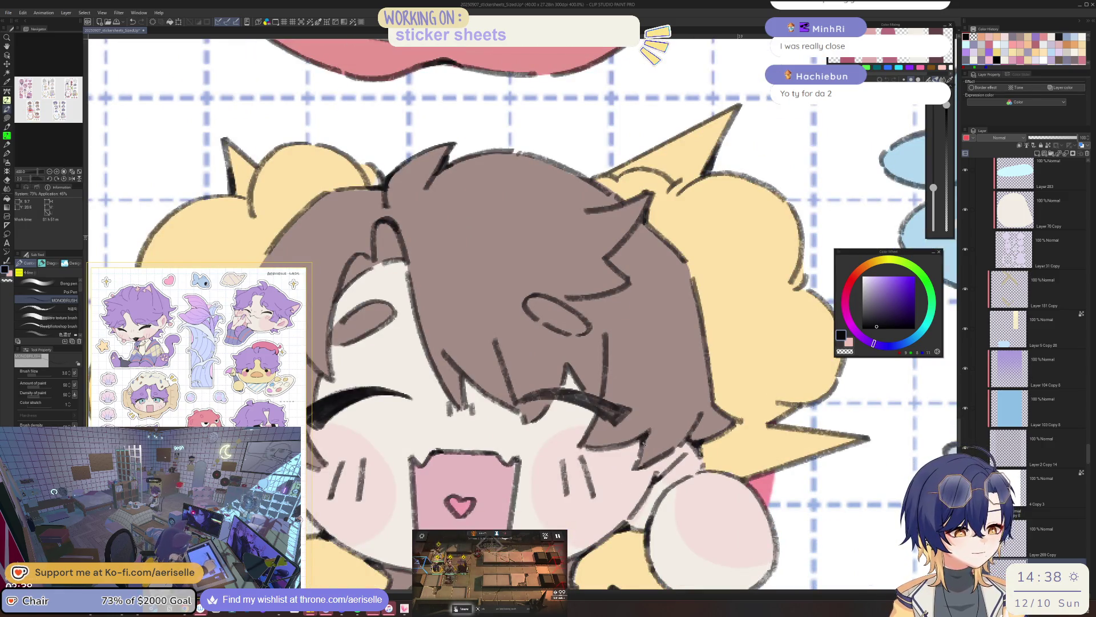
scroll(647, 434, down, 2)
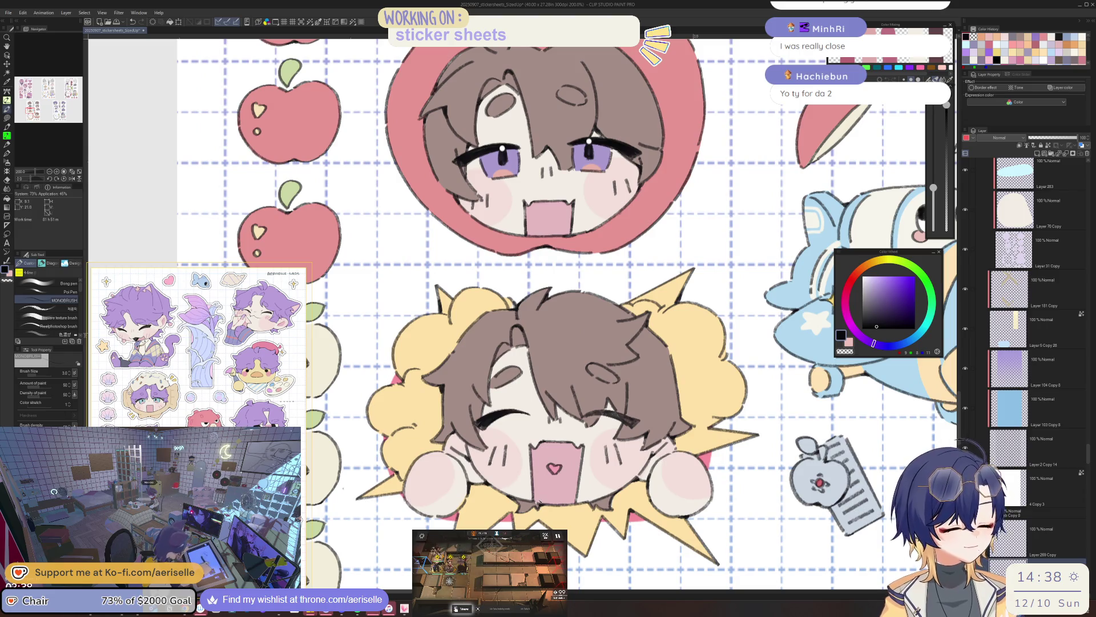
mouse_move(437, 500)
mouse_down()
mouse_move(527, 426)
mouse_move(536, 436)
mouse_move(445, 432)
mouse_up()
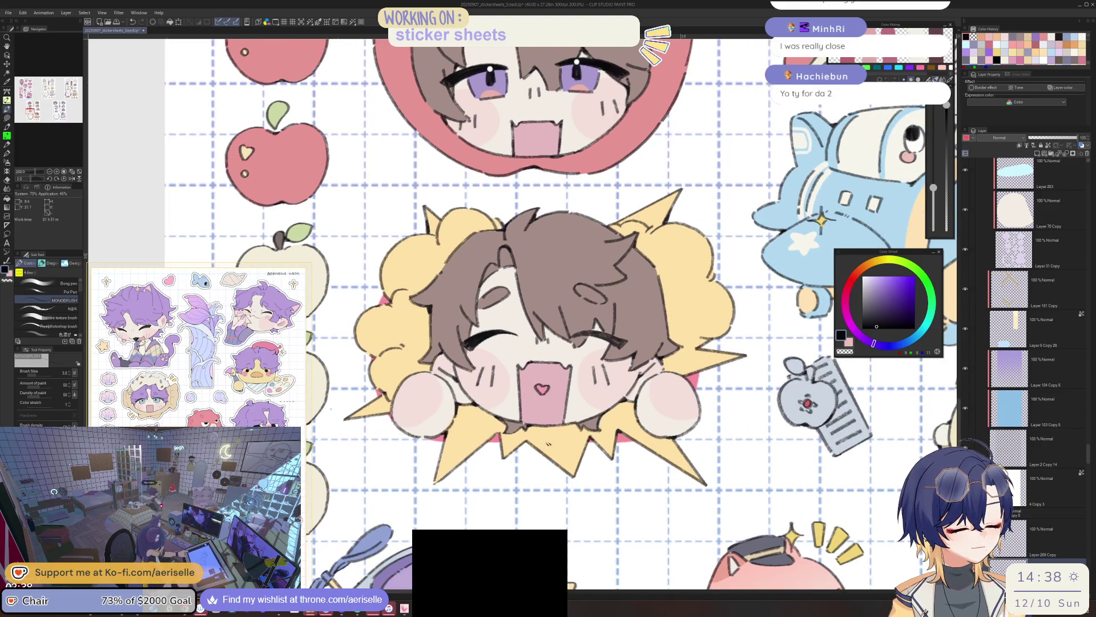
mouse_move(445, 432)
mouse_down()
mouse_move(559, 451)
mouse_move(606, 354)
mouse_up()
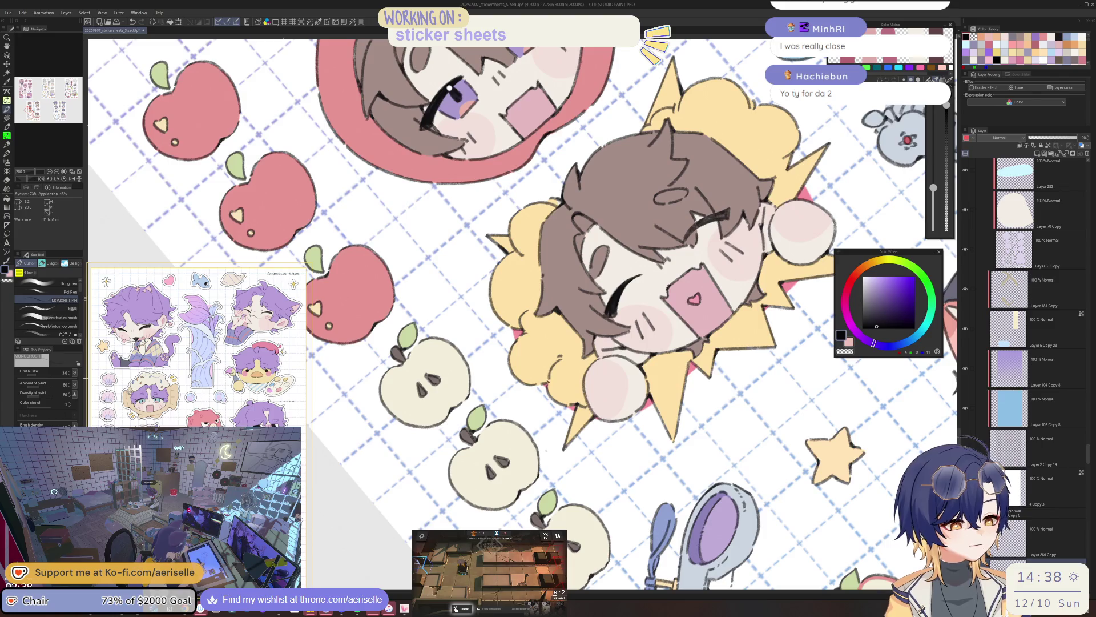
drag(514, 285, 530, 361)
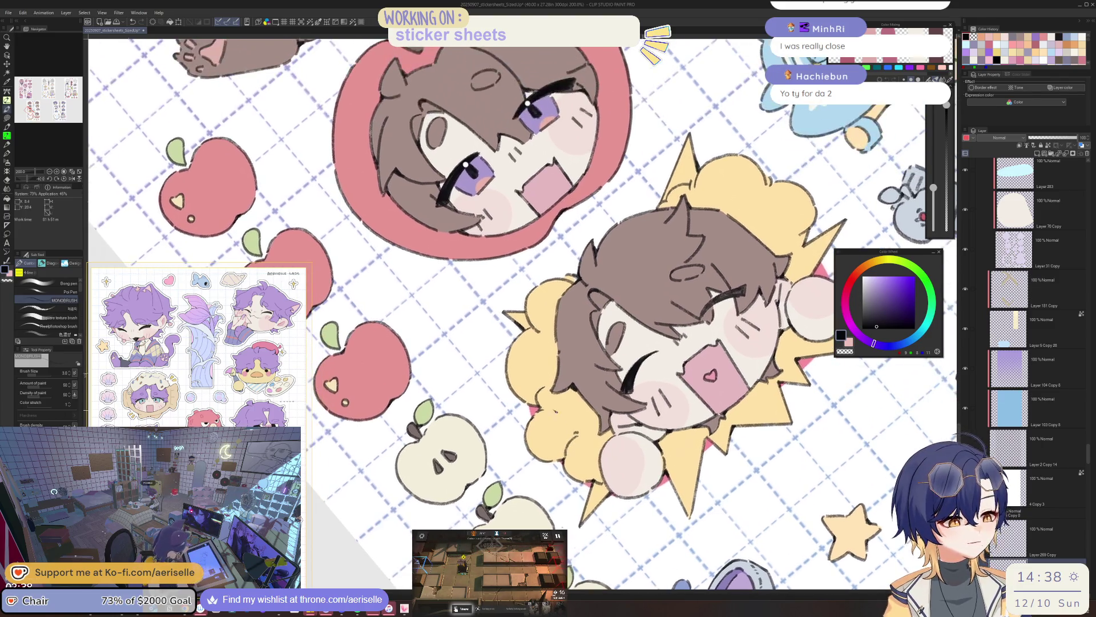
key(ctrl+@)
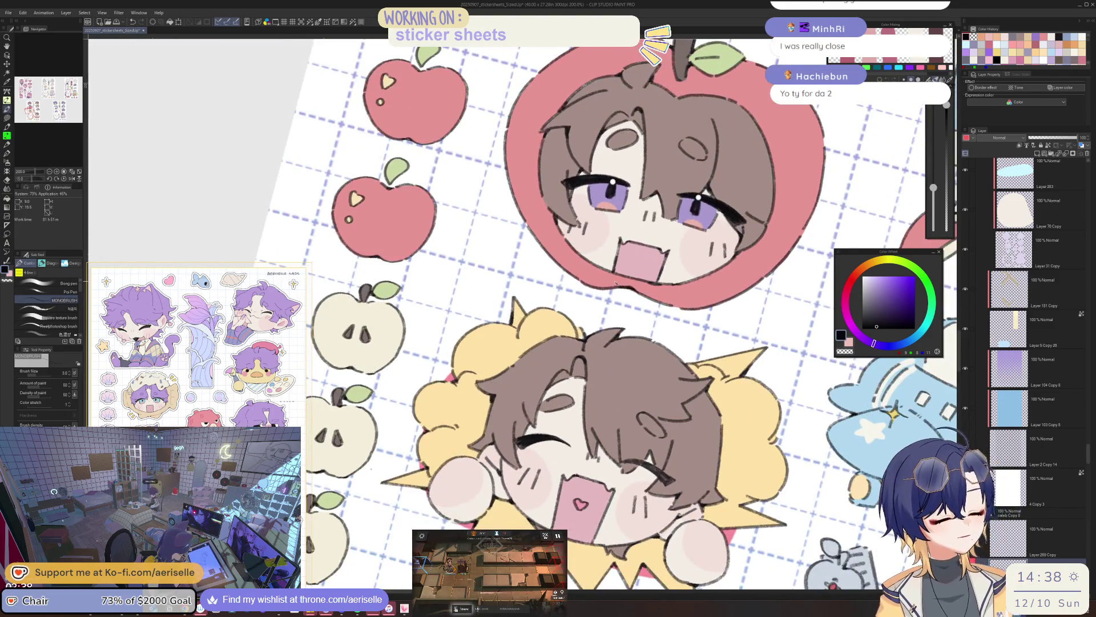
Rotate and pan across the glasses, flower, apple and plane stickers, then straighten and zoom out
scroll(699, 386, up, 2)
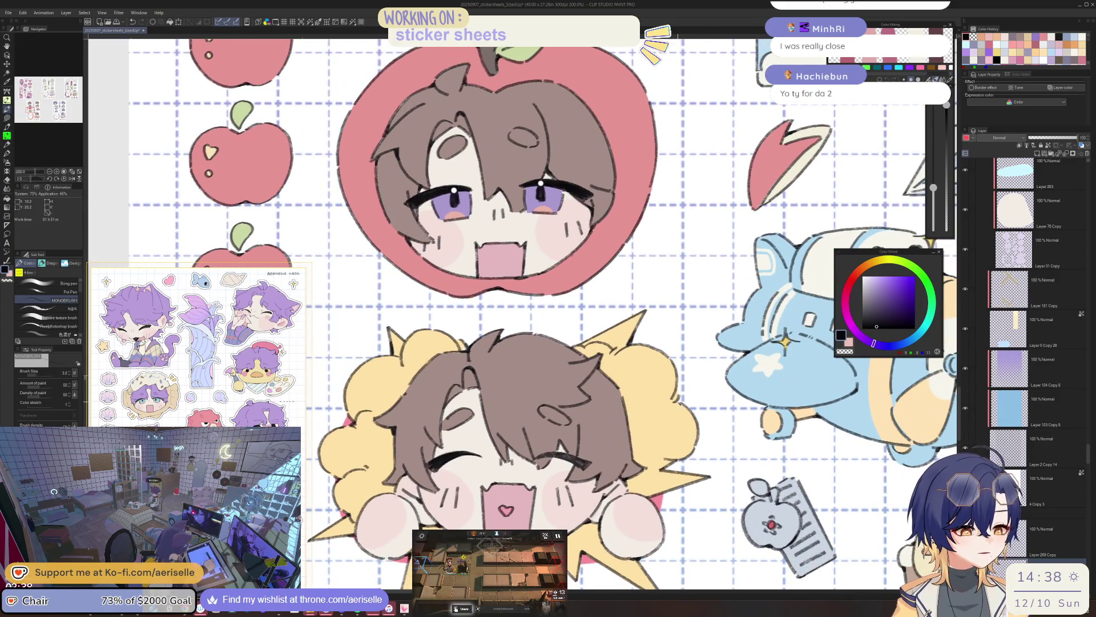
scroll(697, 378, down, 5)
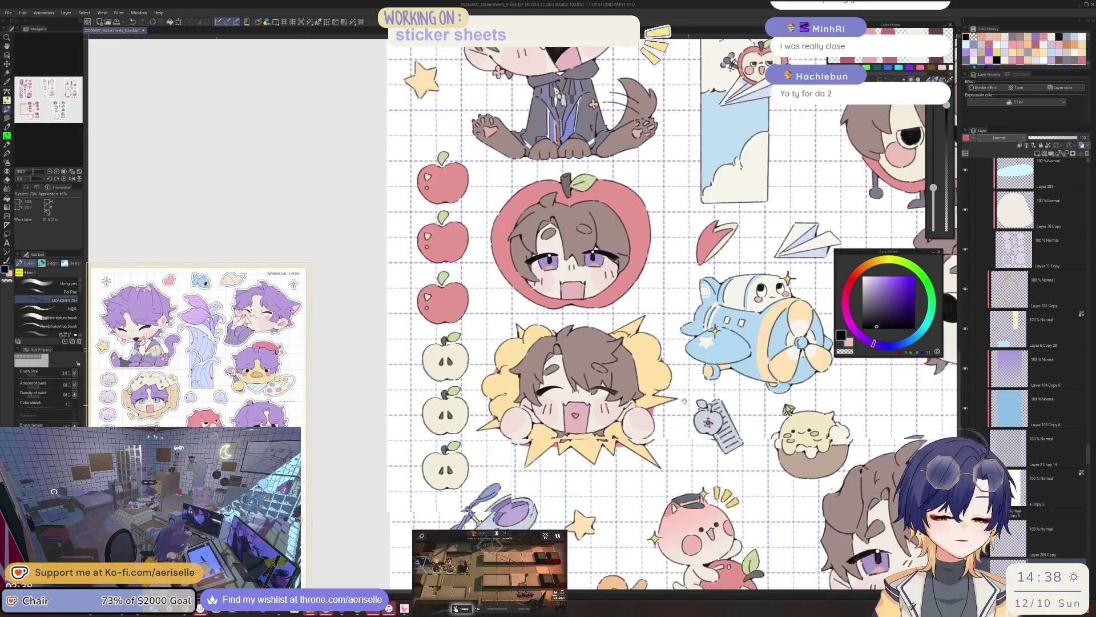
drag(697, 378, 757, 330)
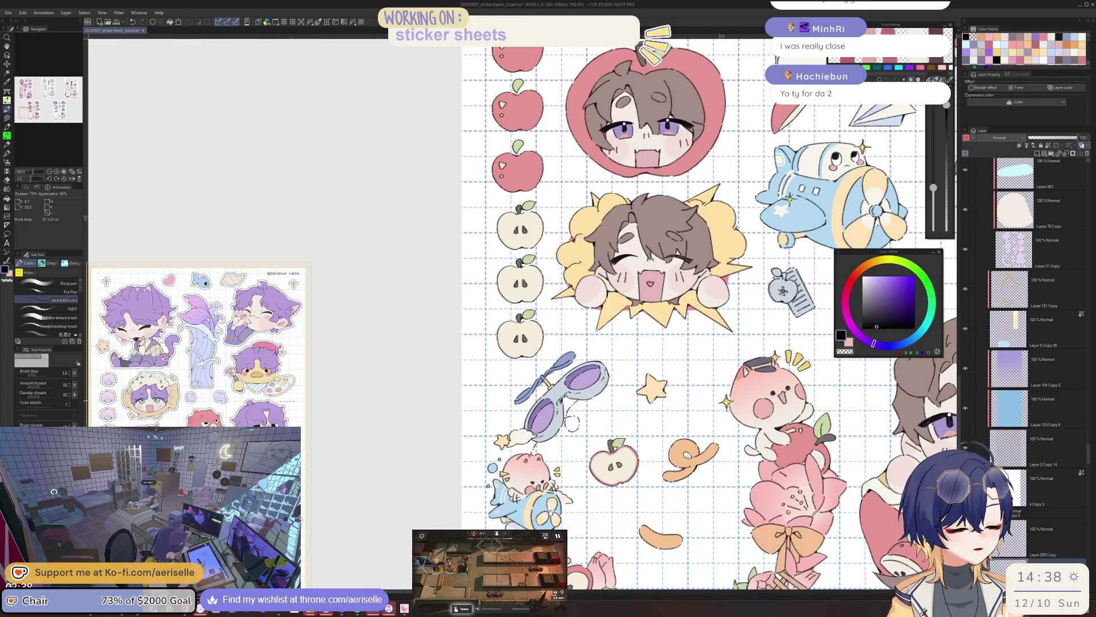
scroll(540, 357, up, 4)
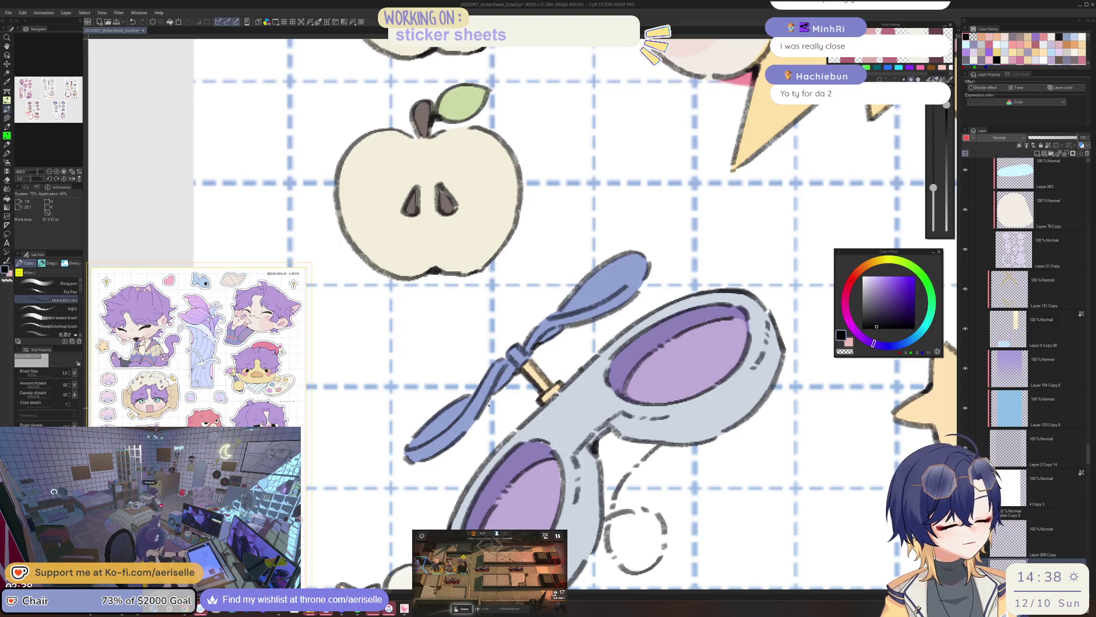
scroll(491, 397, down, 4)
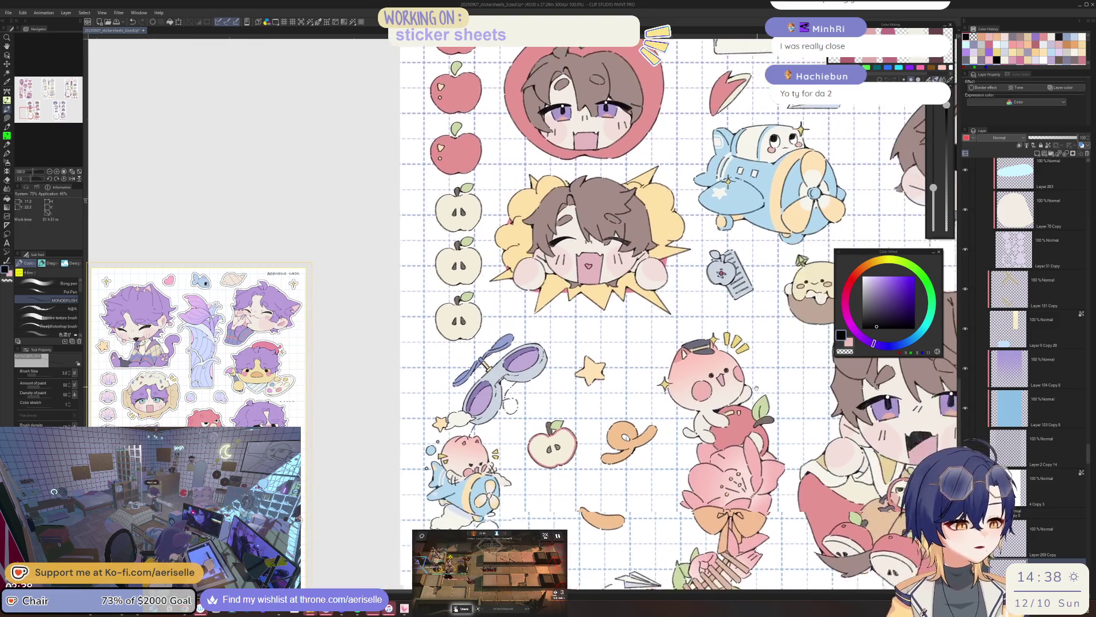
scroll(553, 427, up, 3)
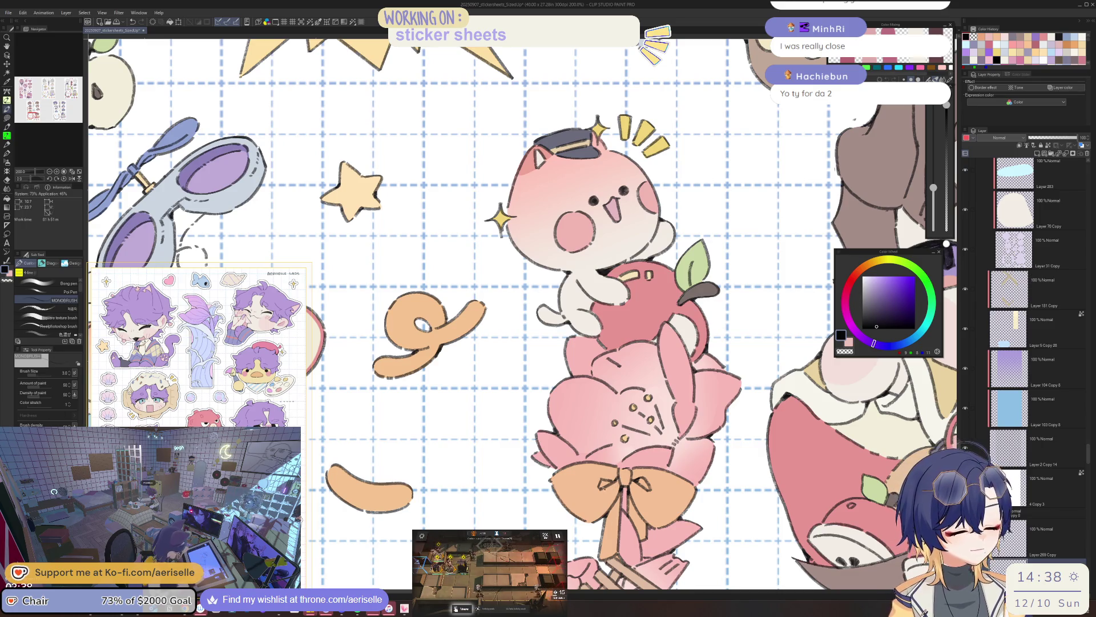
mouse_move(594, 314)
mouse_down()
mouse_move(688, 386)
mouse_move(631, 432)
mouse_move(653, 381)
mouse_up()
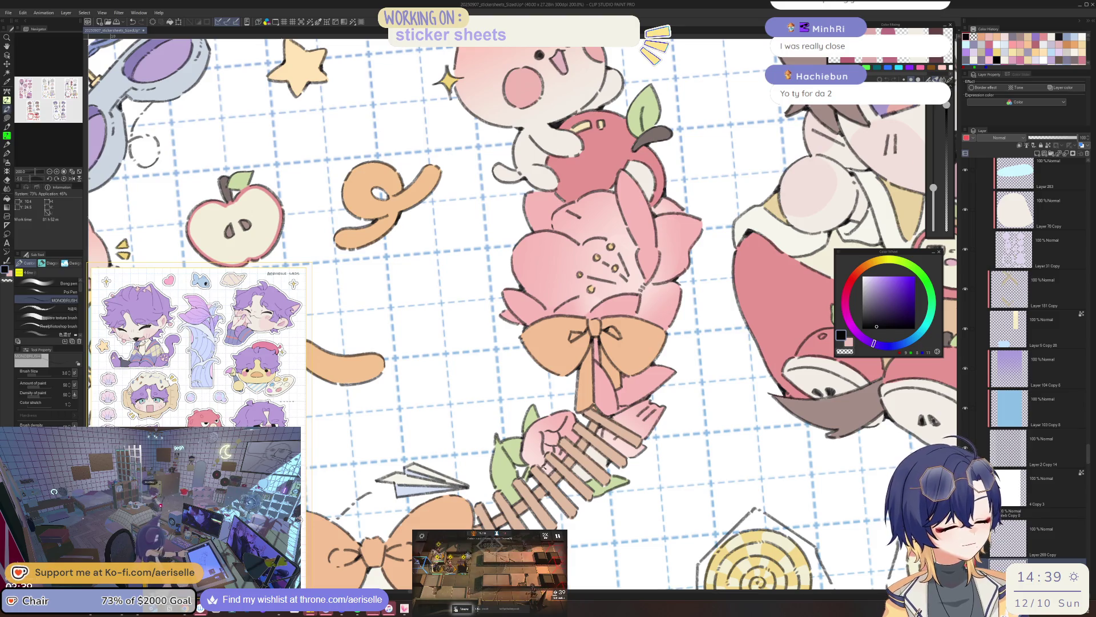
drag(442, 505, 639, 402)
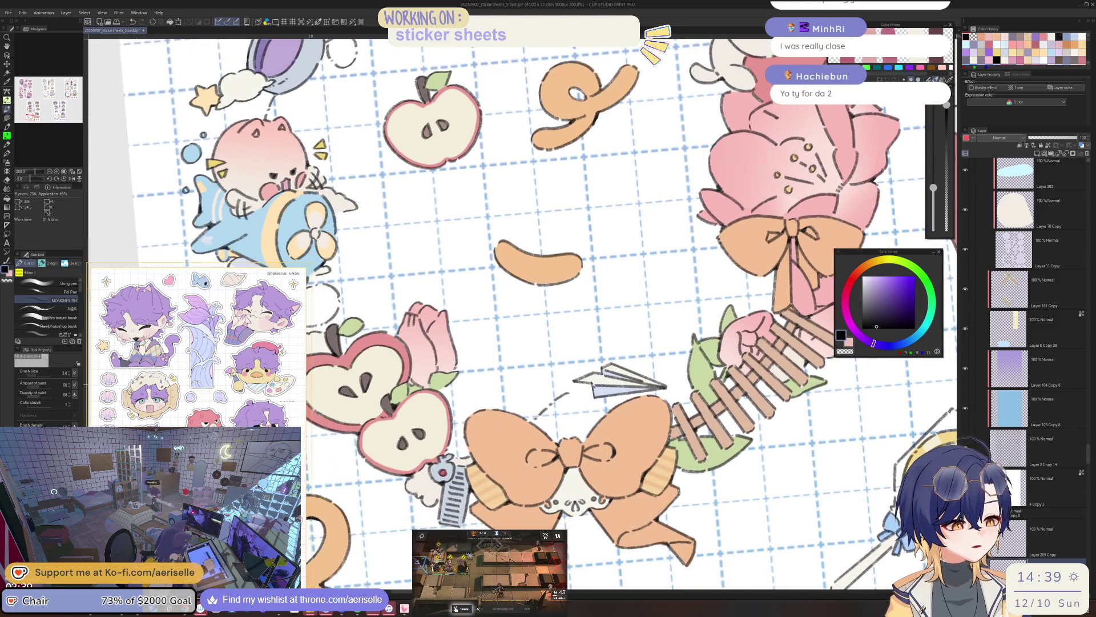
drag(636, 346, 811, 362)
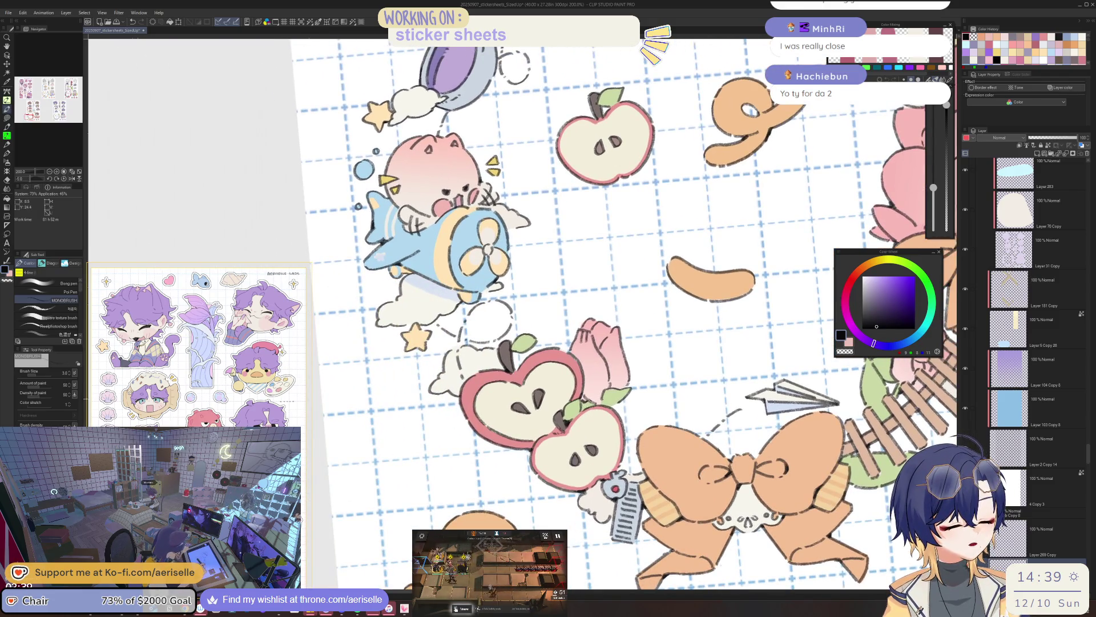
drag(683, 331, 656, 226)
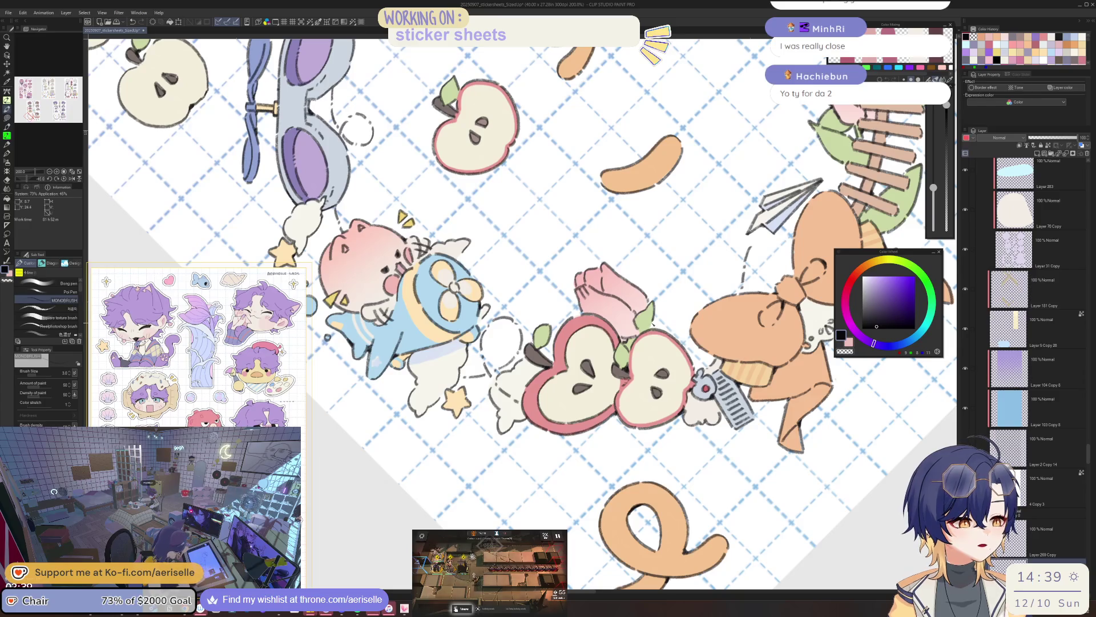
mouse_move(571, 342)
mouse_down()
mouse_move(536, 423)
mouse_move(588, 463)
mouse_move(654, 405)
mouse_up()
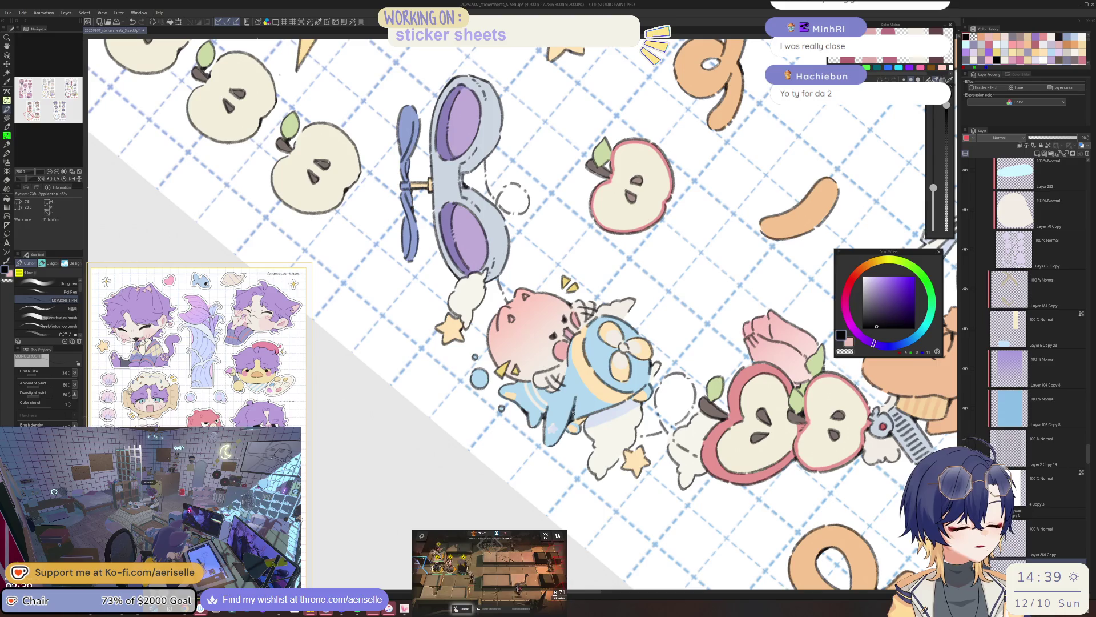
key(ctrl+alt+0)
key(ctrl+minus)
mouse_move(687, 368)
mouse_down()
mouse_move(576, 395)
mouse_move(553, 434)
mouse_up()
Draw dark line strokes inside the orange loop sticker, then reset the view to the whole sheet
scroll(601, 390, up, 5)
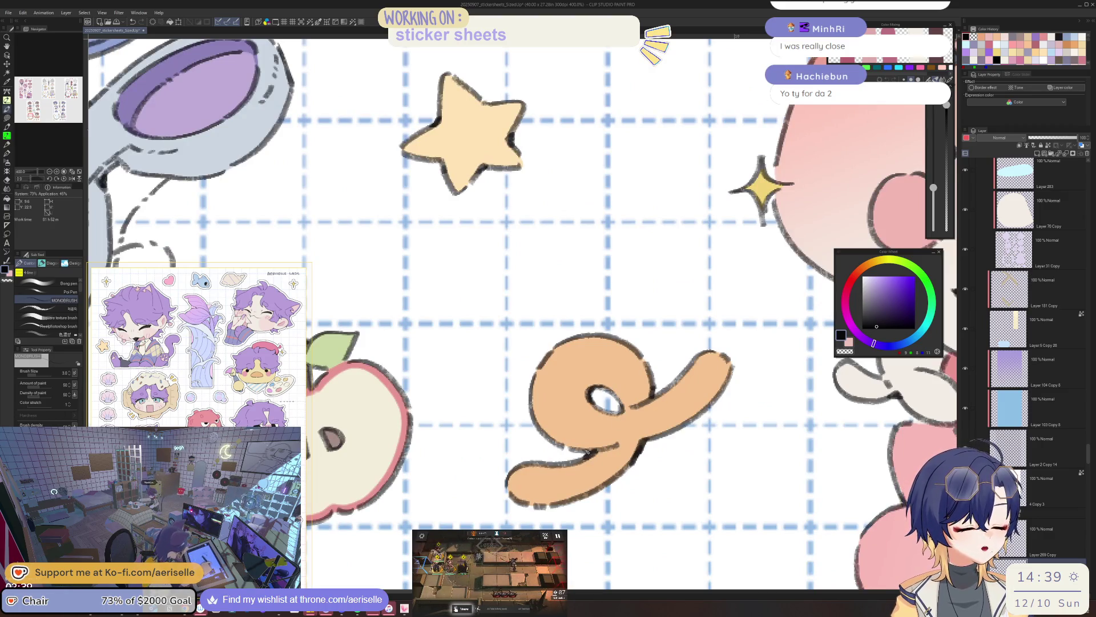
scroll(610, 460, down, 5)
drag(610, 460, 692, 229)
scroll(669, 311, up, 3)
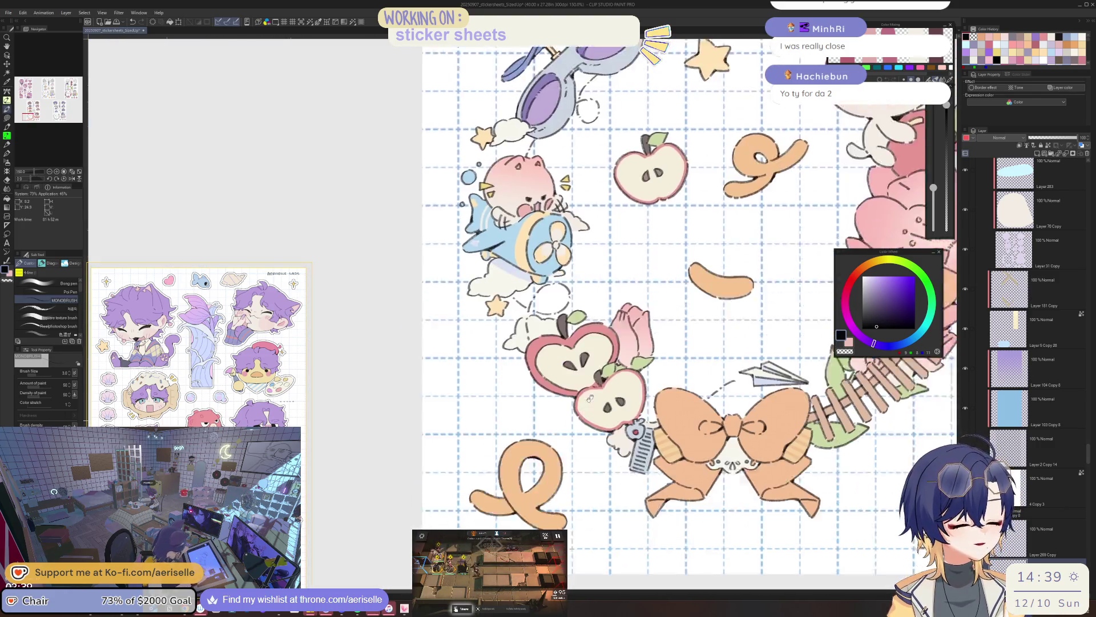
scroll(508, 474, up, 3)
mouse_move(550, 460)
mouse_down()
mouse_move(545, 446)
mouse_move(559, 462)
mouse_up()
drag(714, 371, 639, 446)
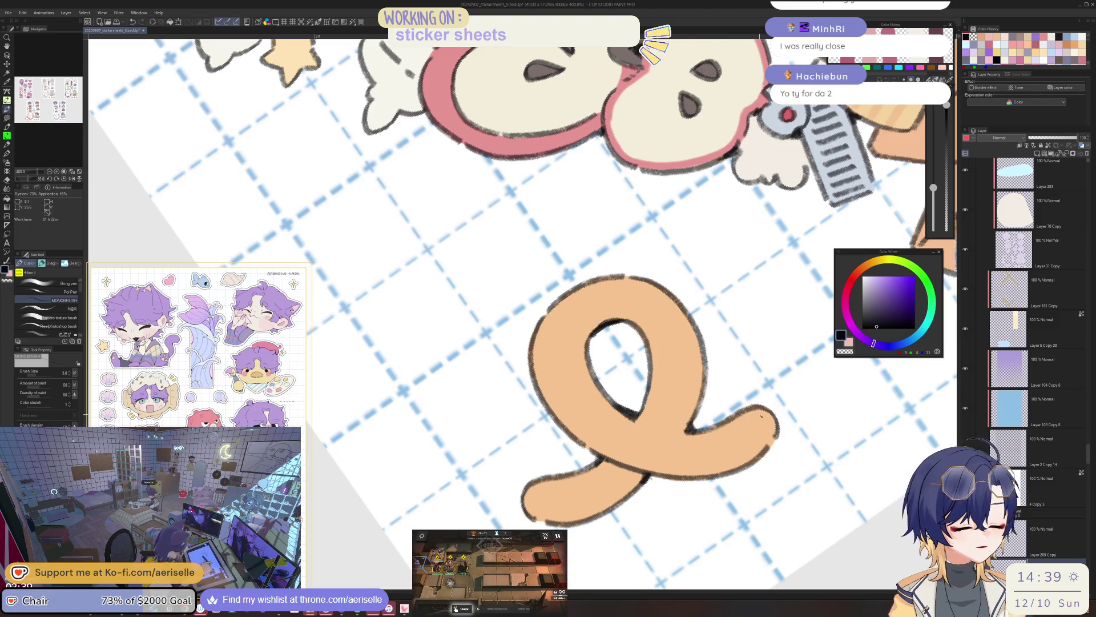
key(ctrl+alt+0)
drag(850, 375, 610, 464)
scroll(610, 463, up, 5)
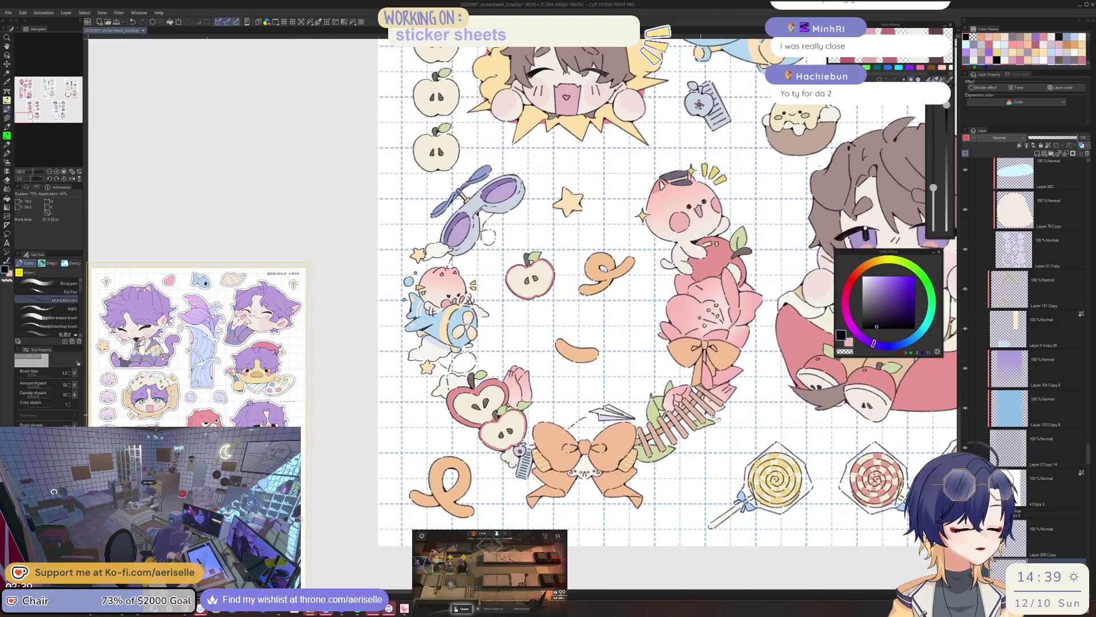
scroll(556, 440, up, 3)
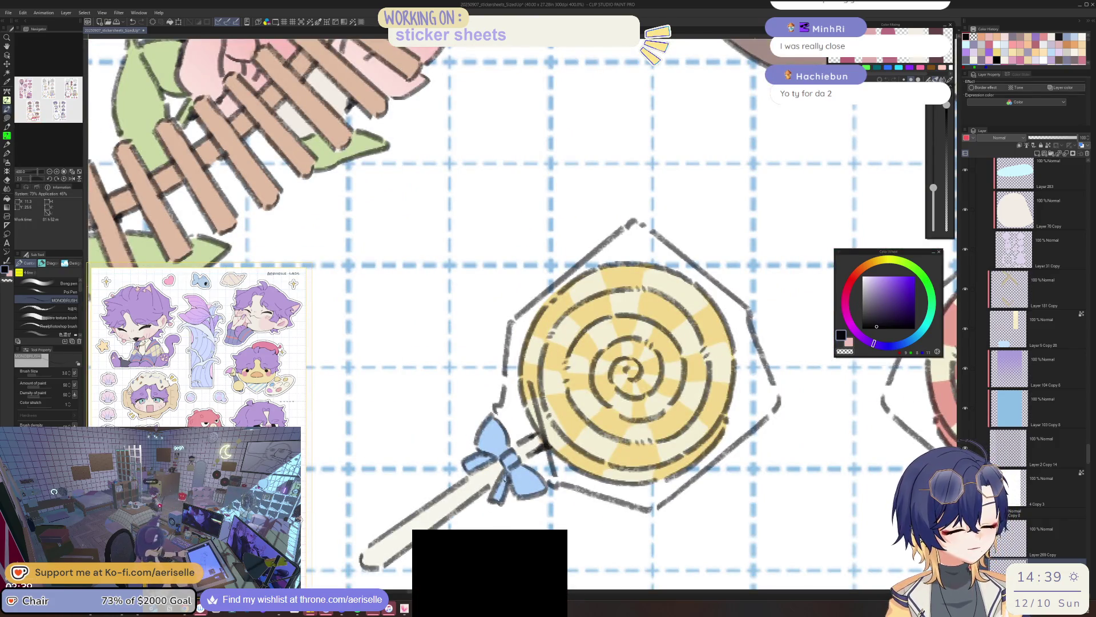
mouse_move(486, 486)
mouse_down()
mouse_move(611, 466)
mouse_move(673, 405)
mouse_up()
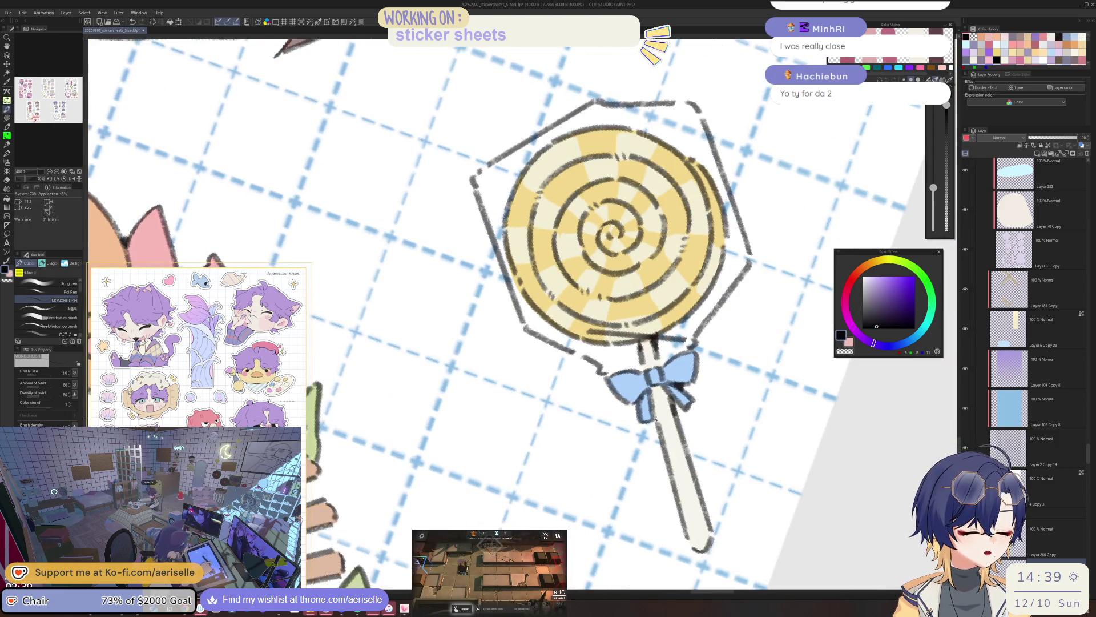
scroll(675, 406, down, 3)
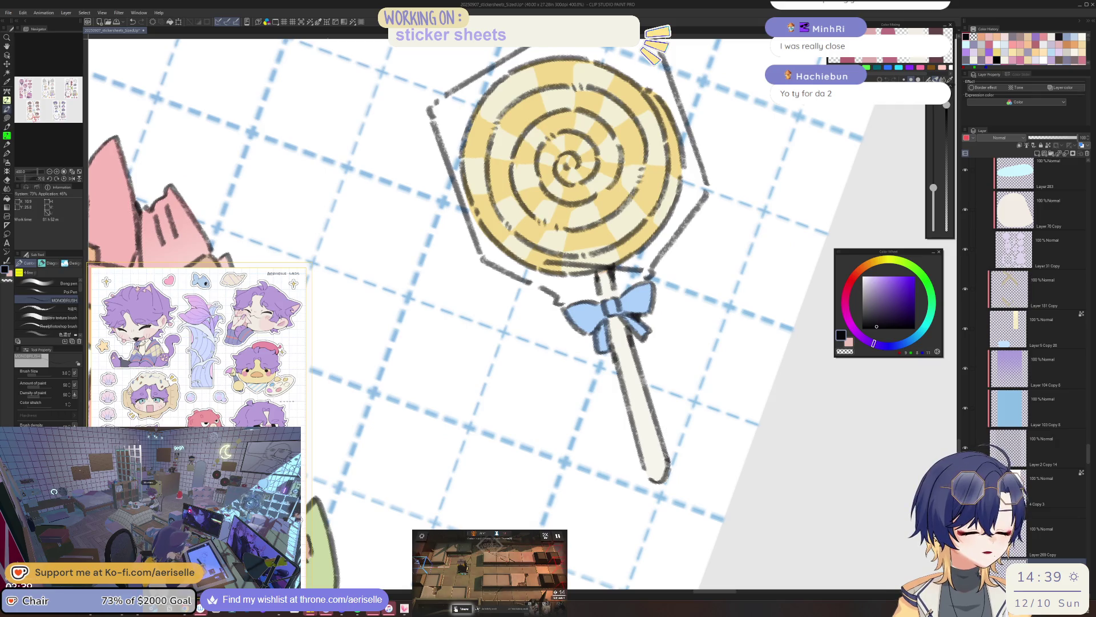
scroll(667, 464, down, 4)
mouse_move(667, 464)
mouse_down()
mouse_move(775, 406)
mouse_move(722, 462)
mouse_up()
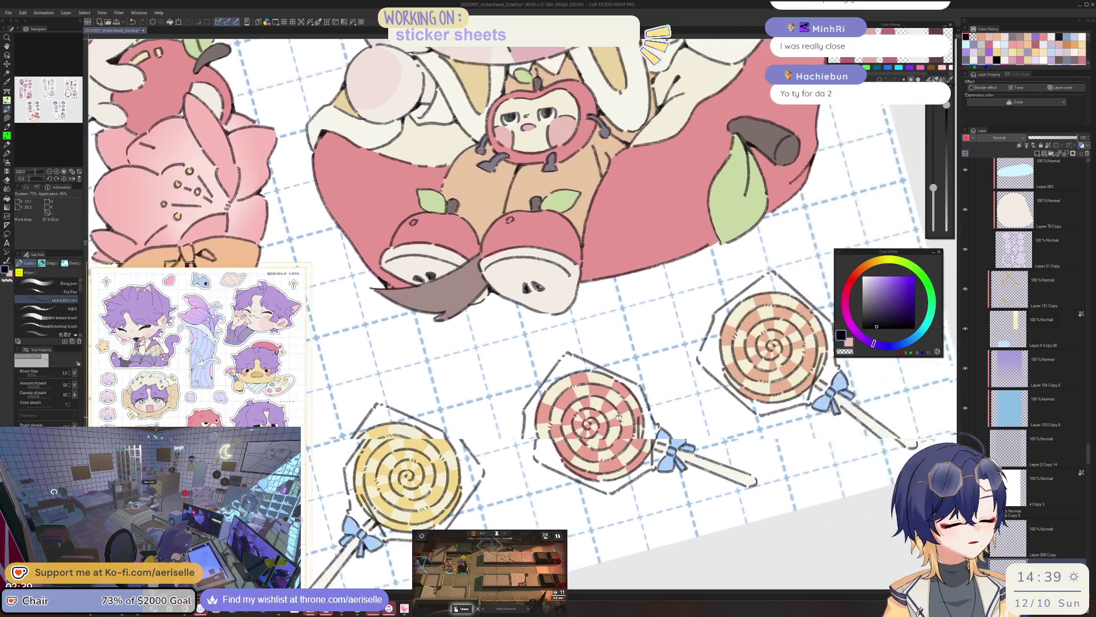
drag(768, 387, 714, 417)
scroll(714, 417, up, 3)
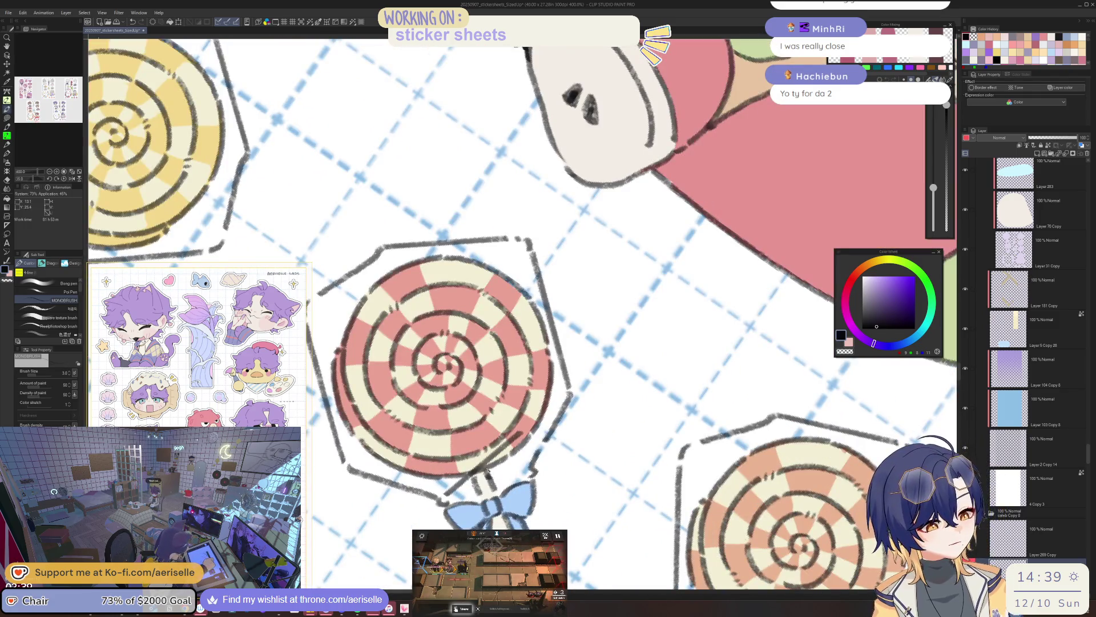
drag(490, 471, 542, 410)
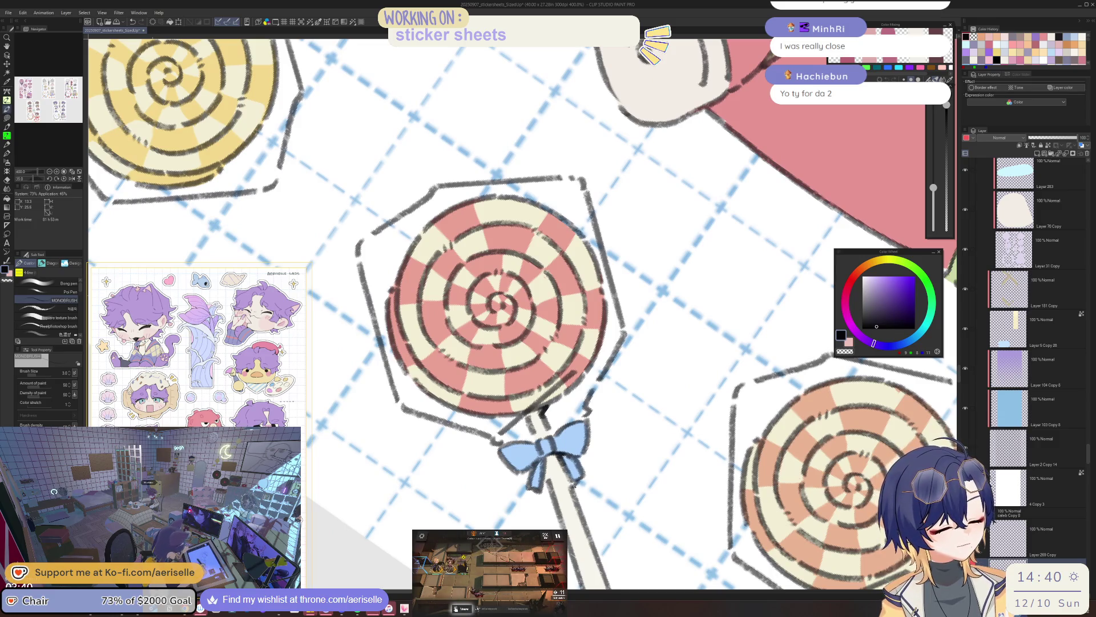
mouse_move(586, 500)
mouse_down()
mouse_move(513, 359)
mouse_move(534, 474)
mouse_up()
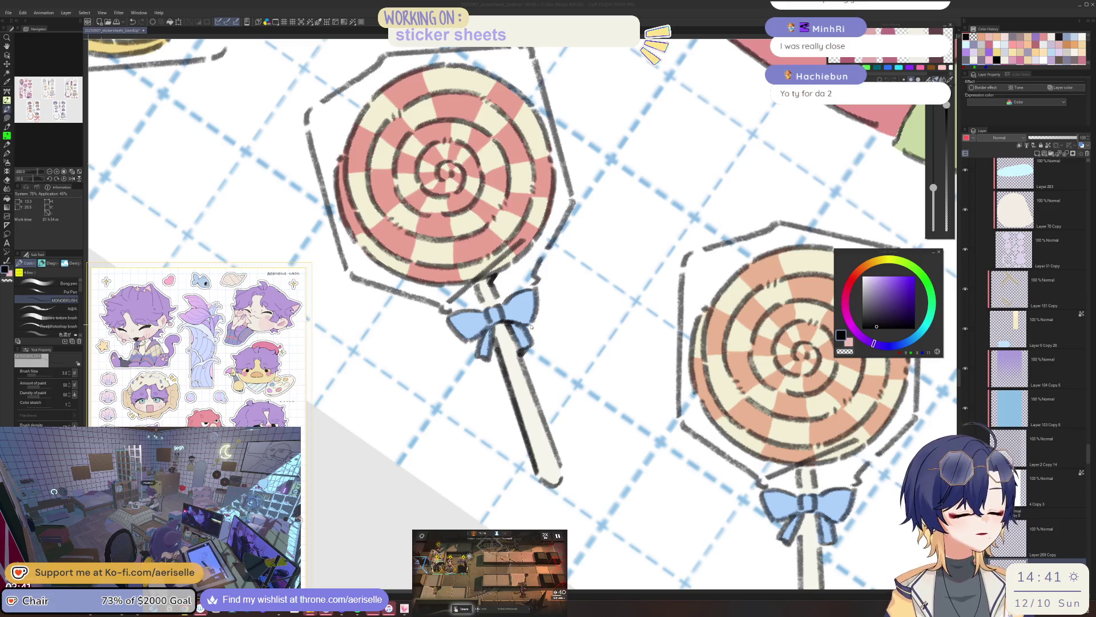
drag(531, 327, 571, 446)
Add a new raster layer above Folder 4 Copy and choose purple on the Color Wheel
scroll(299, 294, down, 4)
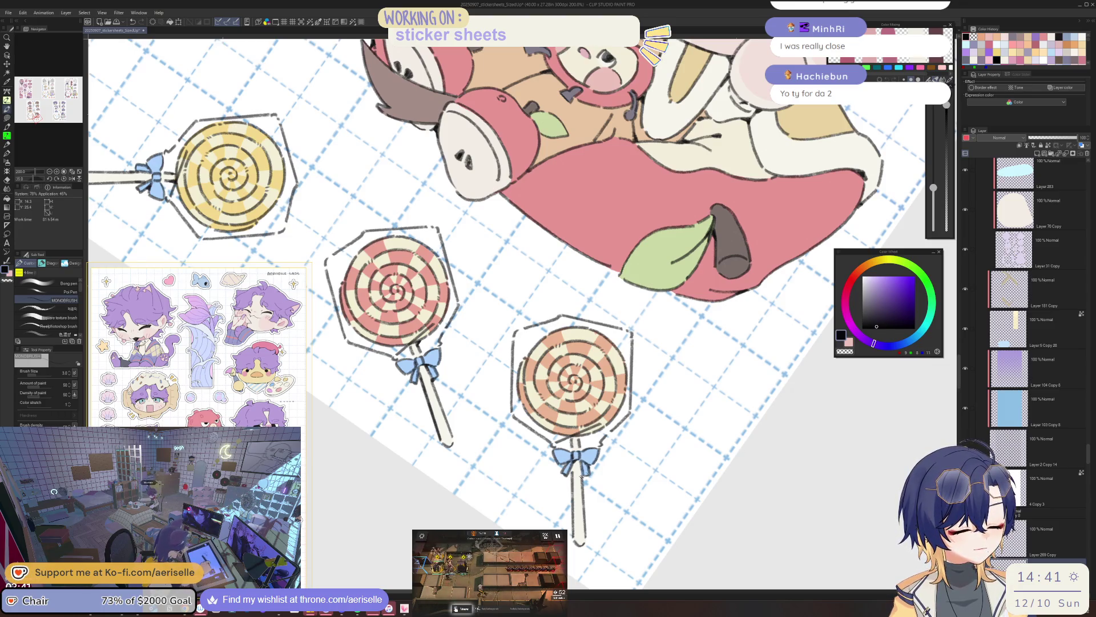
scroll(513, 286, down, 4)
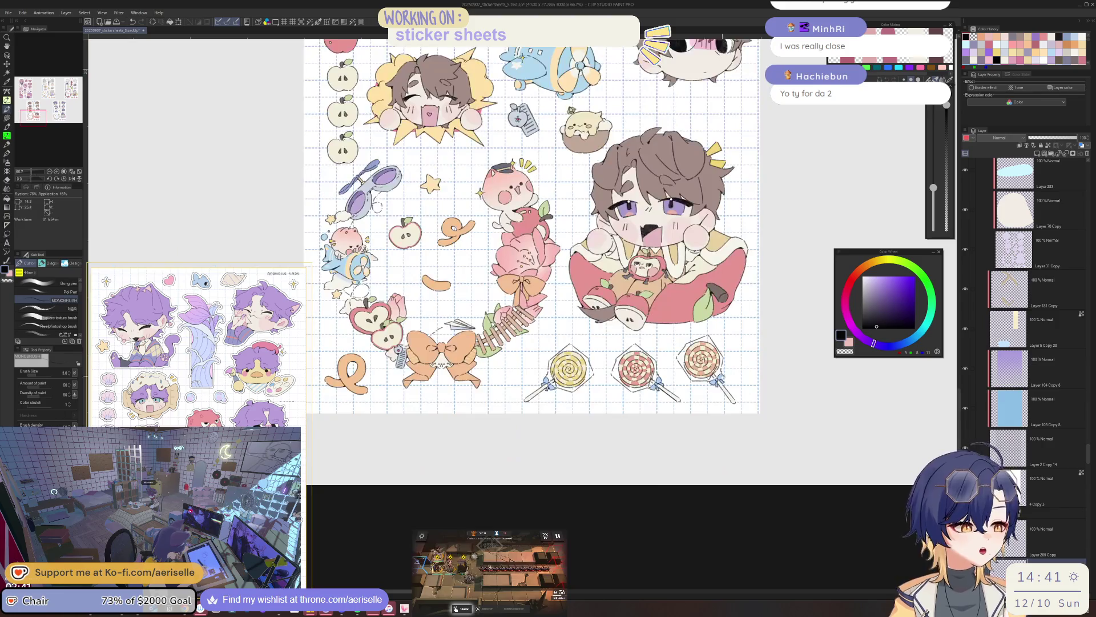
scroll(713, 480, down, 2)
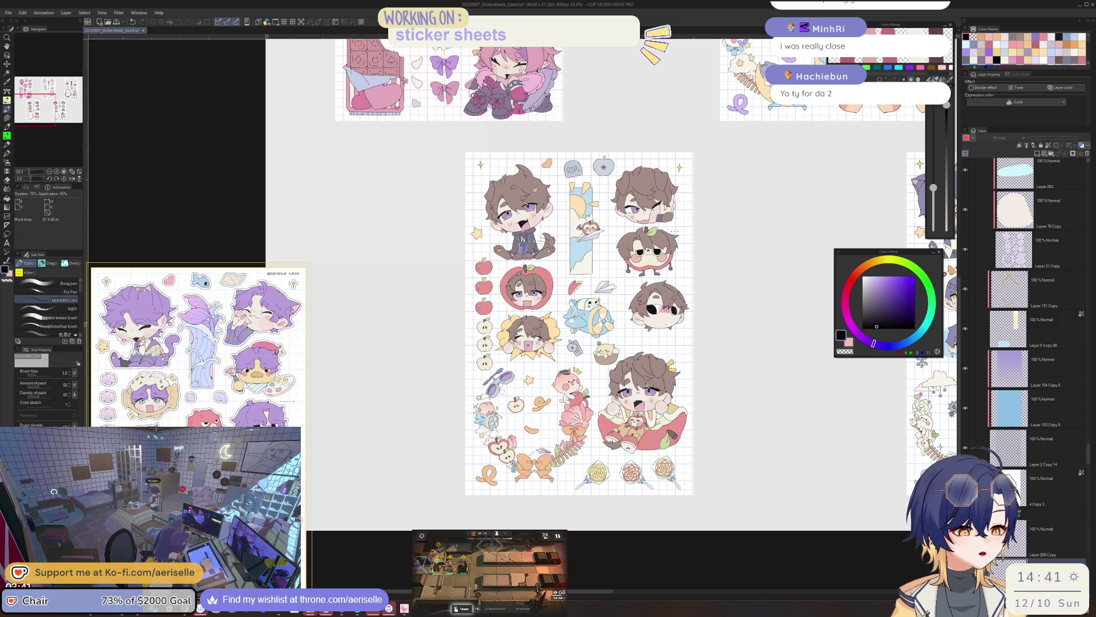
scroll(472, 229, up, 4)
scroll(481, 242, up, 3)
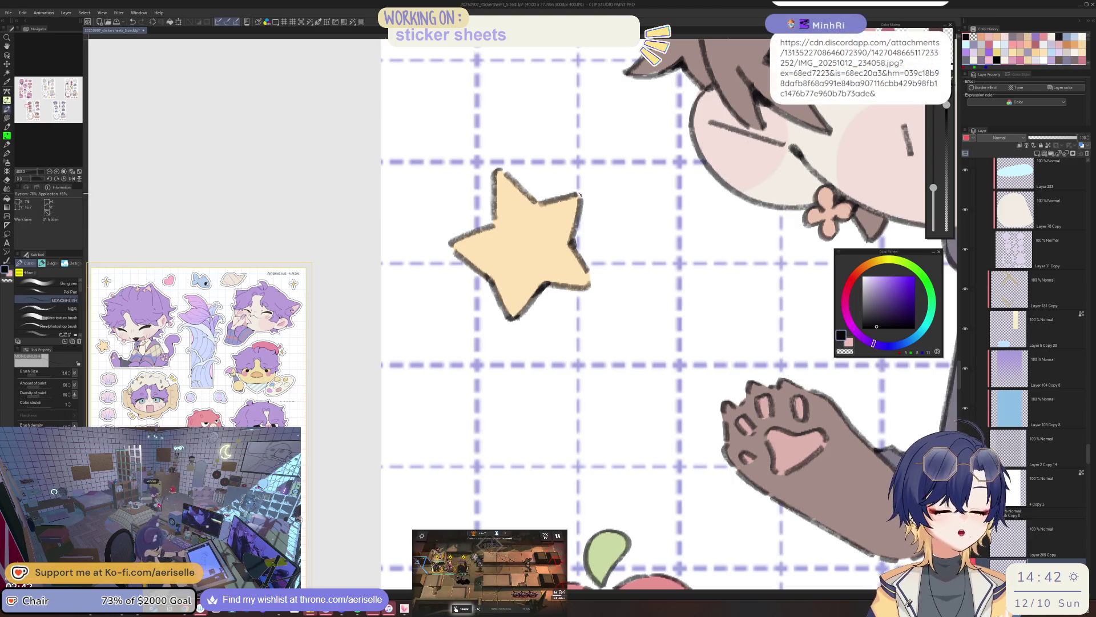
scroll(493, 221, down, 4)
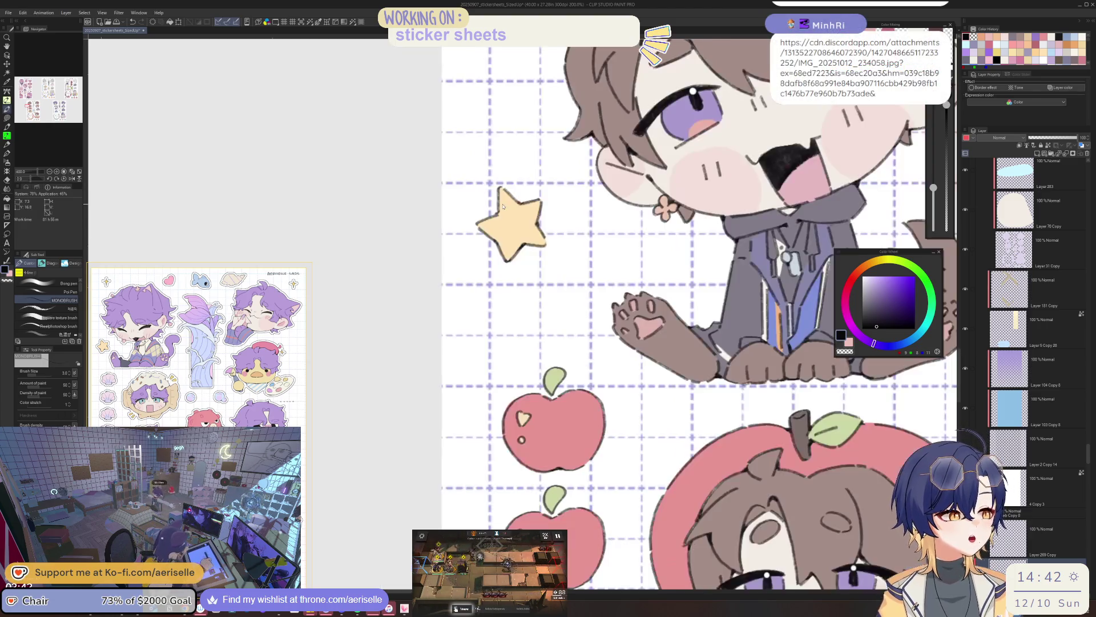
scroll(591, 354, up, 3)
scroll(591, 354, down, 4)
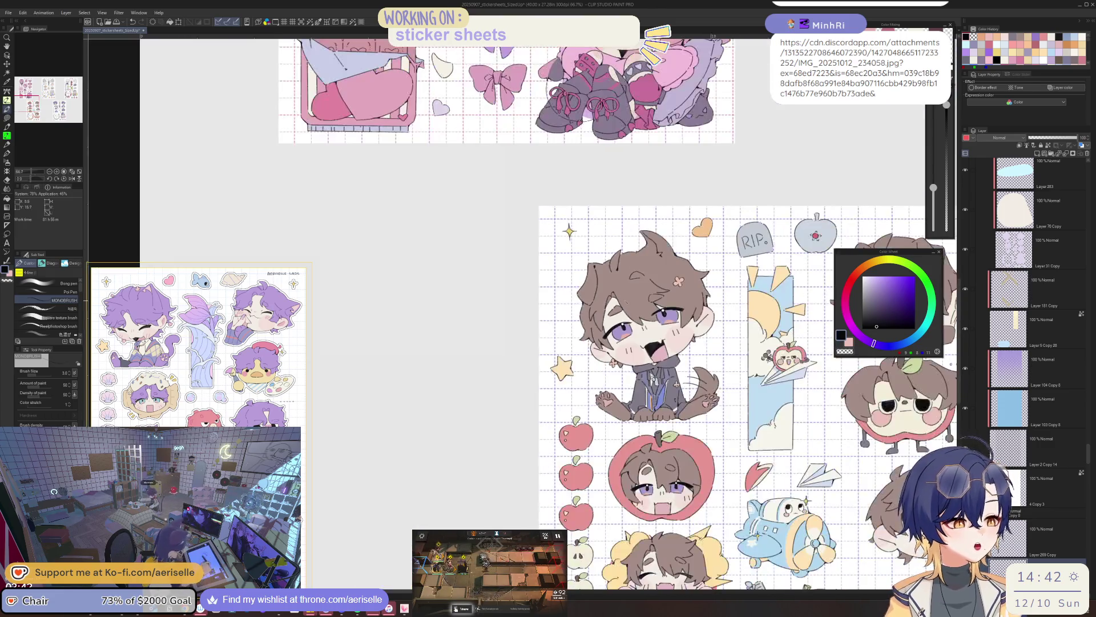
scroll(1087, 465, down, 5)
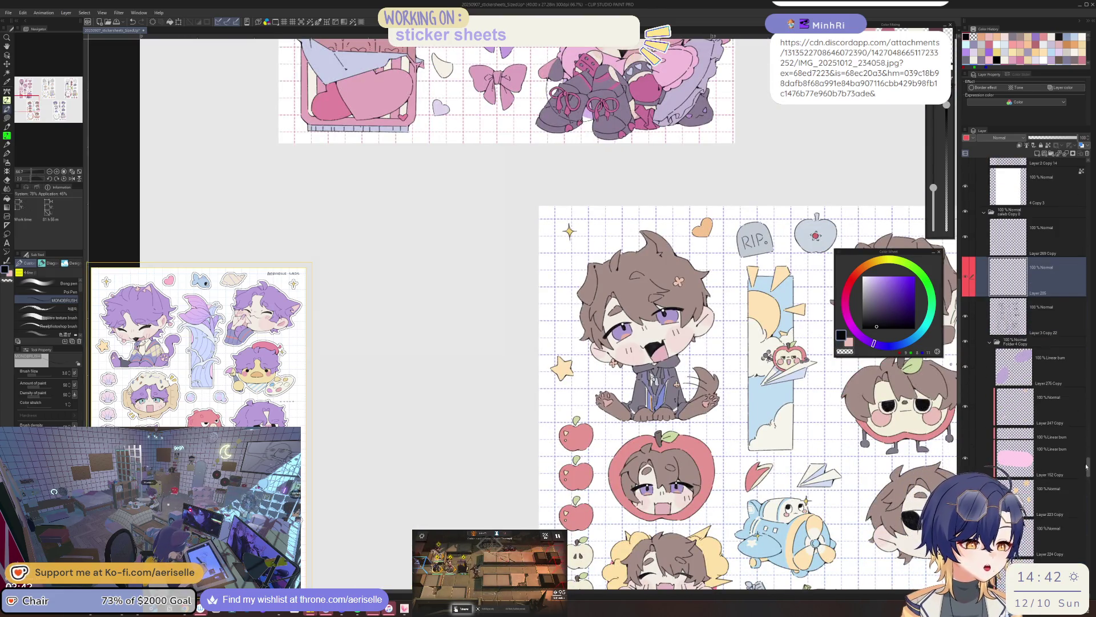
click(1020, 342)
click(1038, 153)
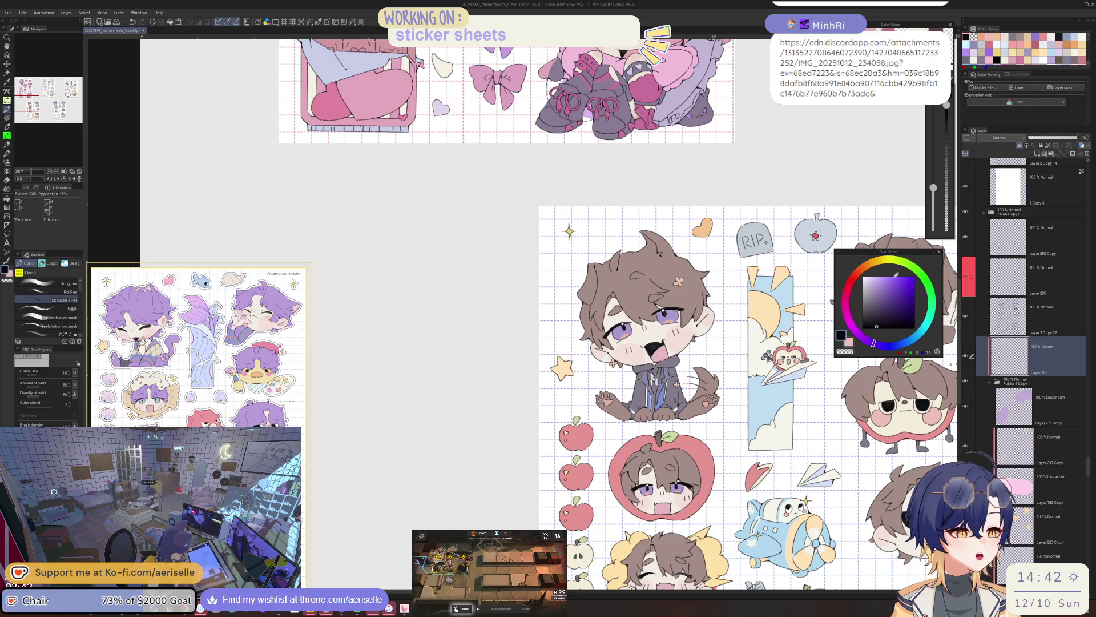
click(895, 278)
scroll(691, 365, down, 5)
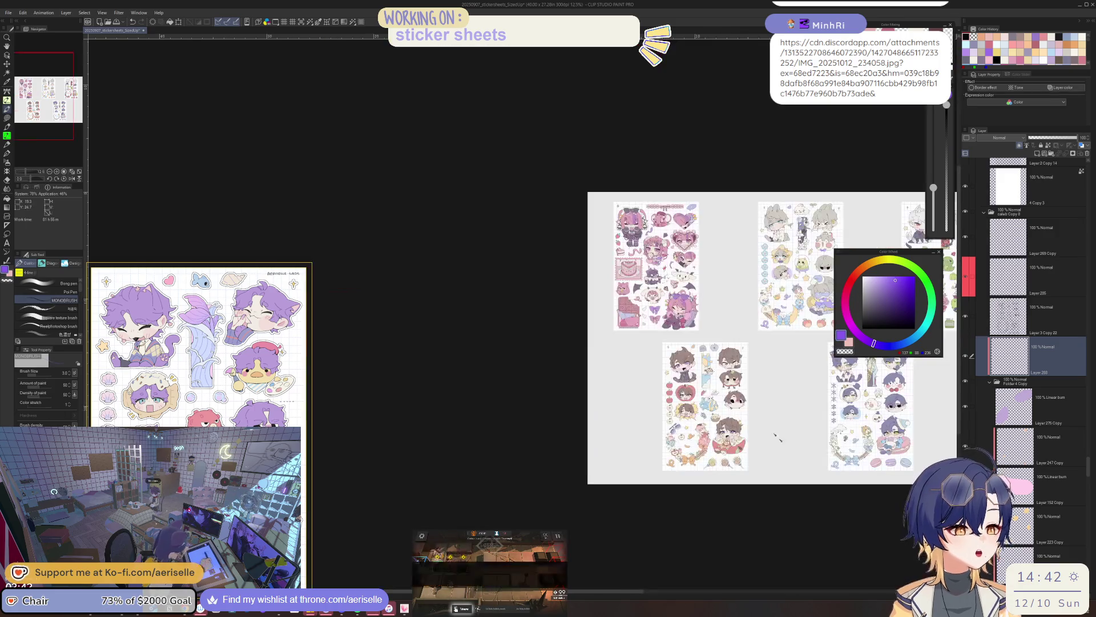
Lasso-fill a purple silhouette over the lower brown-haired sticker sheet
key(u)
mouse_move(696, 334)
mouse_down()
mouse_move(717, 509)
mouse_move(741, 340)
mouse_move(702, 335)
mouse_up()
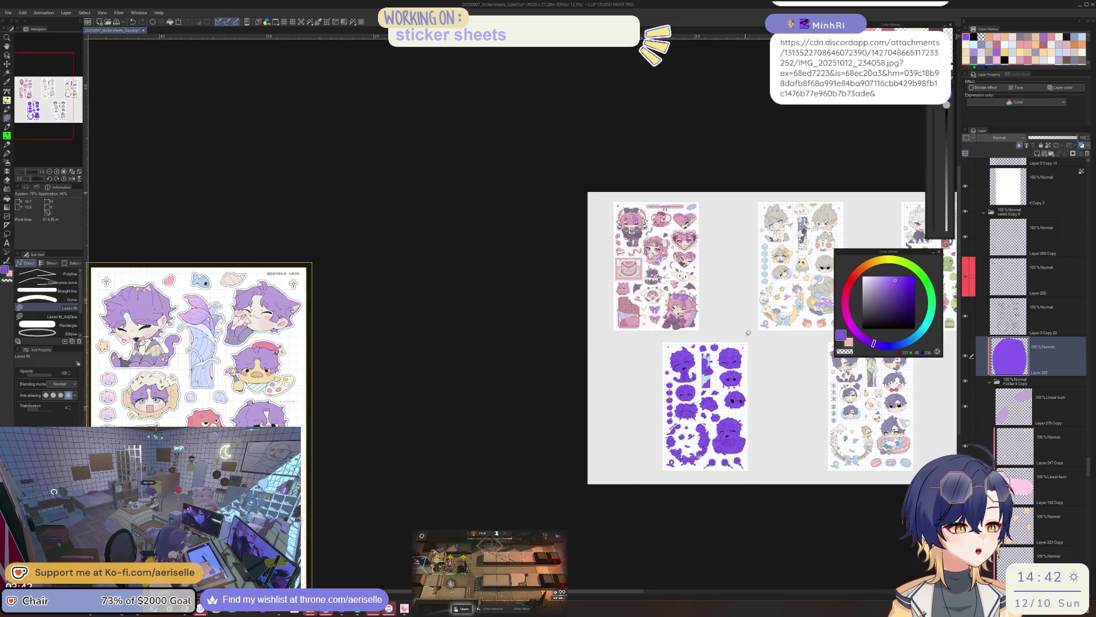
mouse_move(1092, 467)
mouse_down()
mouse_move(1090, 557)
mouse_move(1088, 540)
mouse_up()
On Layer 30 Copy, zoom in over the apple stickers and fill the gap along the hair edge
click(1016, 457)
scroll(691, 384, up, 3)
scroll(691, 384, up, 3)
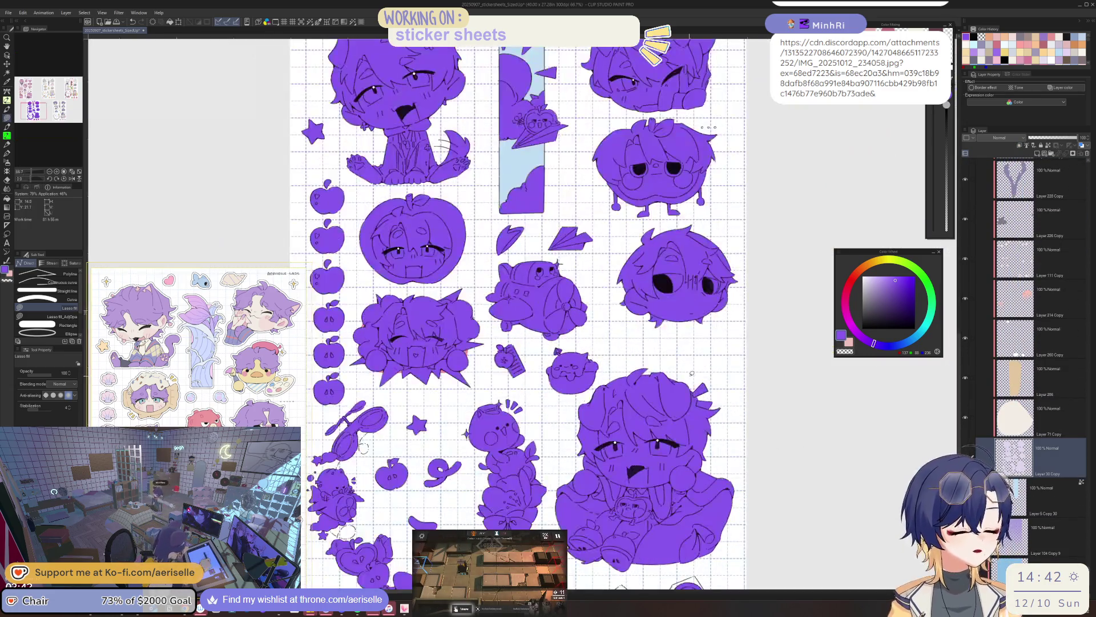
mouse_move(430, 229)
mouse_down()
mouse_move(533, 246)
mouse_move(567, 322)
mouse_up()
scroll(567, 321, up, 5)
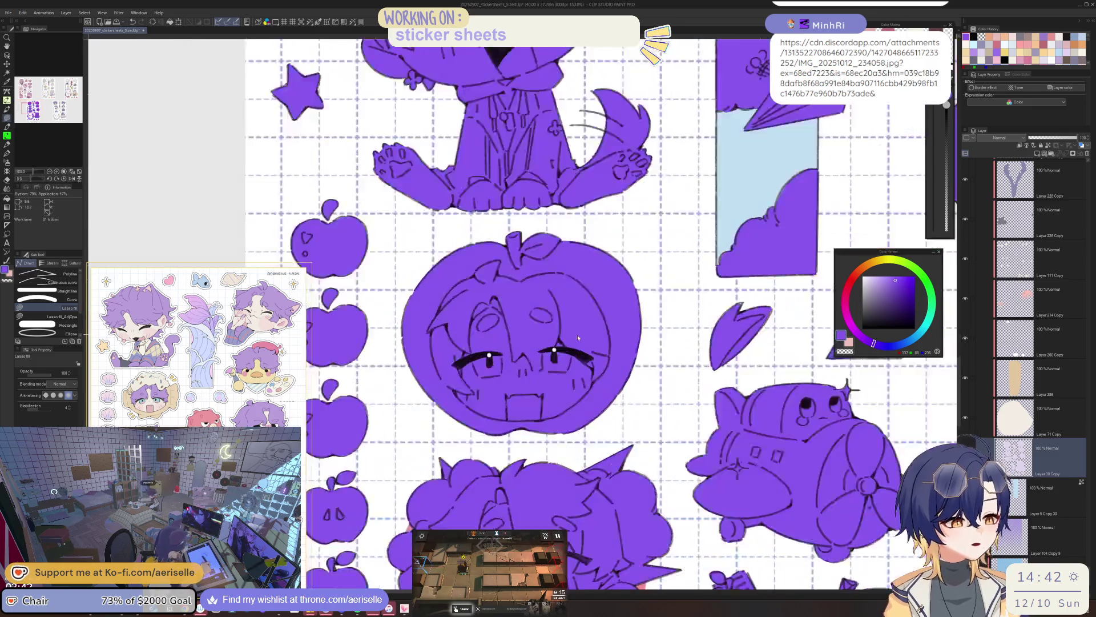
mouse_move(575, 451)
mouse_down()
mouse_move(689, 452)
mouse_move(844, 588)
mouse_up()
key(minus)
scroll(576, 370, up, 3)
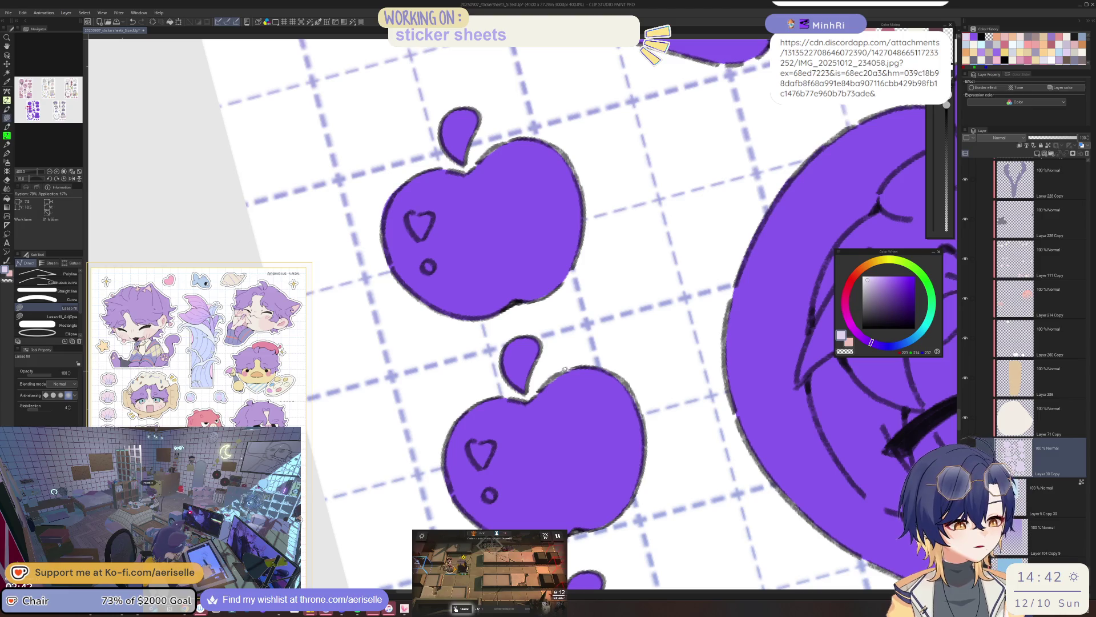
mouse_move(575, 370)
mouse_down()
mouse_move(581, 291)
mouse_move(384, 520)
mouse_move(477, 451)
mouse_move(627, 479)
mouse_move(673, 531)
mouse_up()
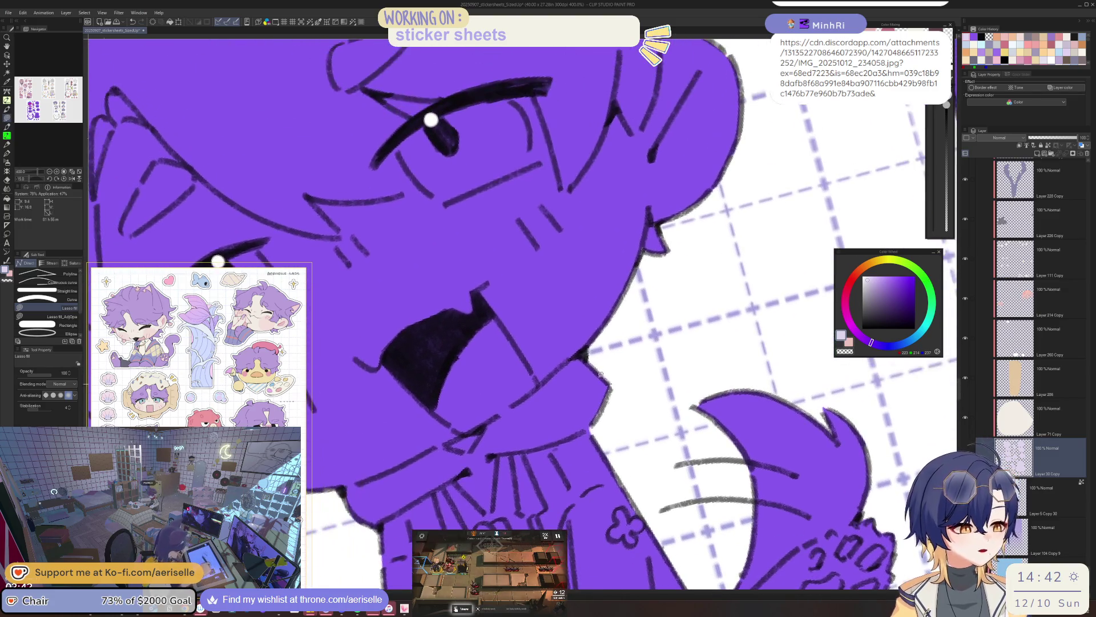
scroll(576, 360, down, 3)
scroll(575, 360, up, 5)
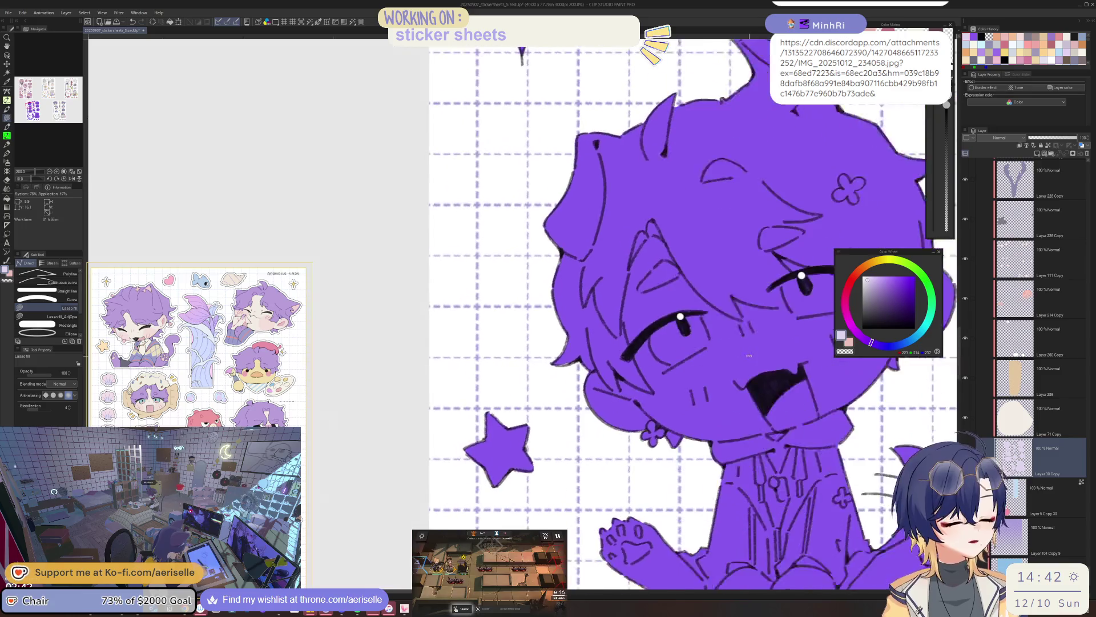
drag(532, 426, 534, 428)
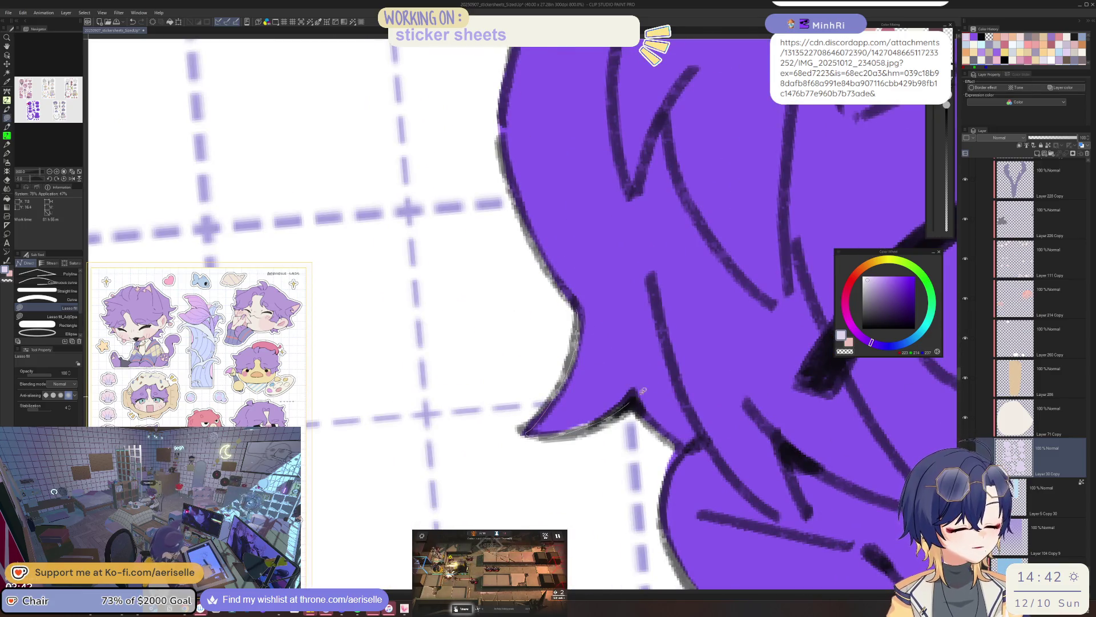
scroll(631, 485, down, 5)
scroll(631, 486, up, 5)
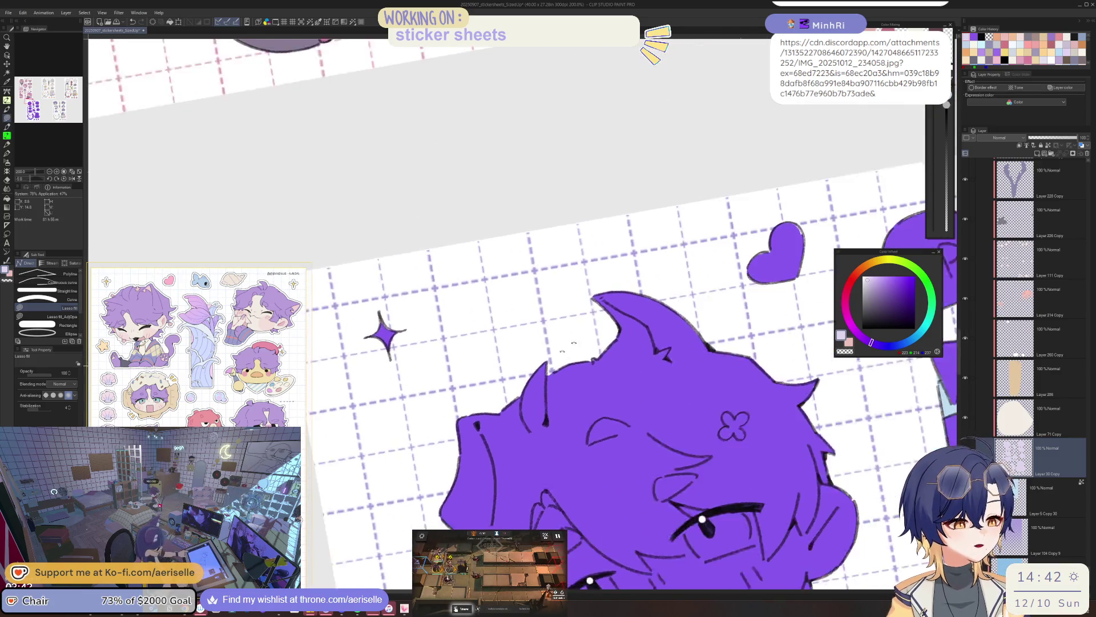
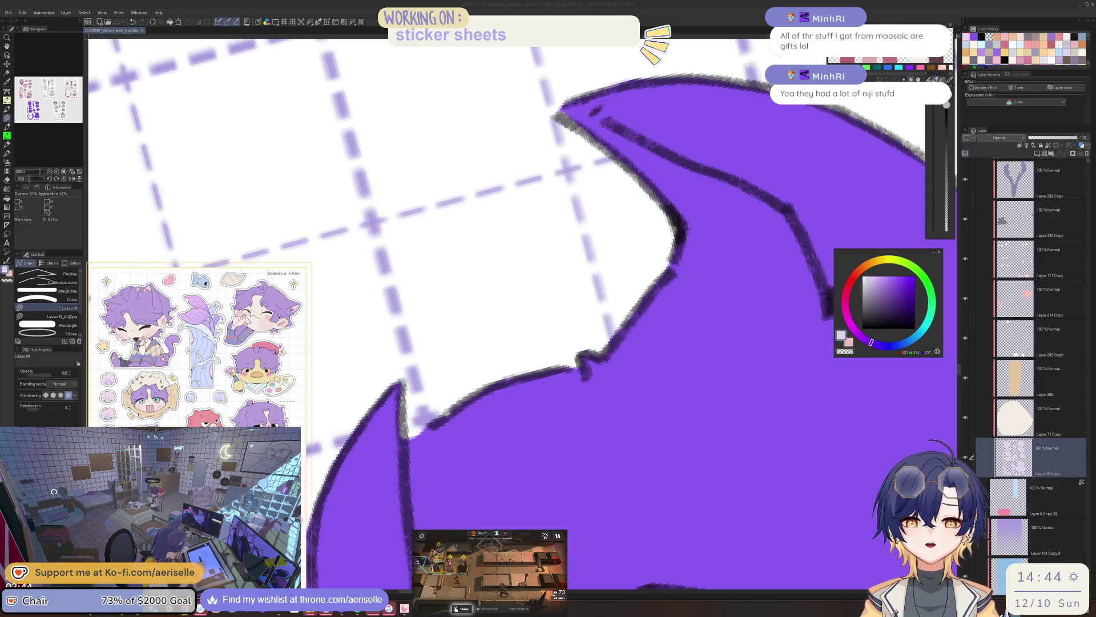
Erase and touch up the stray purple fill along the heart sticker's left edge
click(751, 513)
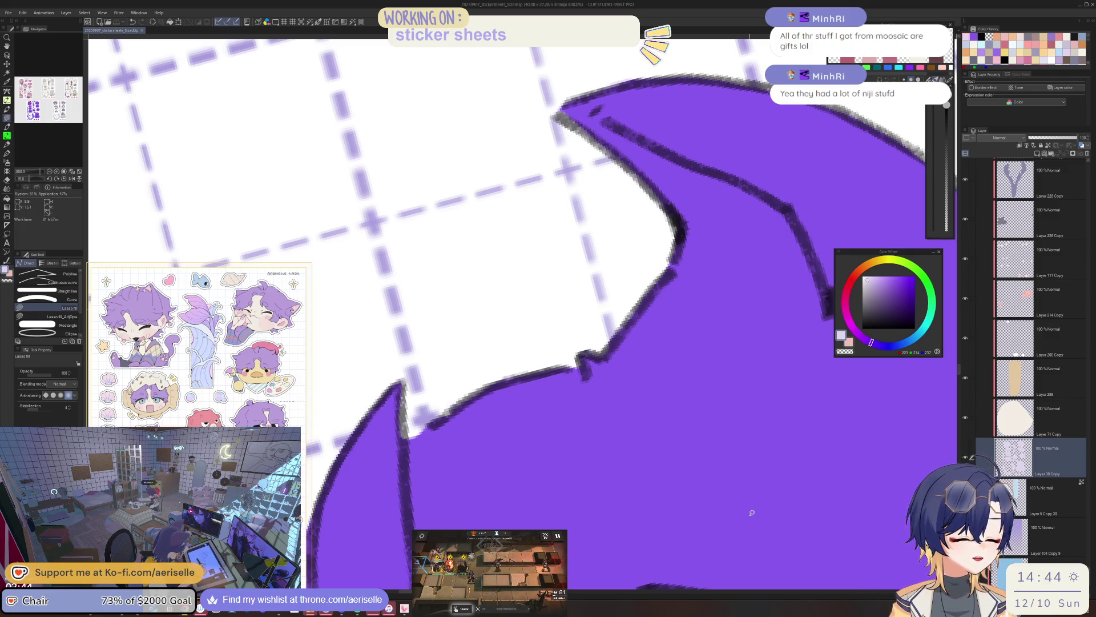
scroll(459, 411, down, 5)
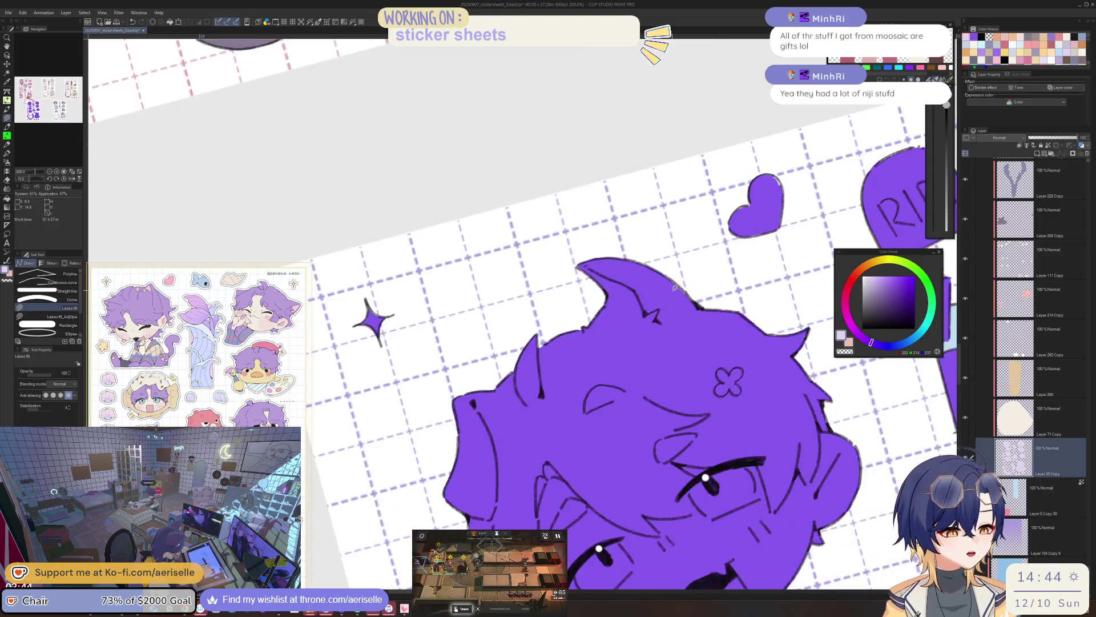
mouse_move(675, 288)
mouse_down()
mouse_move(571, 320)
mouse_move(563, 271)
mouse_move(508, 354)
mouse_move(557, 293)
mouse_up()
scroll(573, 272, up, 5)
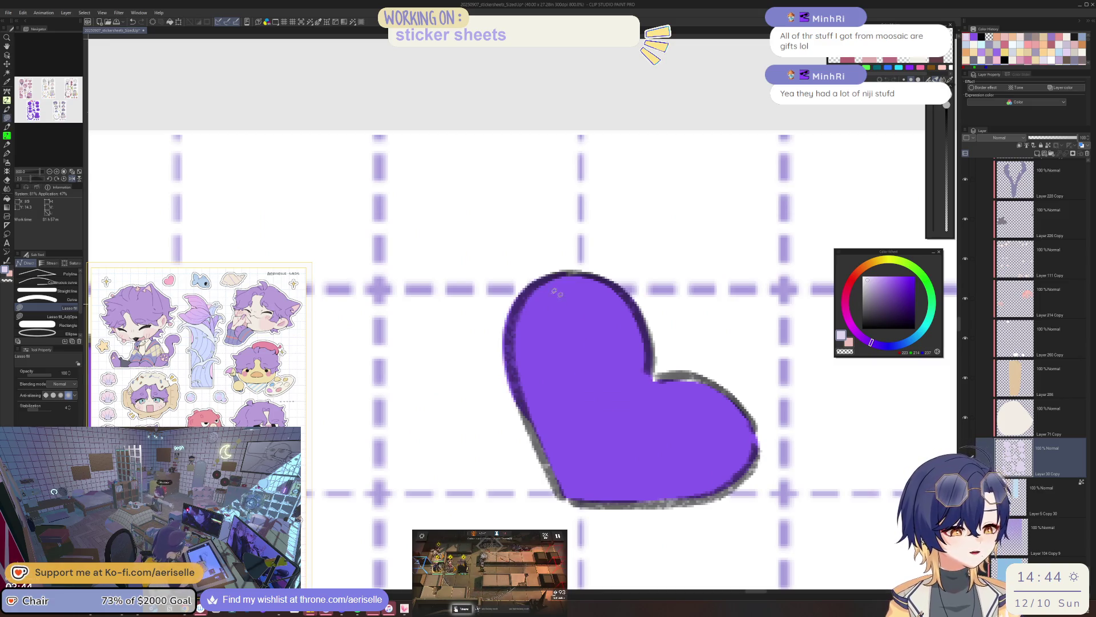
key(e)
drag(498, 311, 517, 454)
scroll(354, 326, down, 3)
mouse_move(484, 339)
mouse_down()
mouse_move(579, 346)
mouse_move(502, 388)
mouse_move(571, 361)
mouse_up()
scroll(579, 346, up, 3)
key(u)
Pan across the sheet to inspect the RIP, apple and face stickers
scroll(571, 361, down, 5)
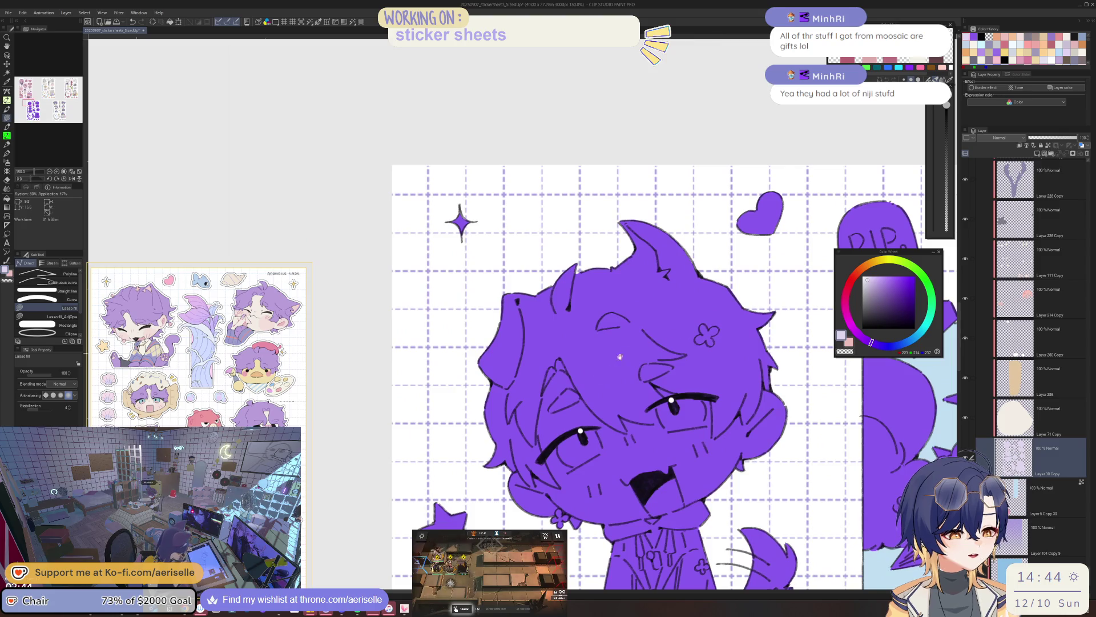
mouse_move(748, 475)
mouse_down()
mouse_move(731, 379)
mouse_move(662, 379)
mouse_up()
scroll(657, 378, up, 5)
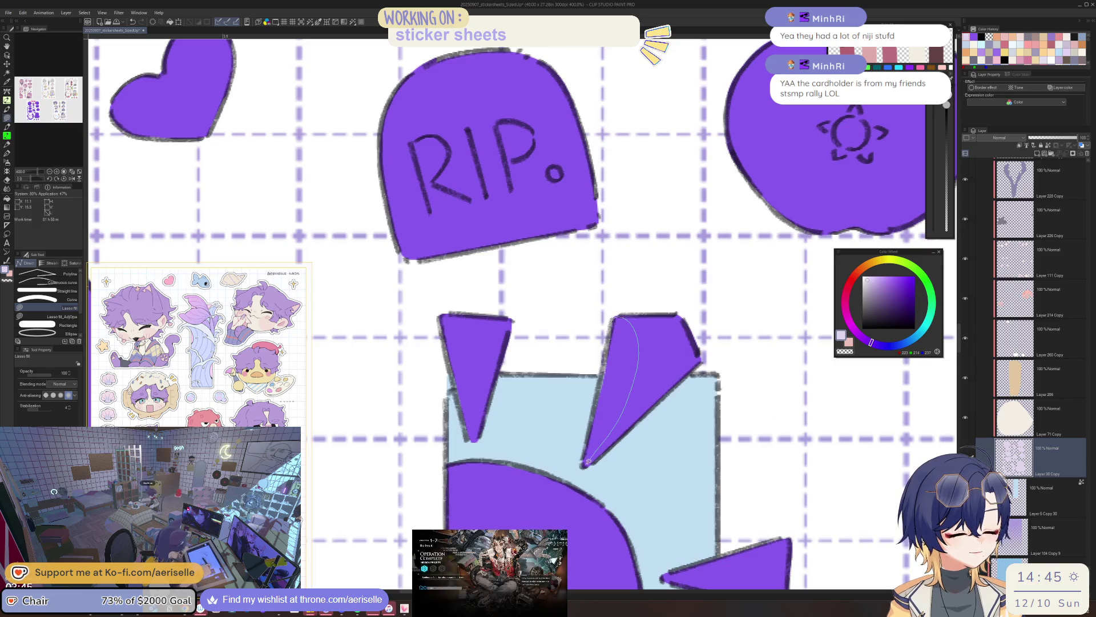
scroll(588, 457, down, 5)
drag(685, 286, 605, 314)
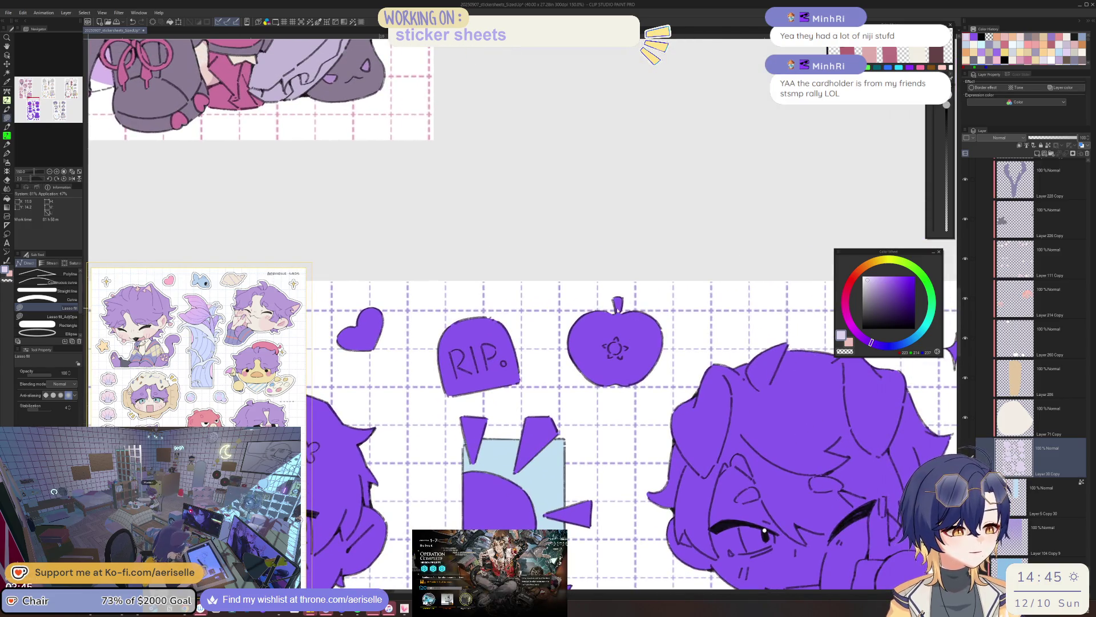
scroll(605, 315, up, 5)
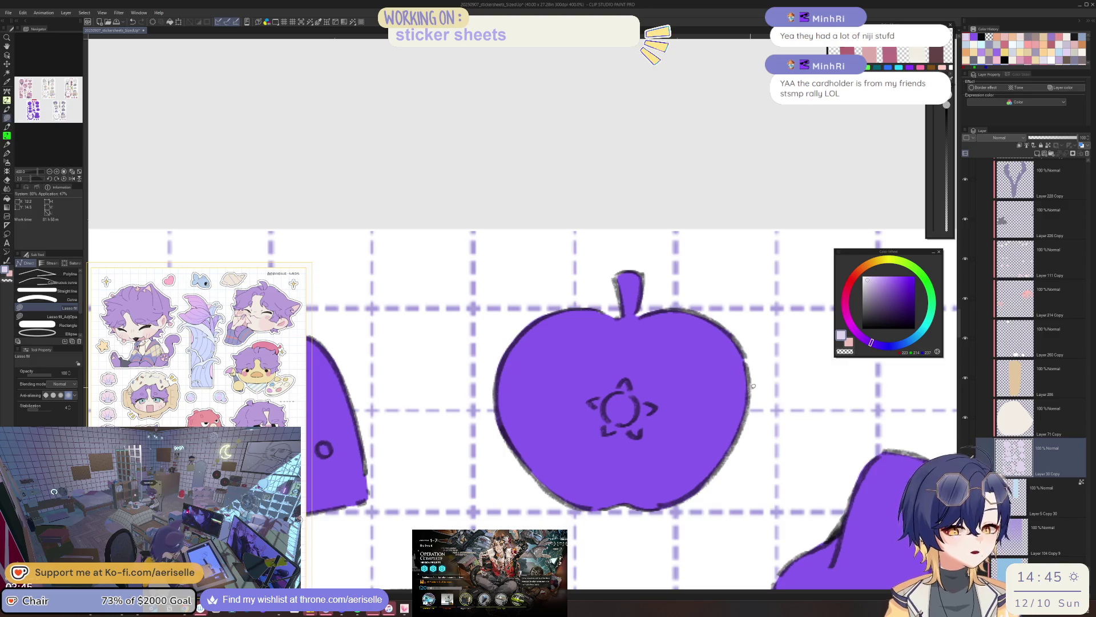
scroll(753, 387, down, 3)
drag(740, 400, 657, 324)
drag(724, 328, 687, 352)
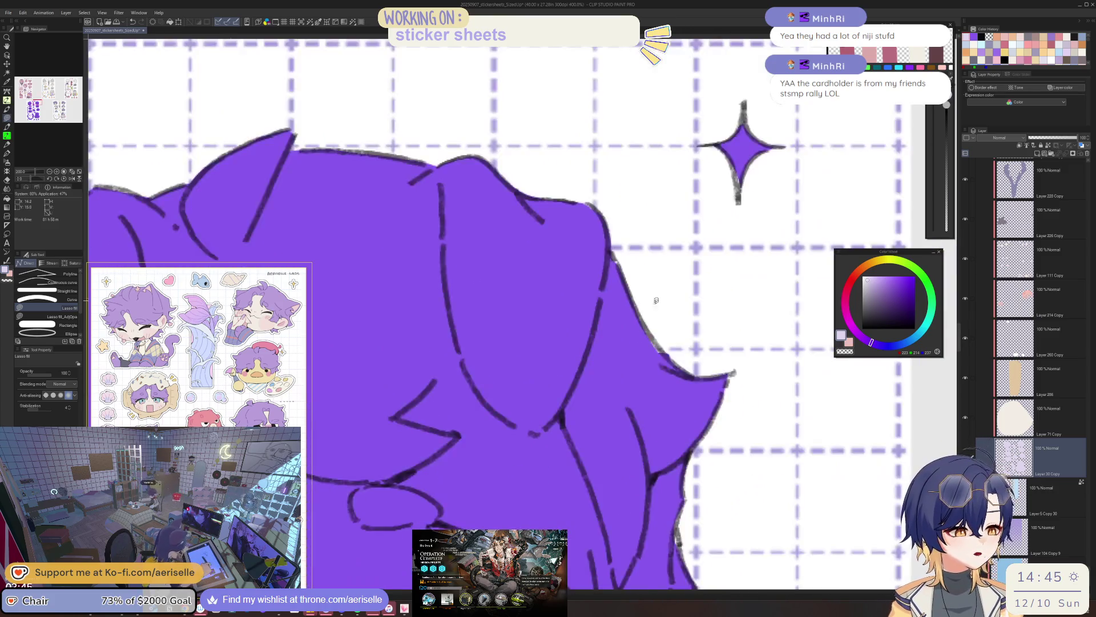
scroll(687, 353, up, 3)
Tilt and straighten the view to check the wink face sticker and the second chibi
key(minus)
key(minus)
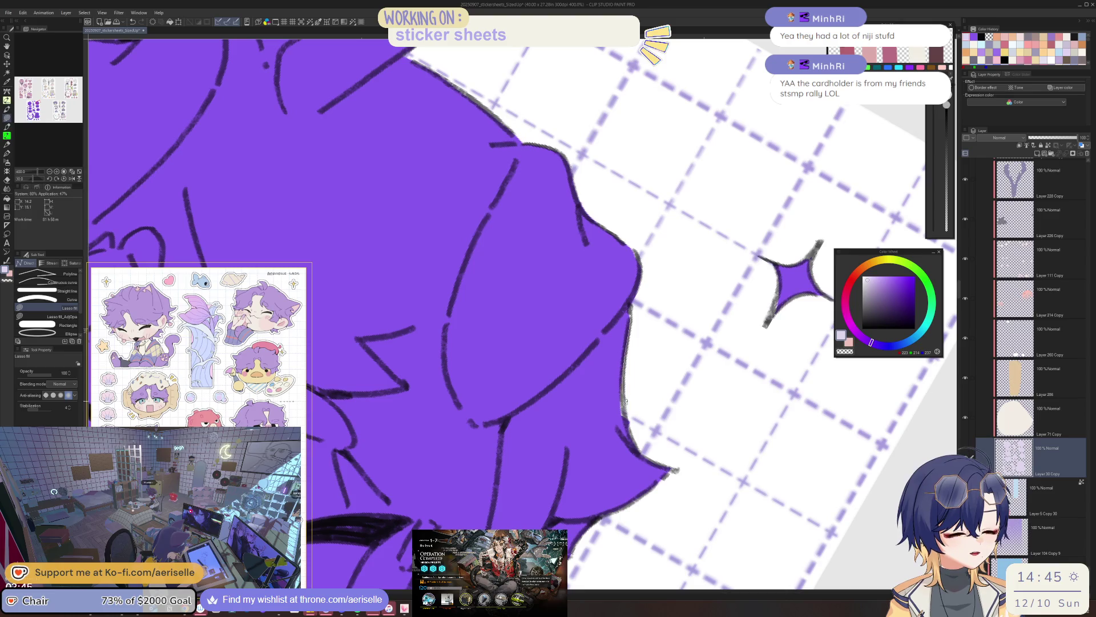
scroll(629, 335, down, 3)
scroll(643, 358, up, 3)
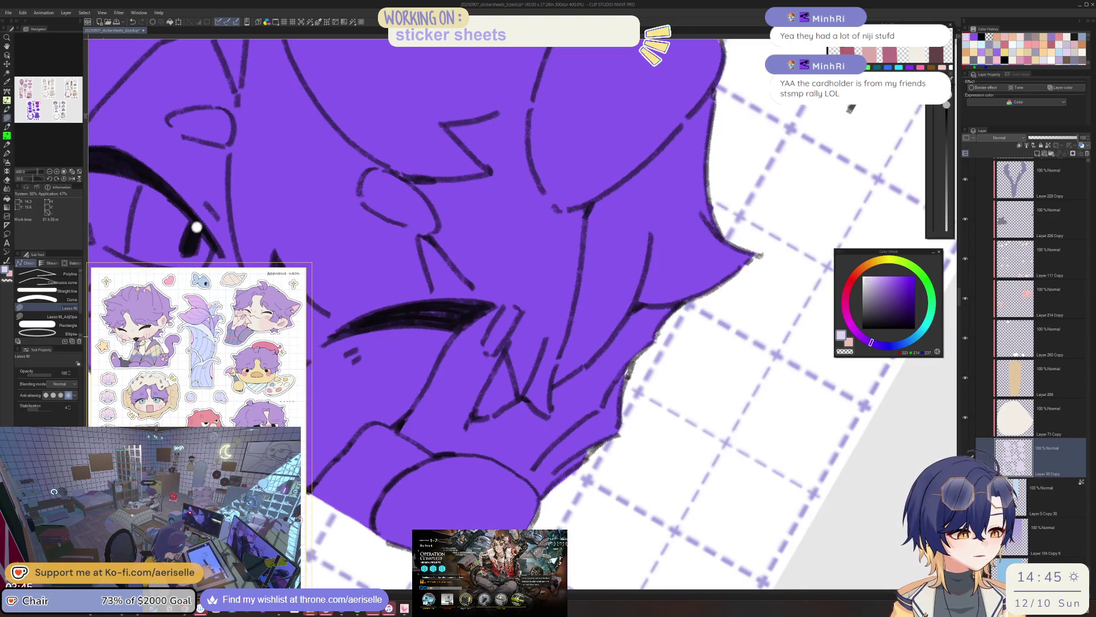
mouse_move(604, 438)
mouse_down()
mouse_move(643, 420)
mouse_move(671, 368)
mouse_up()
scroll(642, 421, down, 3)
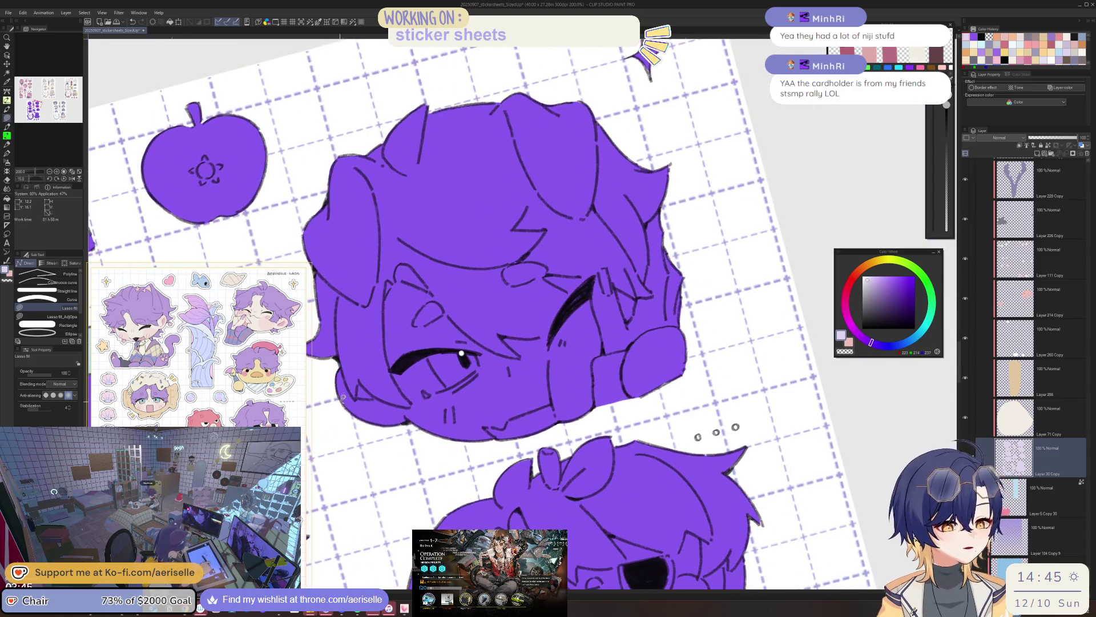
scroll(342, 398, up, 2)
scroll(700, 474, down, 3)
drag(741, 388, 685, 325)
scroll(722, 351, down, 3)
scroll(498, 286, up, 5)
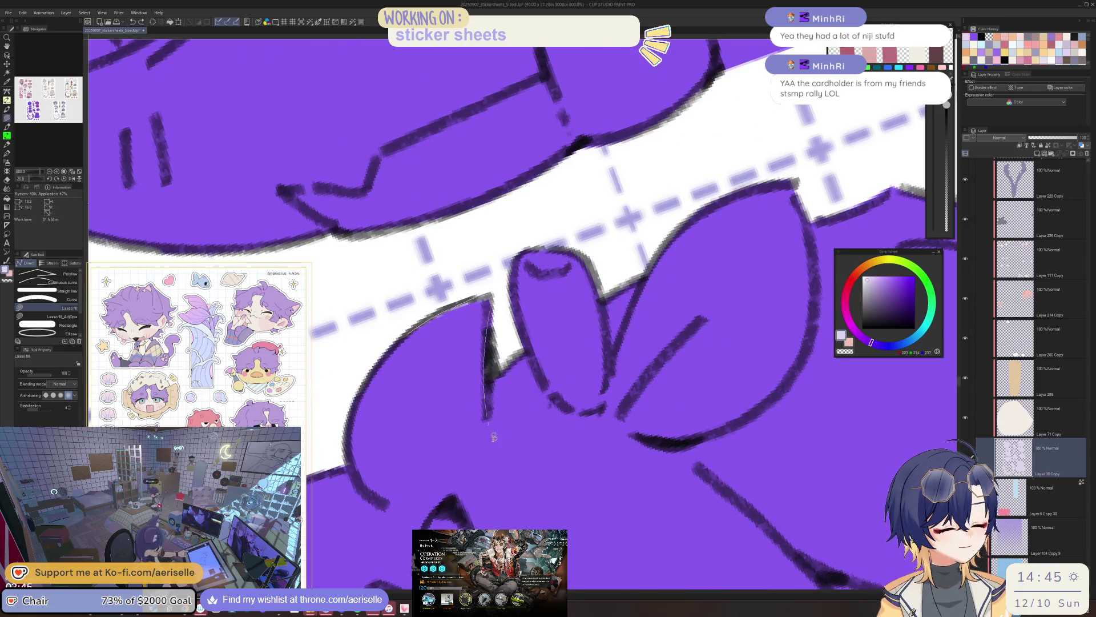
scroll(644, 280, down, 5)
mouse_move(644, 279)
mouse_down()
mouse_move(628, 308)
mouse_move(736, 280)
mouse_up()
scroll(737, 281, down, 3)
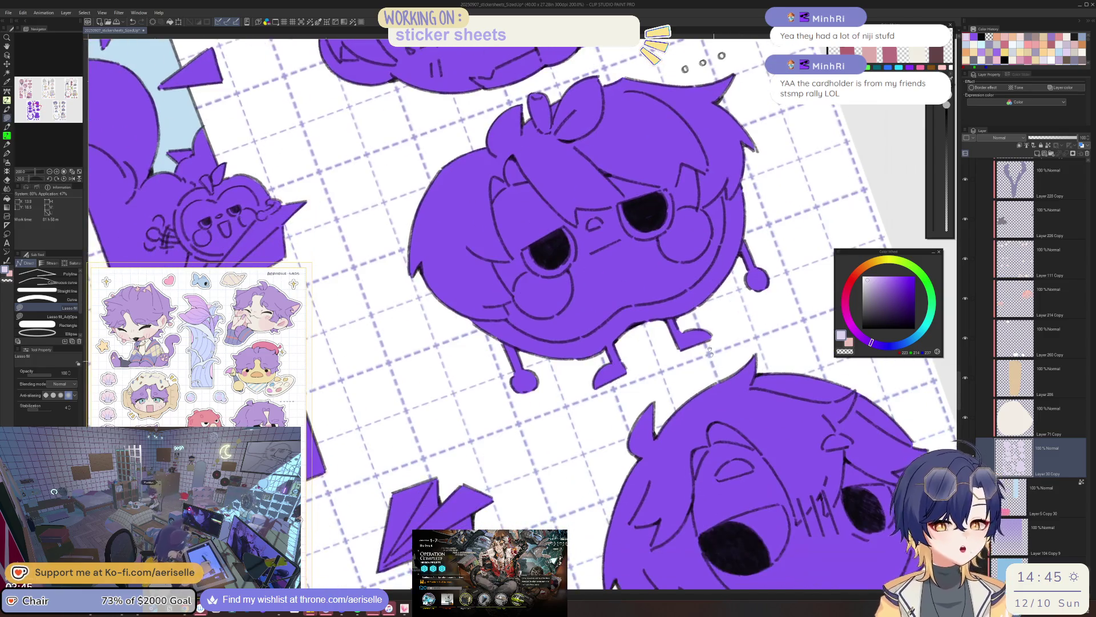
scroll(728, 284, down, 5)
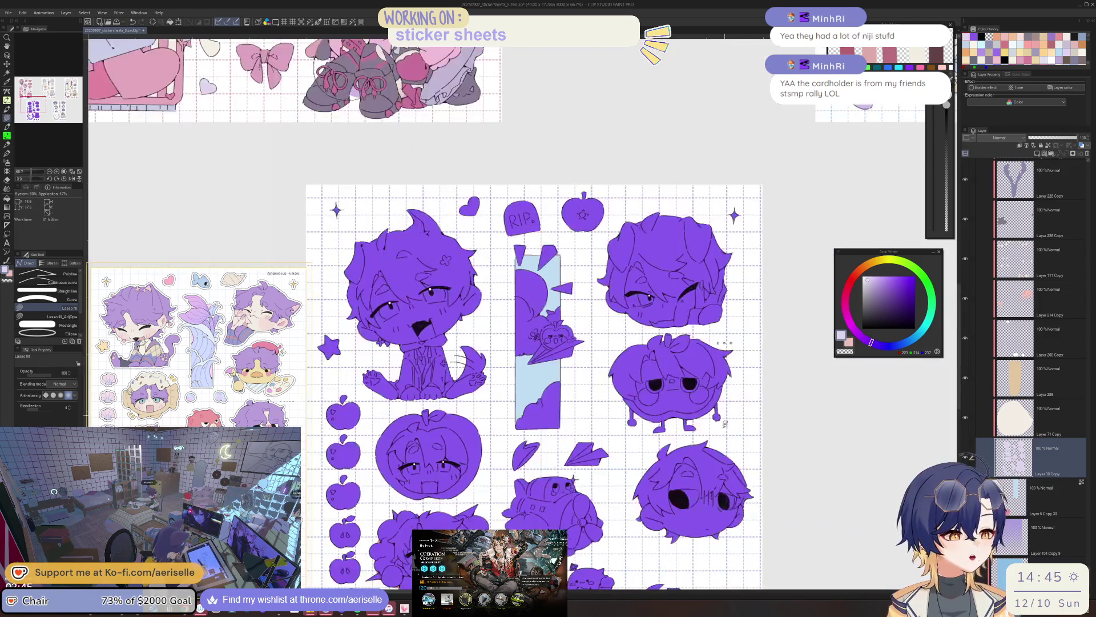
mouse_move(719, 335)
mouse_down()
mouse_move(678, 276)
mouse_move(688, 264)
mouse_up()
scroll(596, 383, up, 8)
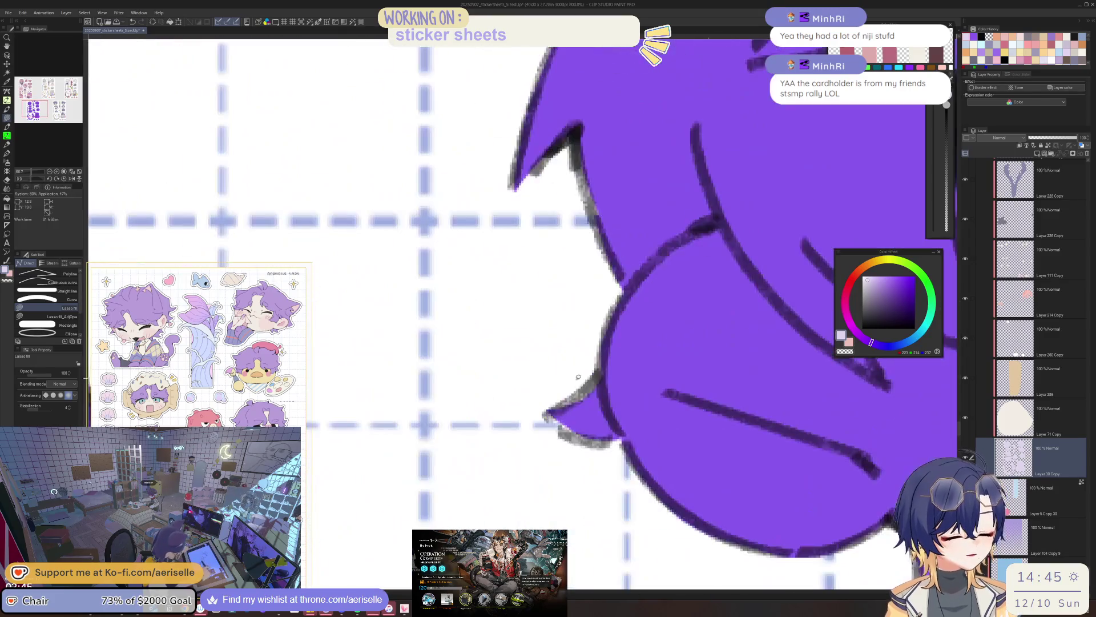
scroll(628, 382, down, 5)
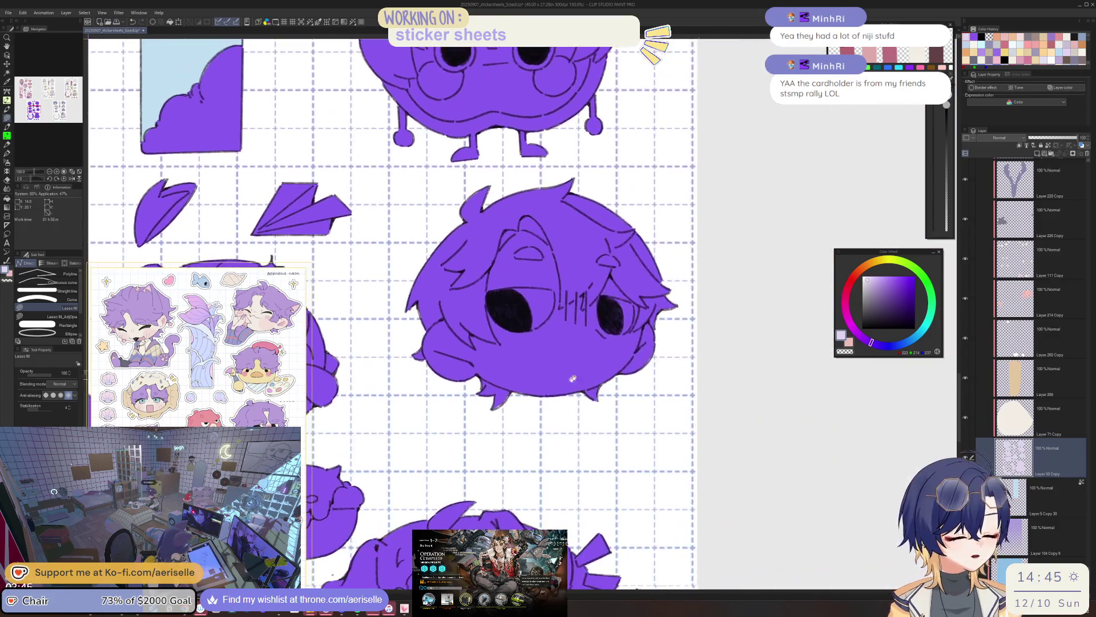
scroll(664, 381, left, 5)
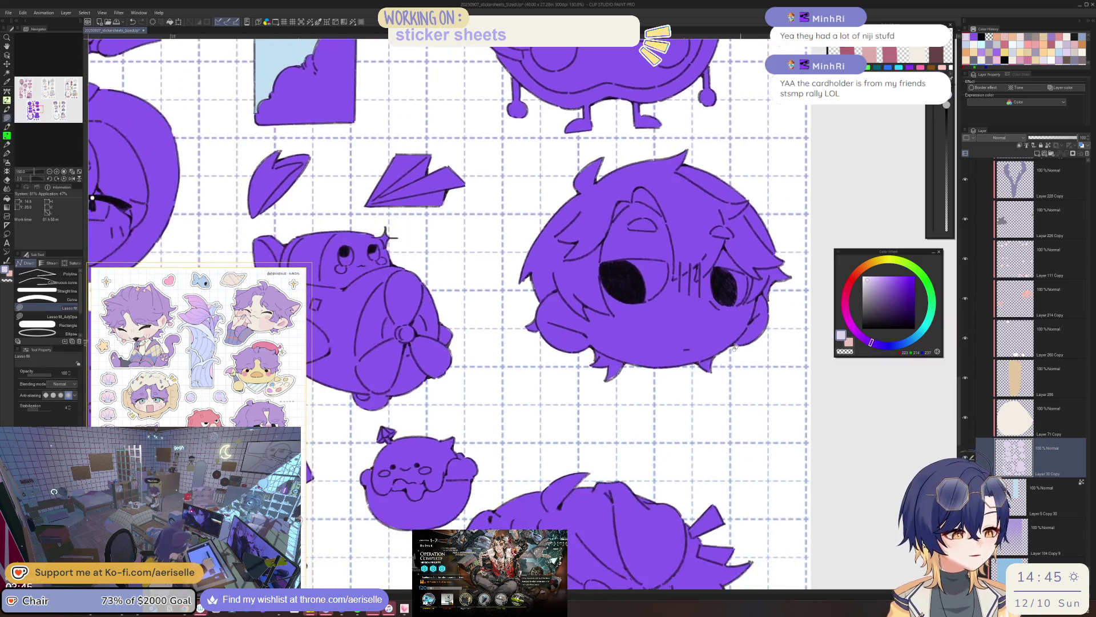
scroll(674, 380, up, 3)
scroll(661, 365, down, 4)
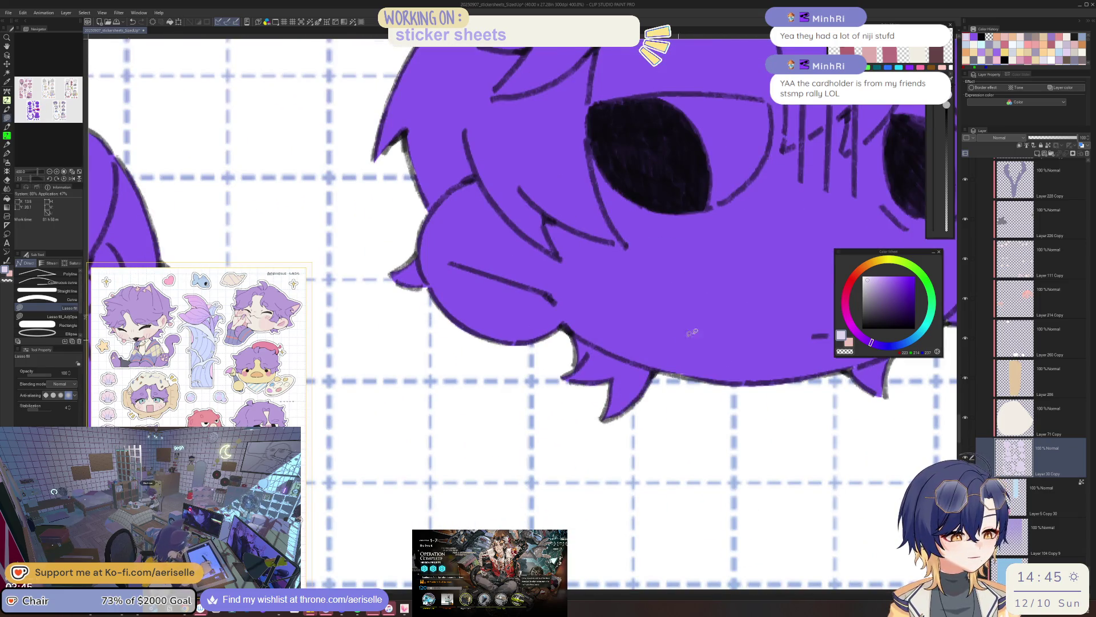
scroll(672, 375, right, 2)
scroll(673, 375, up, 5)
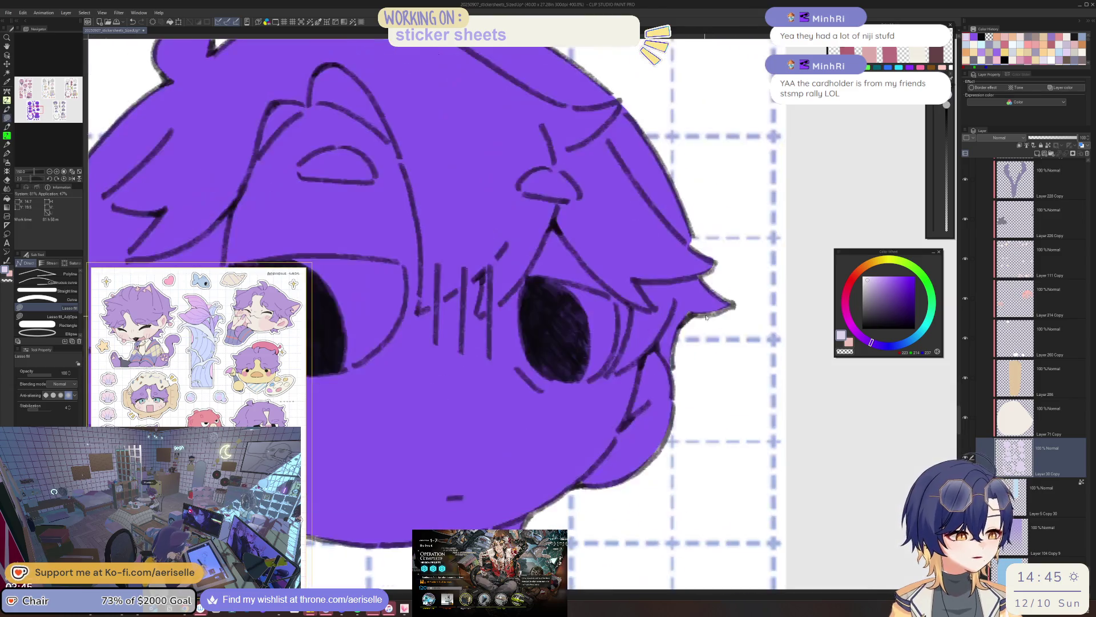
drag(752, 294, 687, 300)
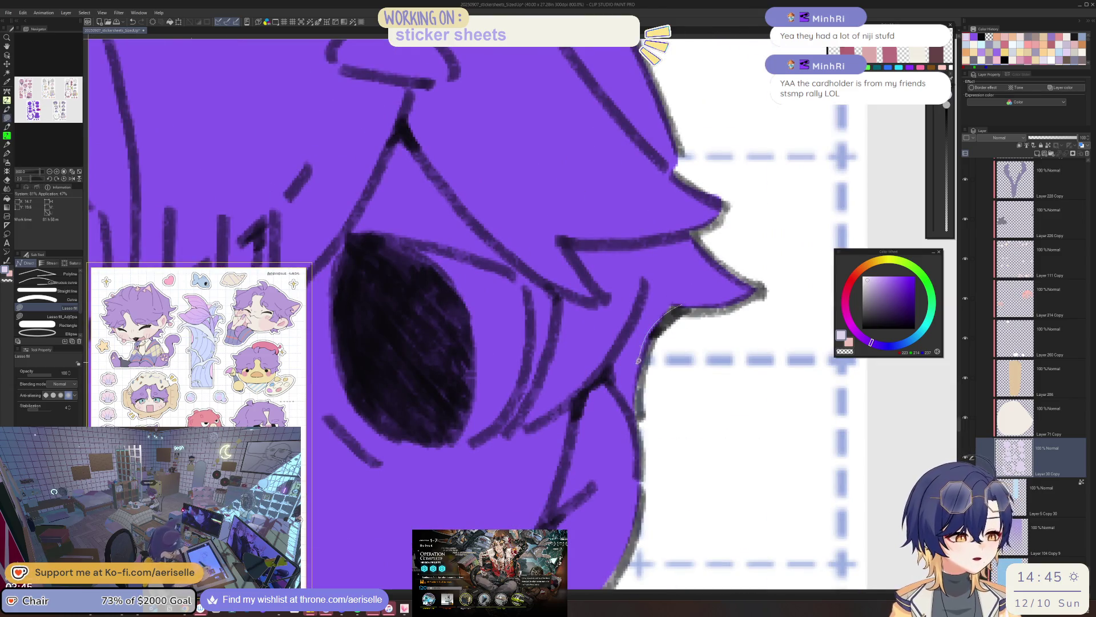
scroll(641, 368, down, 6)
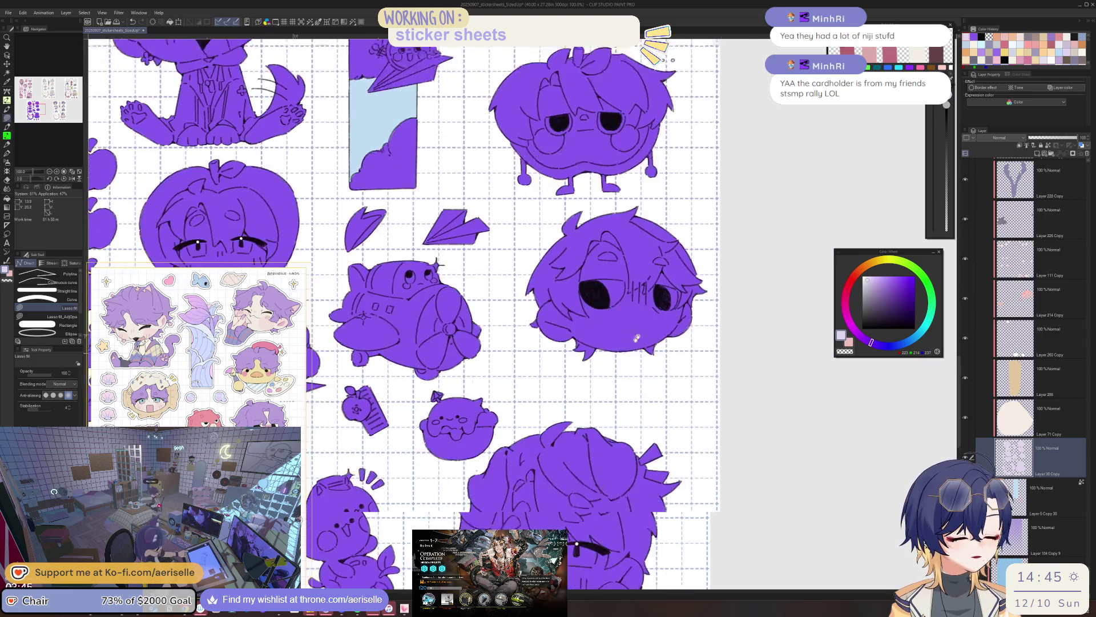
scroll(556, 343, up, 4)
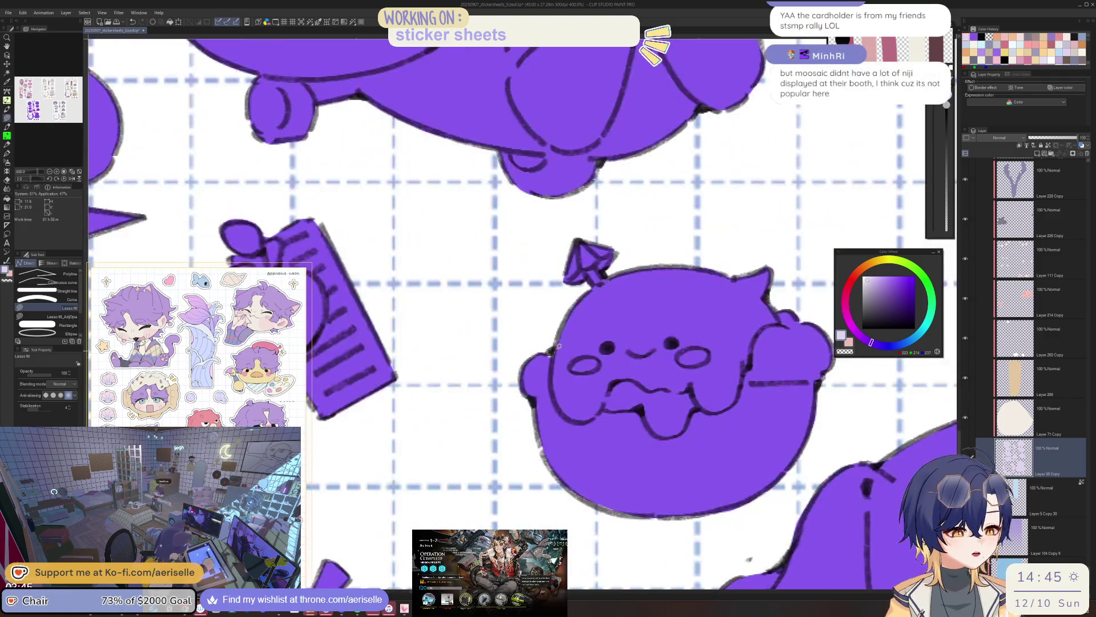
scroll(631, 400, down, 2)
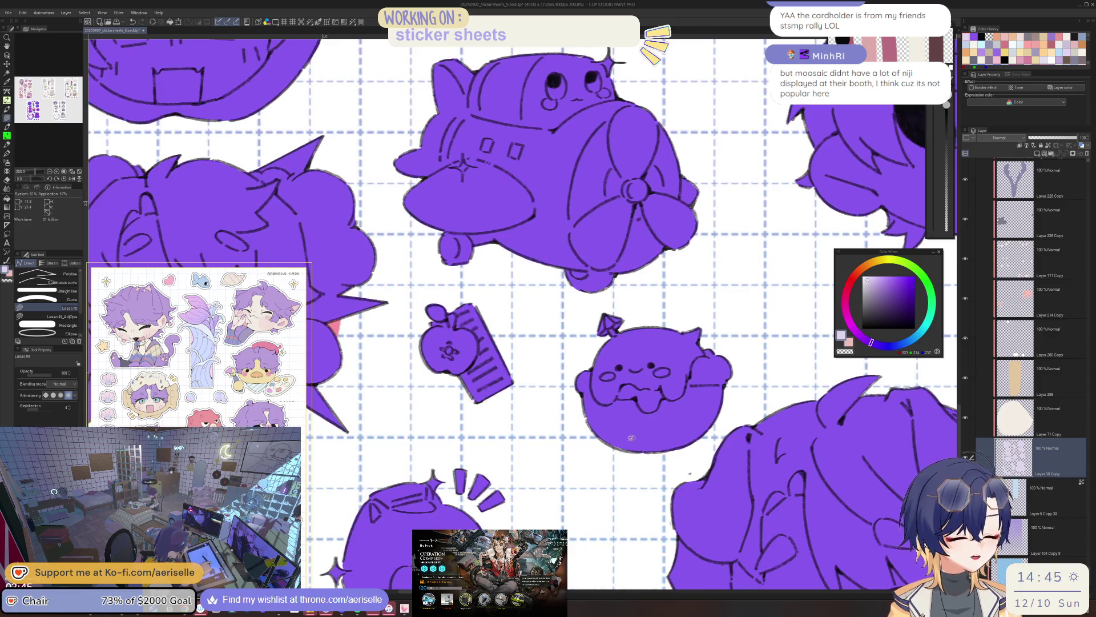
scroll(632, 437, up, 1)
scroll(628, 445, up, 3)
scroll(703, 408, down, 6)
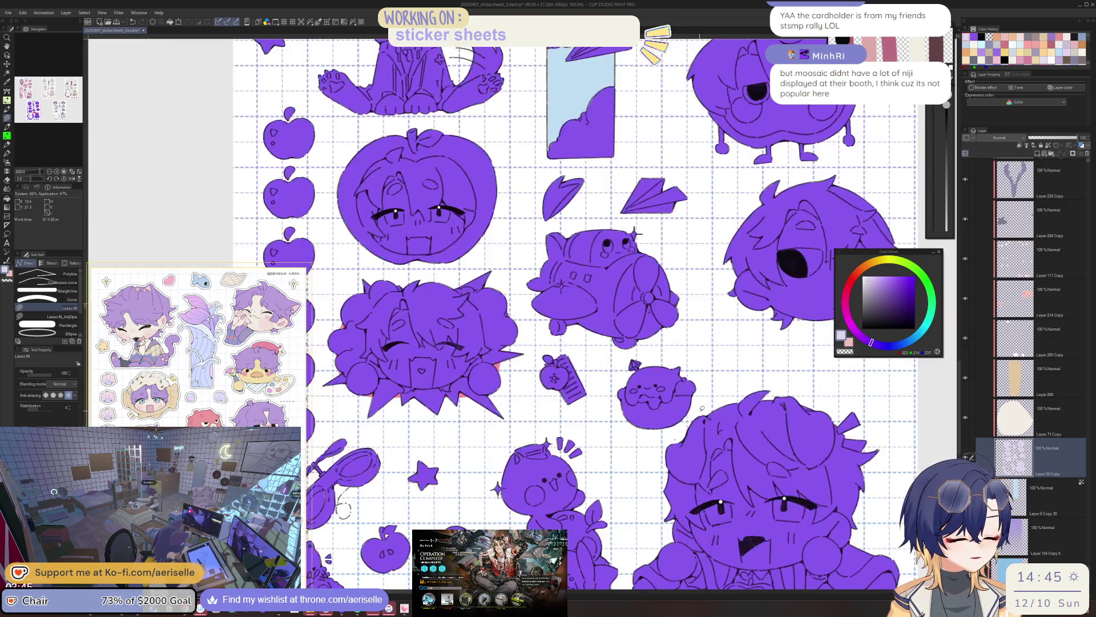
scroll(571, 380, up, 4)
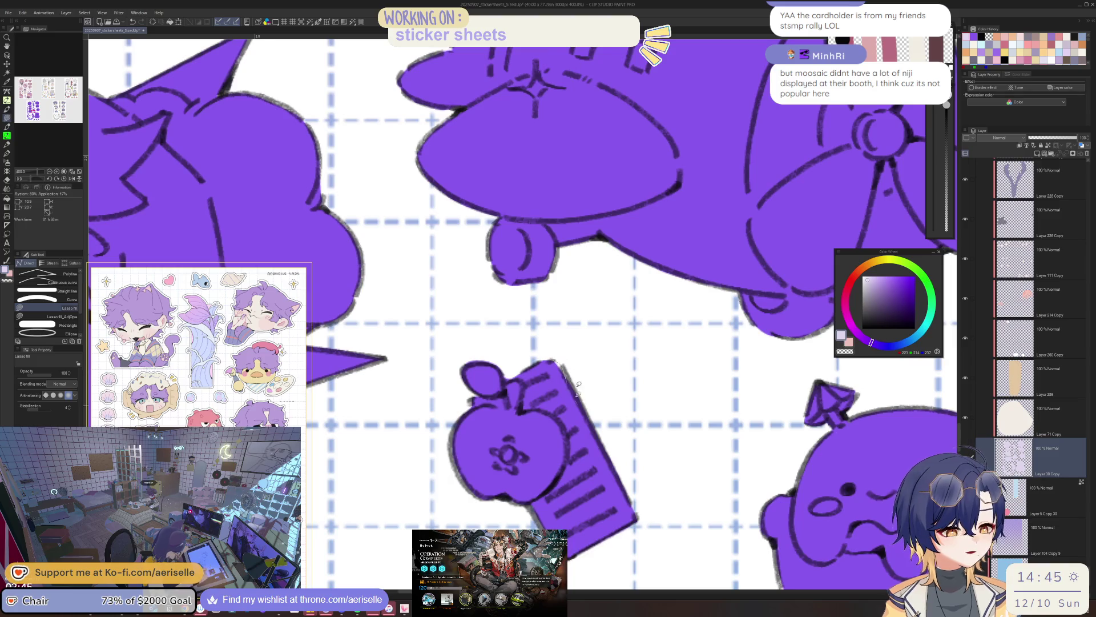
scroll(578, 386, down, 5)
scroll(628, 417, up, 4)
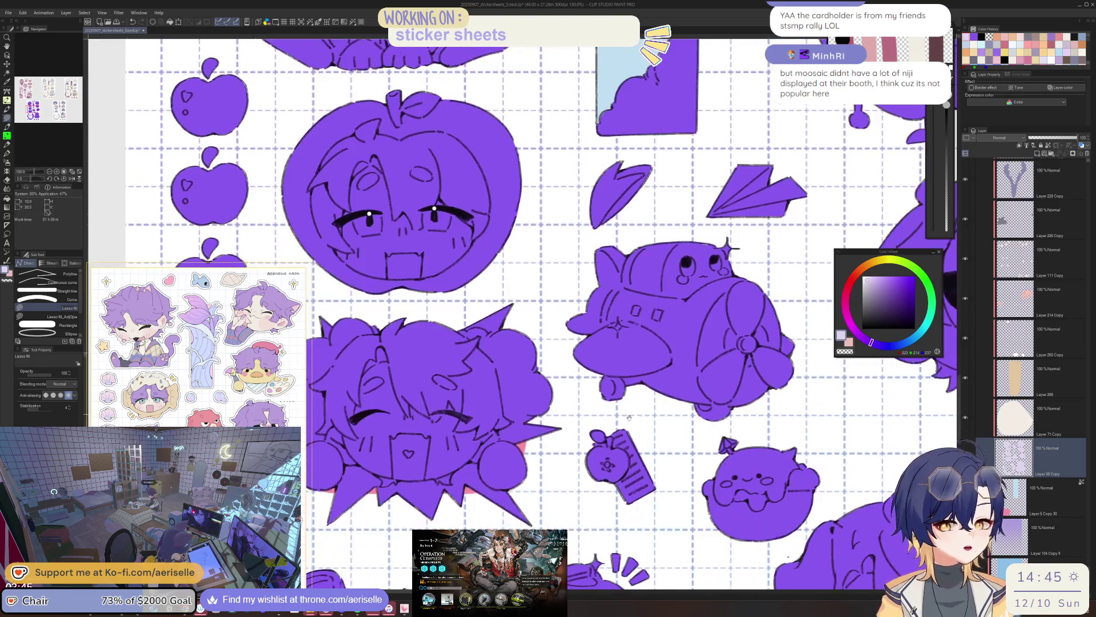
scroll(629, 417, down, 5)
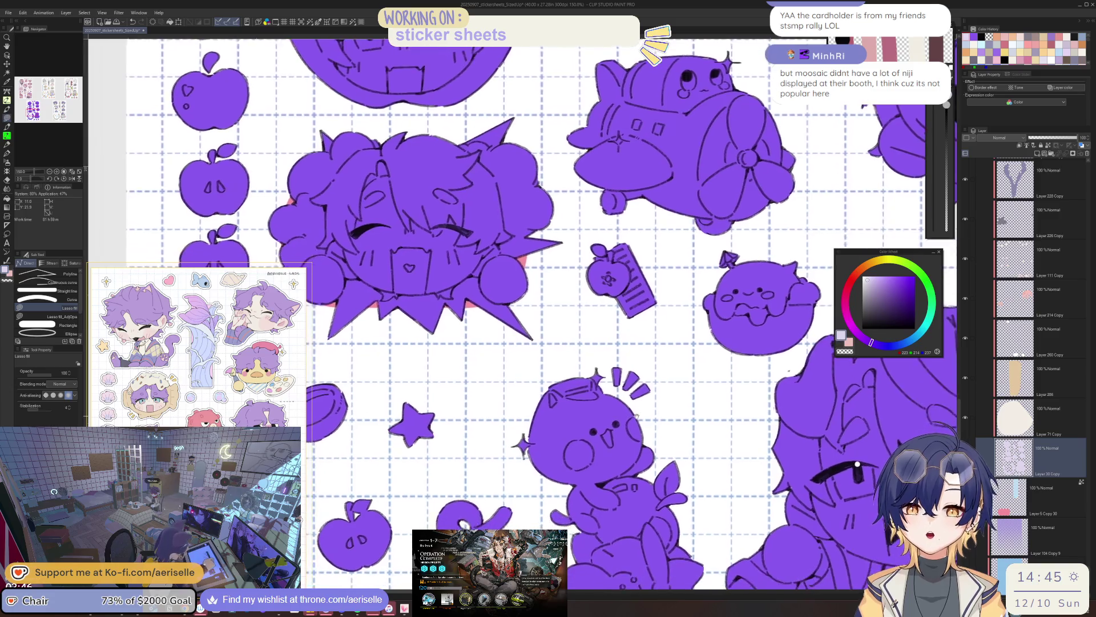
scroll(637, 417, down, 1)
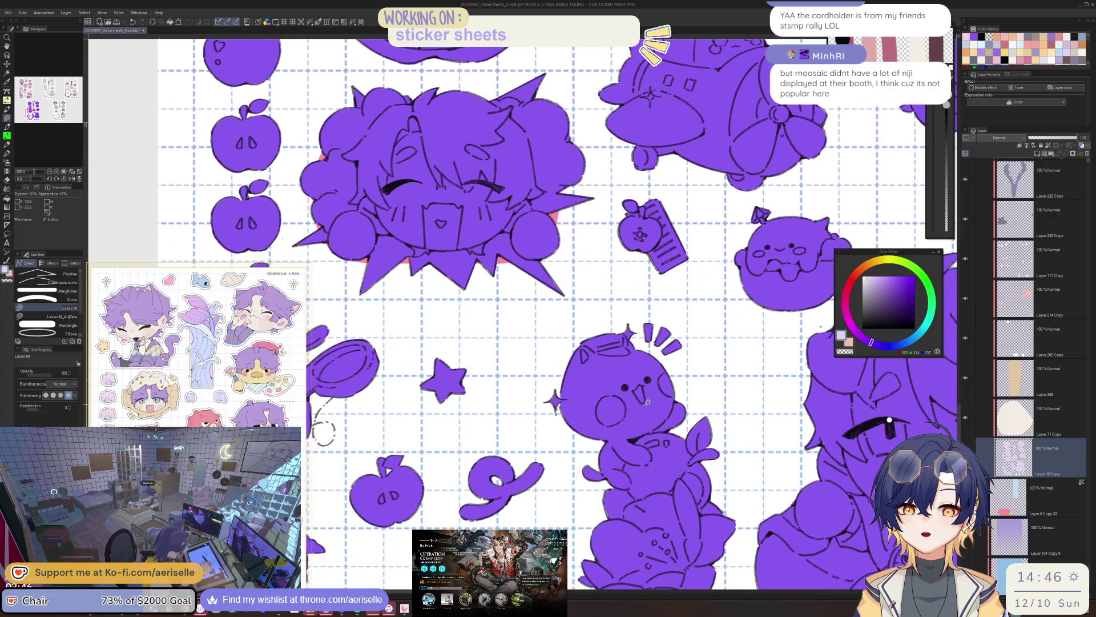
scroll(644, 410, down, 2)
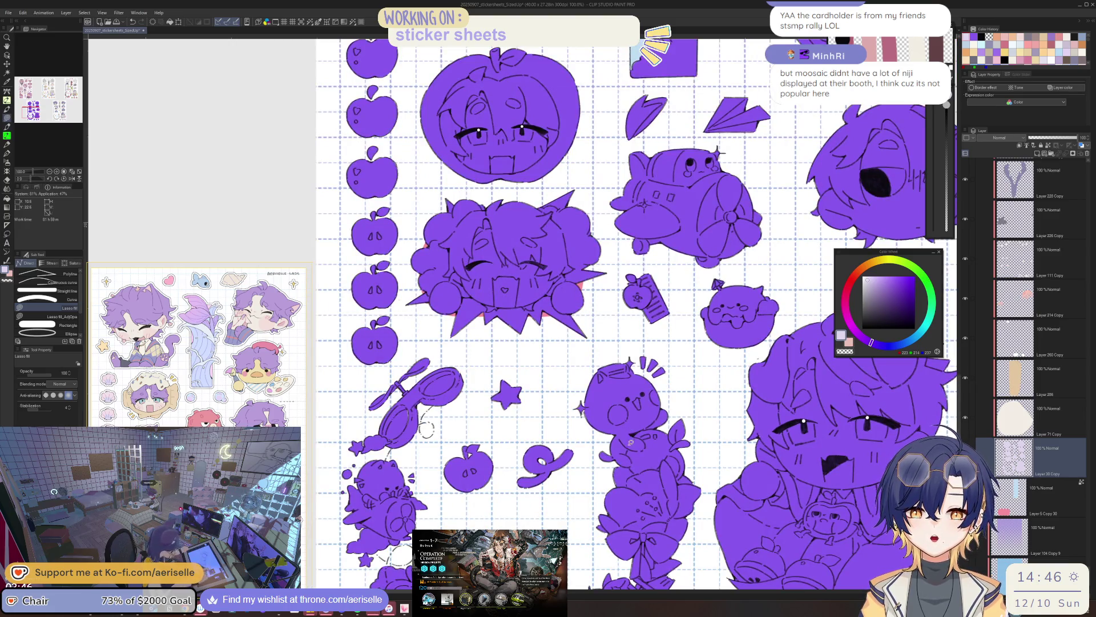
scroll(629, 422, down, 4)
scroll(624, 379, up, 2)
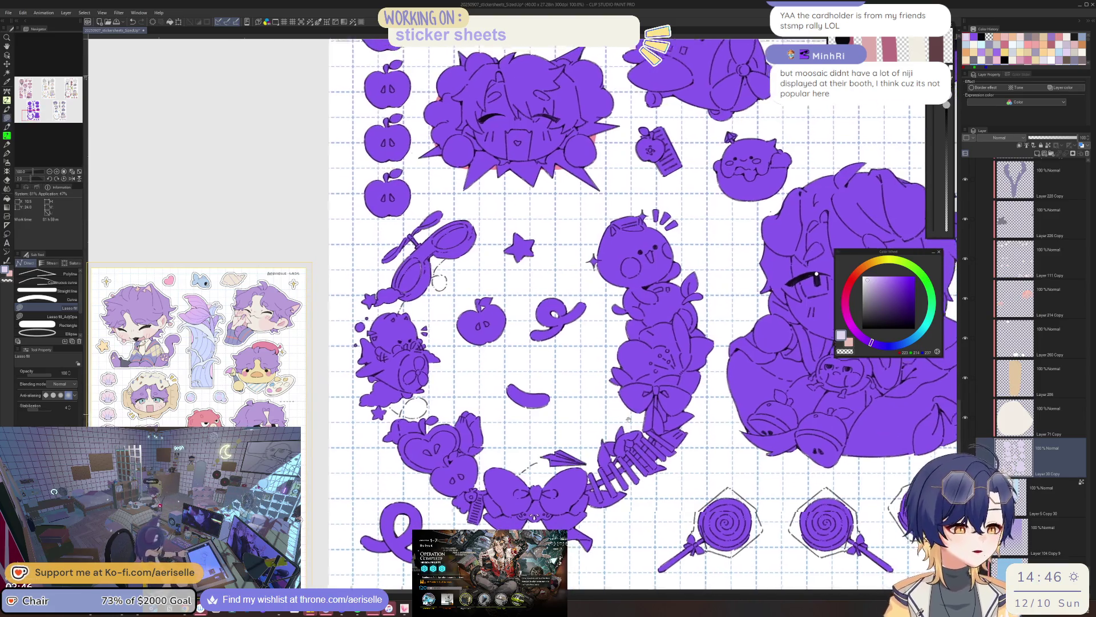
Fill the purple gaps along the 9 sticker's tail and lower curve
scroll(596, 385, up, 4)
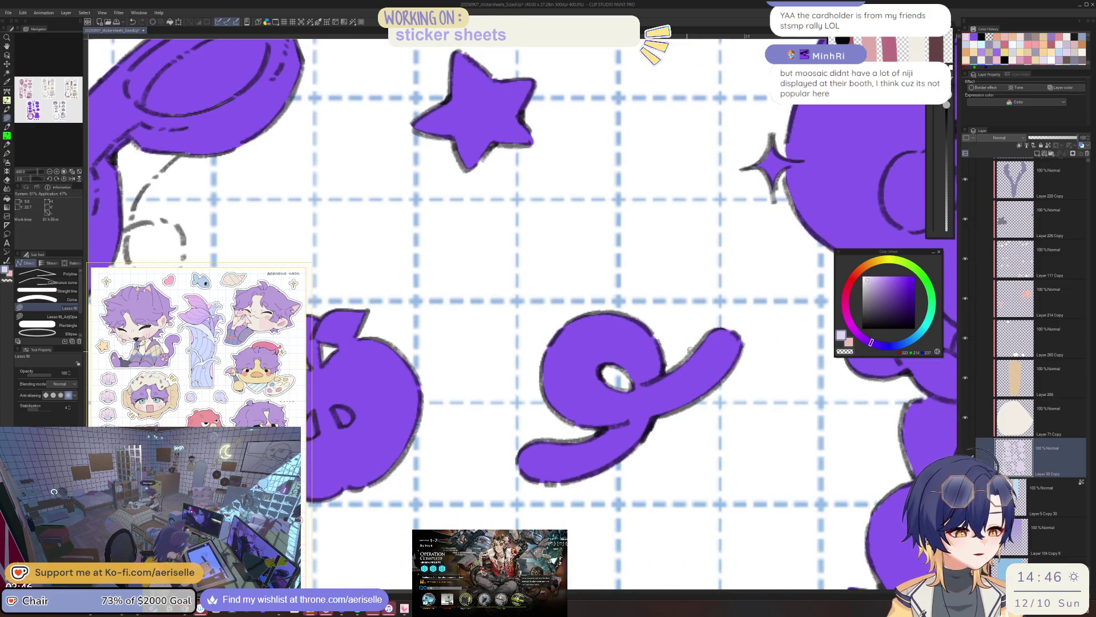
mouse_move(706, 342)
mouse_down()
mouse_move(657, 378)
mouse_move(728, 373)
mouse_up()
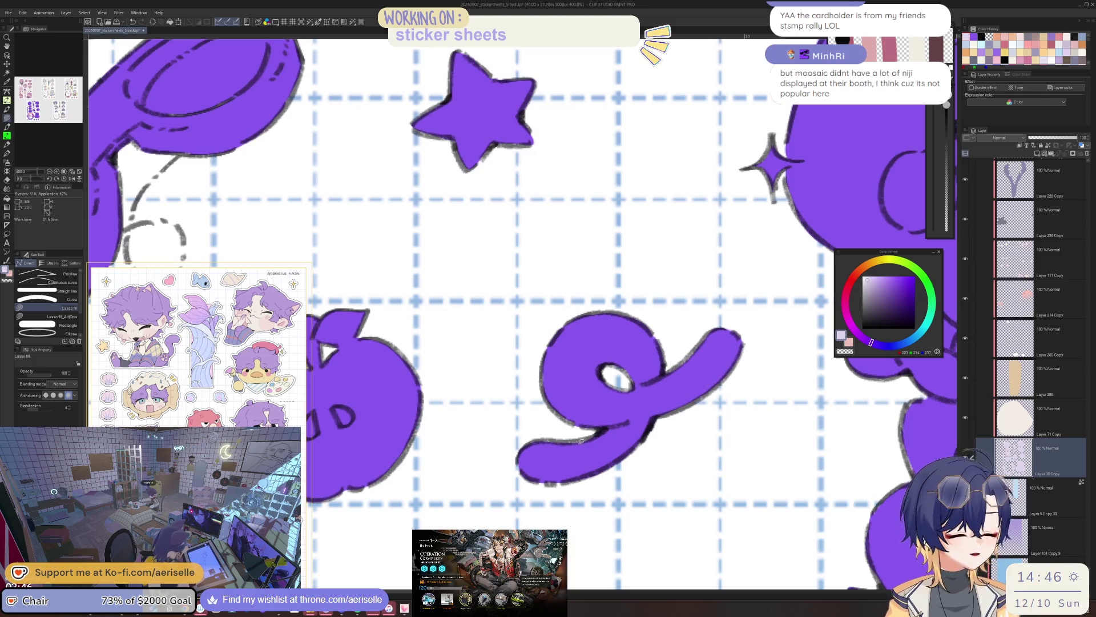
key(minus)
mouse_move(623, 410)
mouse_down()
mouse_move(577, 439)
mouse_move(632, 410)
mouse_up()
Zoom out and pan over the lollipops and large chibi head, turning the view upright
scroll(687, 346, down, 8)
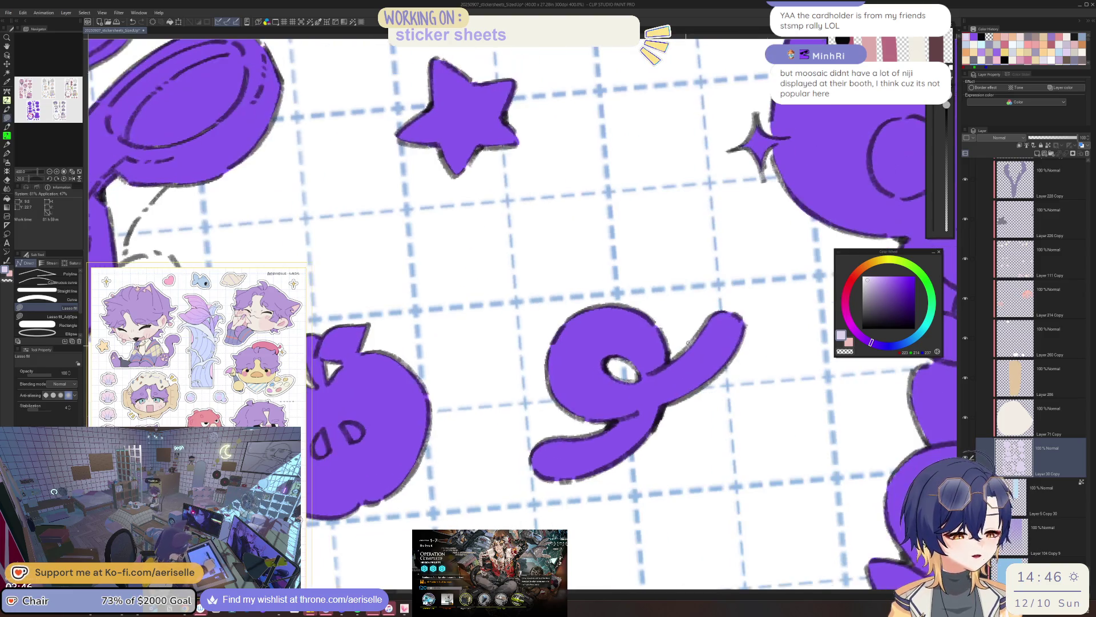
scroll(584, 387, up, 5)
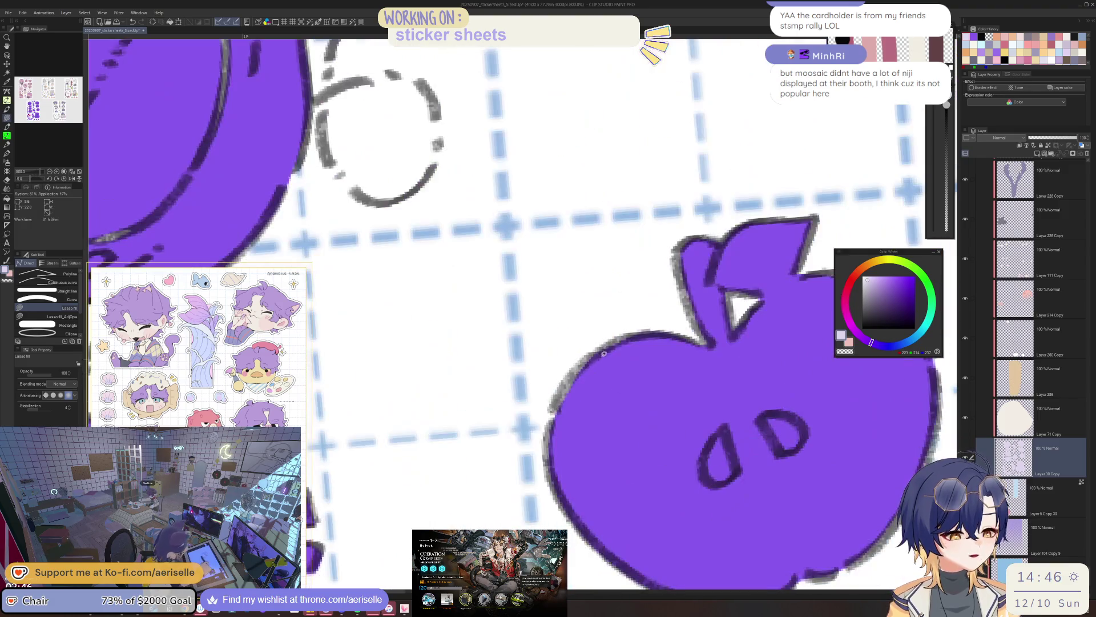
scroll(629, 377, down, 5)
scroll(649, 371, up, 1)
scroll(650, 372, up, 4)
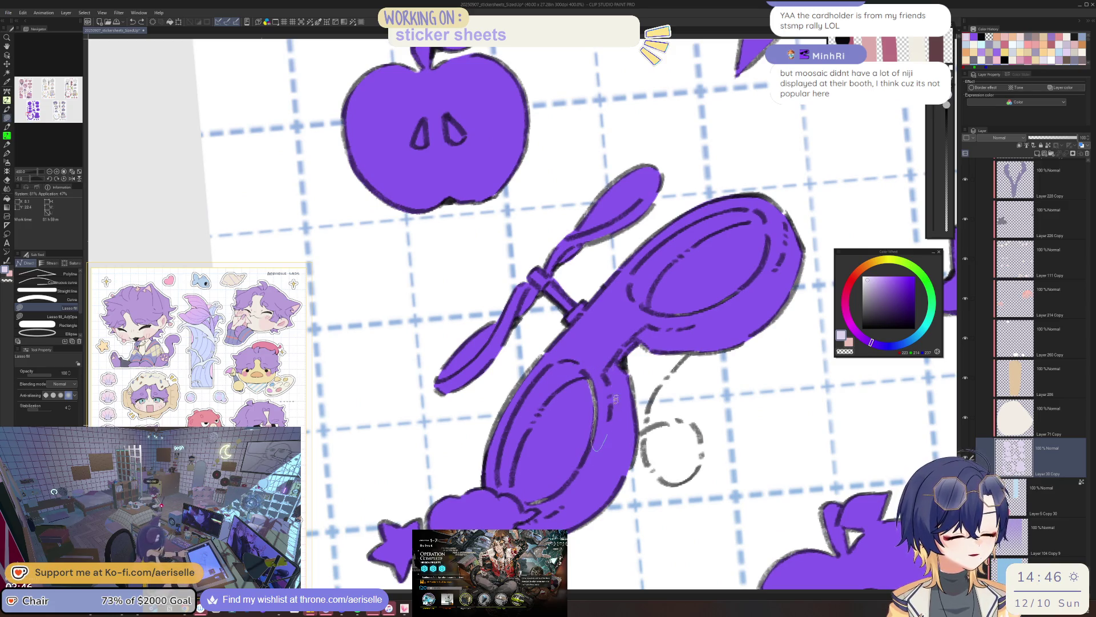
scroll(616, 398, down, 6)
mouse_move(705, 482)
mouse_down()
mouse_move(665, 391)
mouse_move(591, 325)
mouse_up()
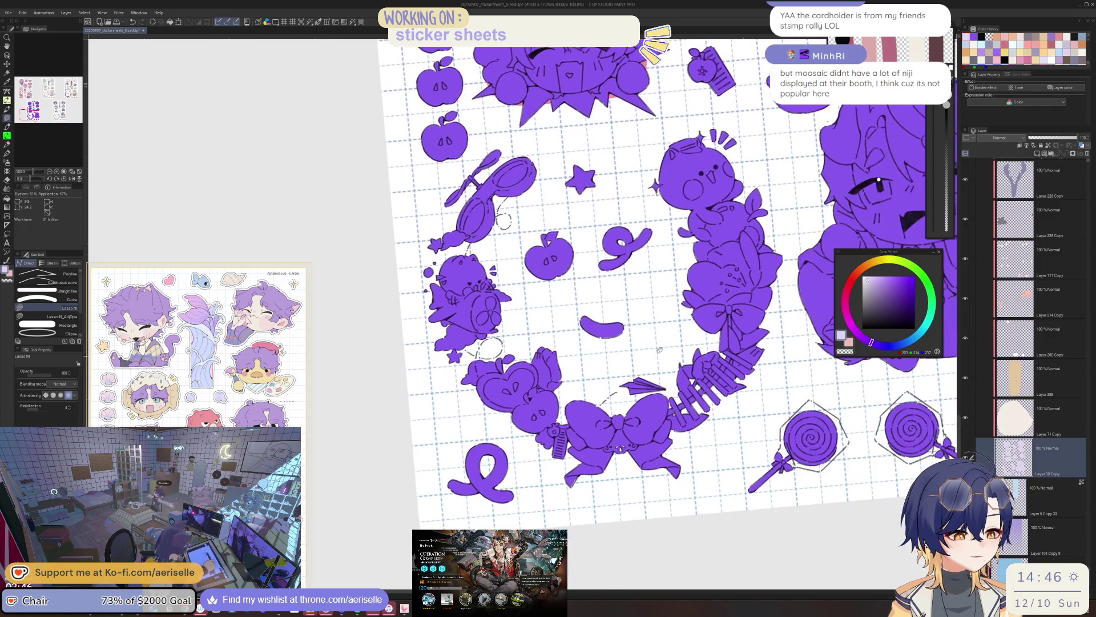
mouse_move(719, 406)
mouse_down()
mouse_move(676, 421)
mouse_move(492, 421)
mouse_up()
drag(671, 410, 628, 453)
scroll(628, 453, down, 3)
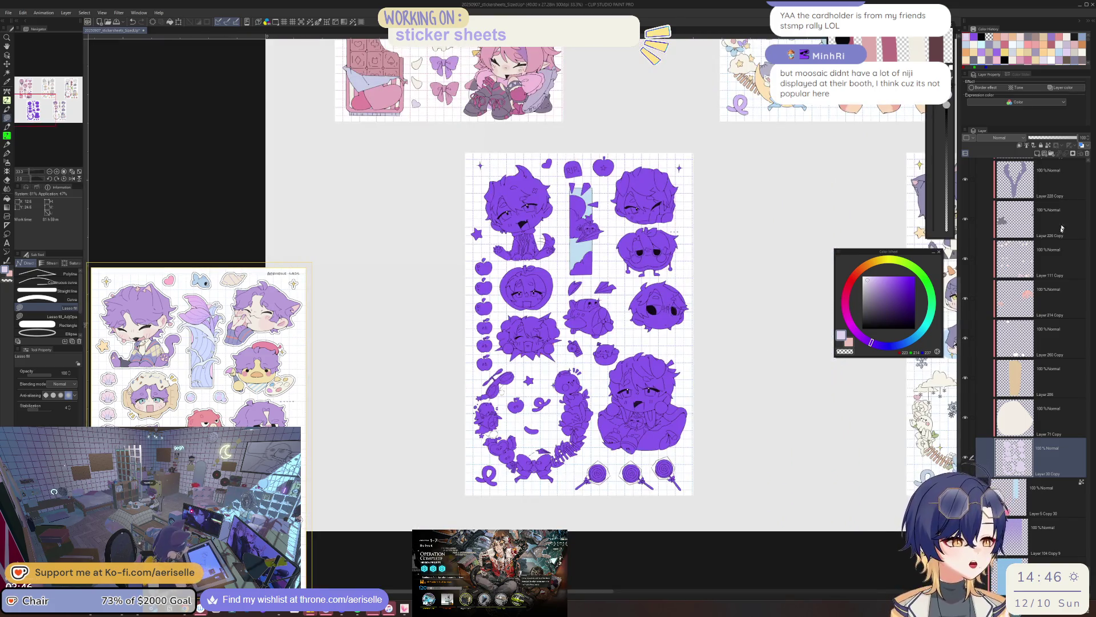
Delete the purple silhouette layer, Layer 288, to reveal the colours
key(o)
click(628, 453)
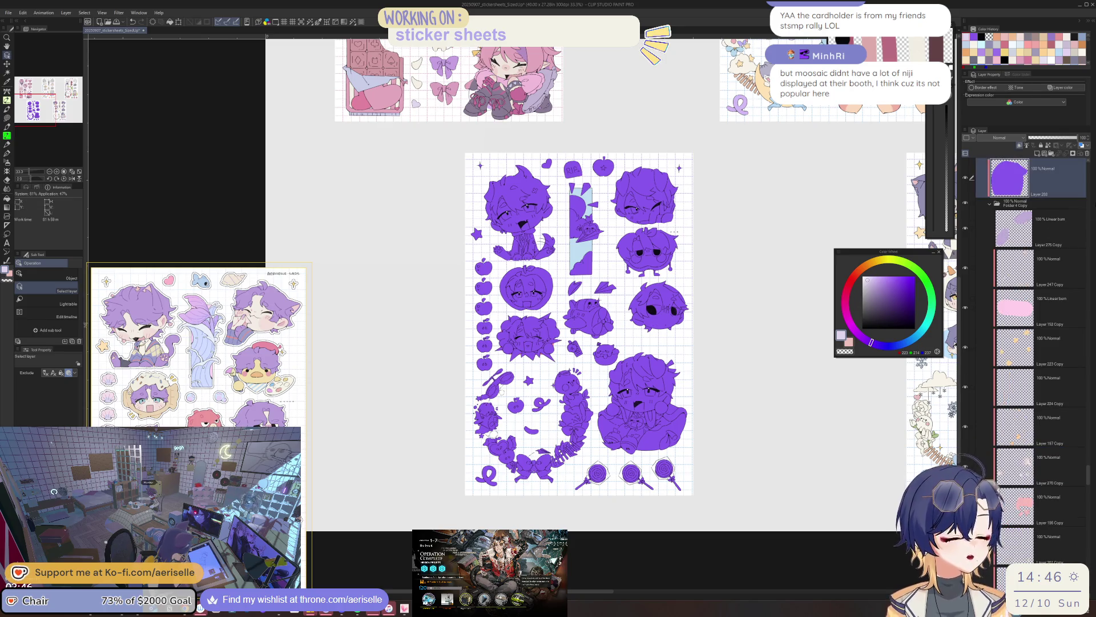
click(1088, 154)
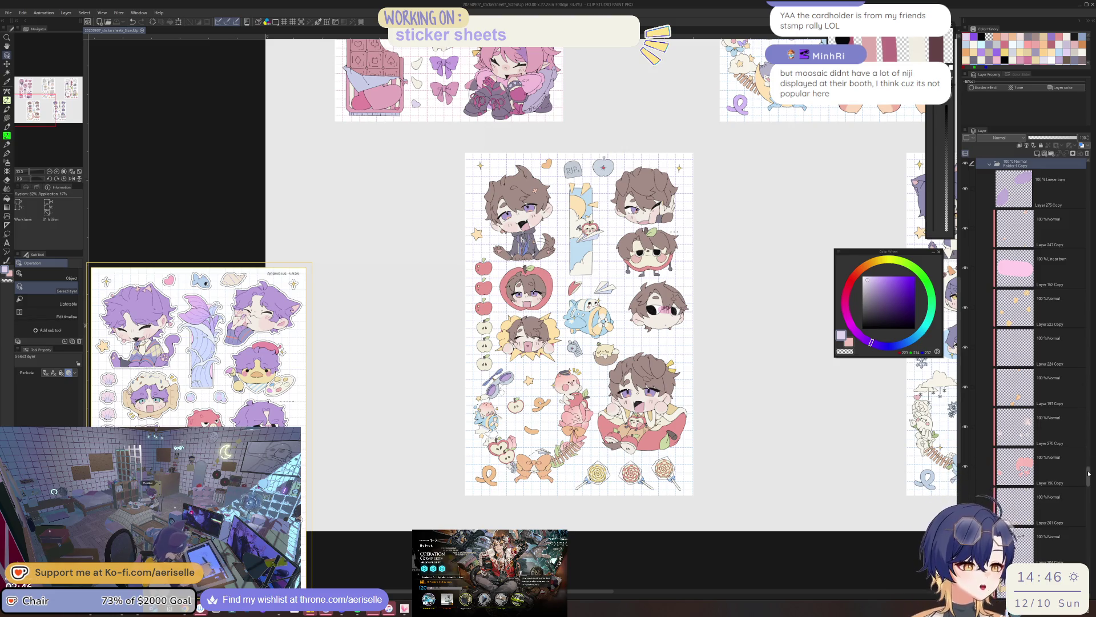
Select Layer 247 Copy and the colour layers below it through Layer 219 Copy
mouse_move(1090, 471)
mouse_down()
mouse_move(1090, 451)
mouse_move(1089, 467)
mouse_up()
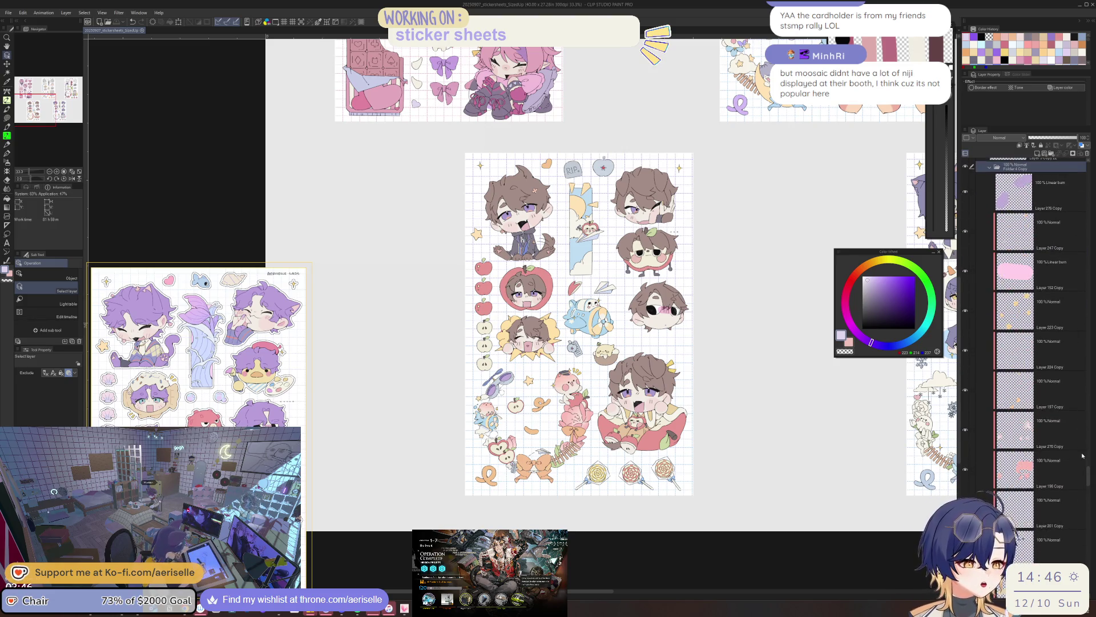
click(1036, 242)
drag(972, 269, 972, 470)
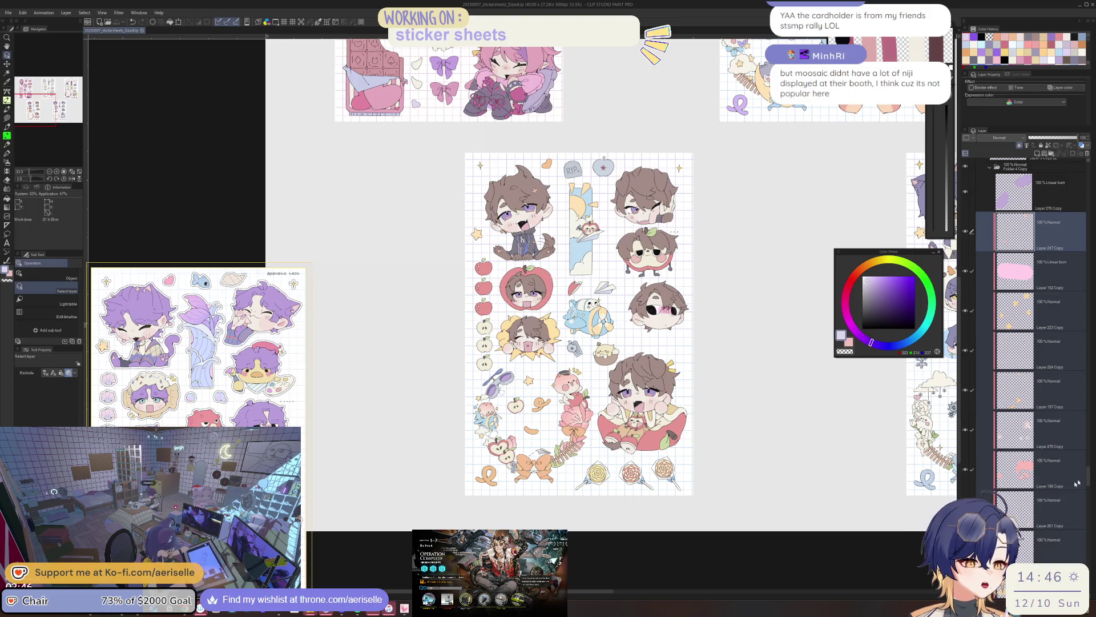
scroll(1090, 477, down, 8)
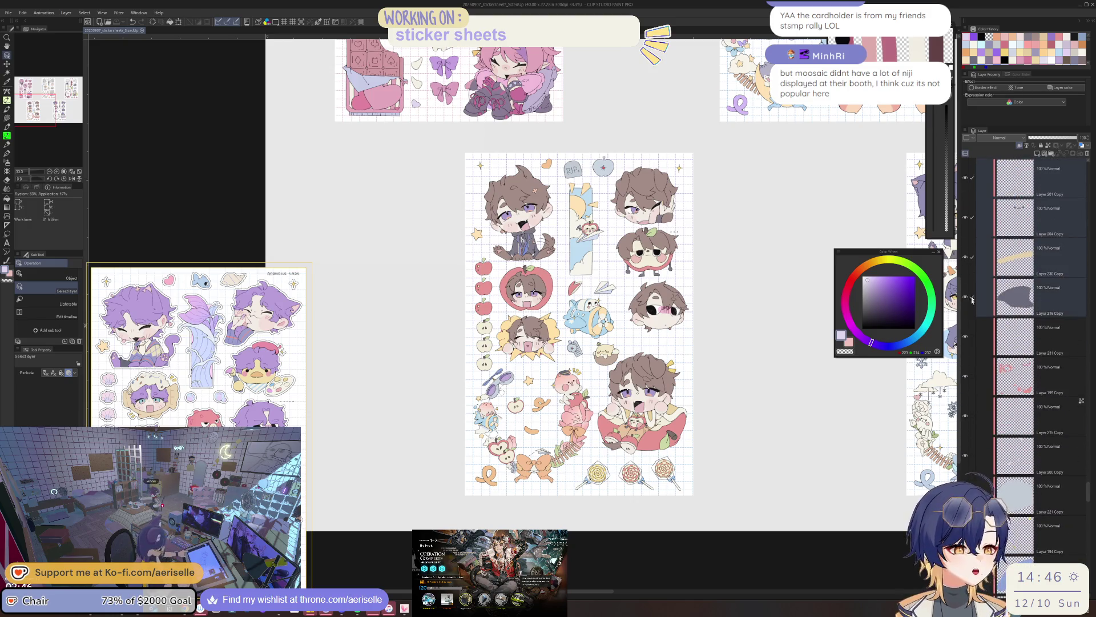
scroll(1053, 470, down, 8)
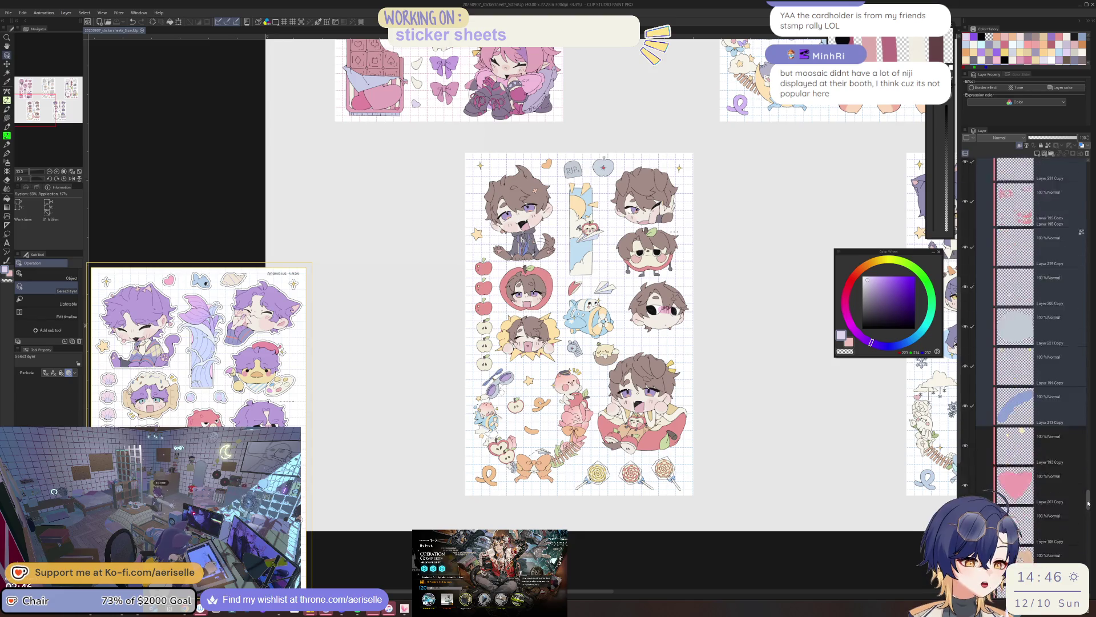
drag(971, 294, 972, 454)
scroll(1084, 514, down, 8)
click(972, 239)
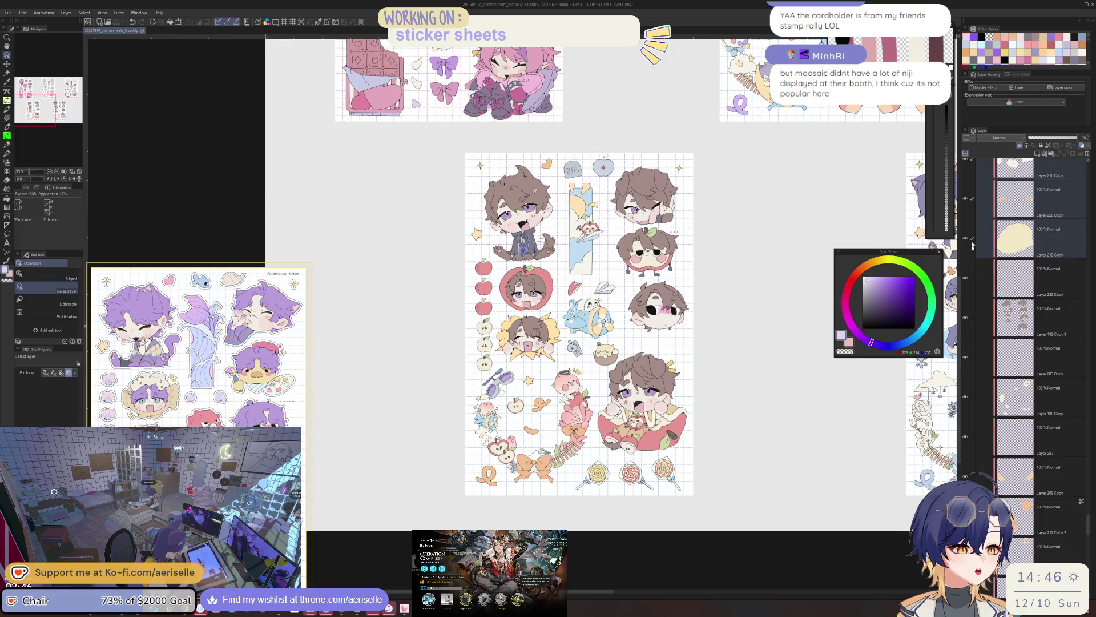
scroll(1056, 400, down, 4)
scroll(1088, 547, down, 6)
scroll(1088, 547, down, 1)
drag(972, 165, 971, 503)
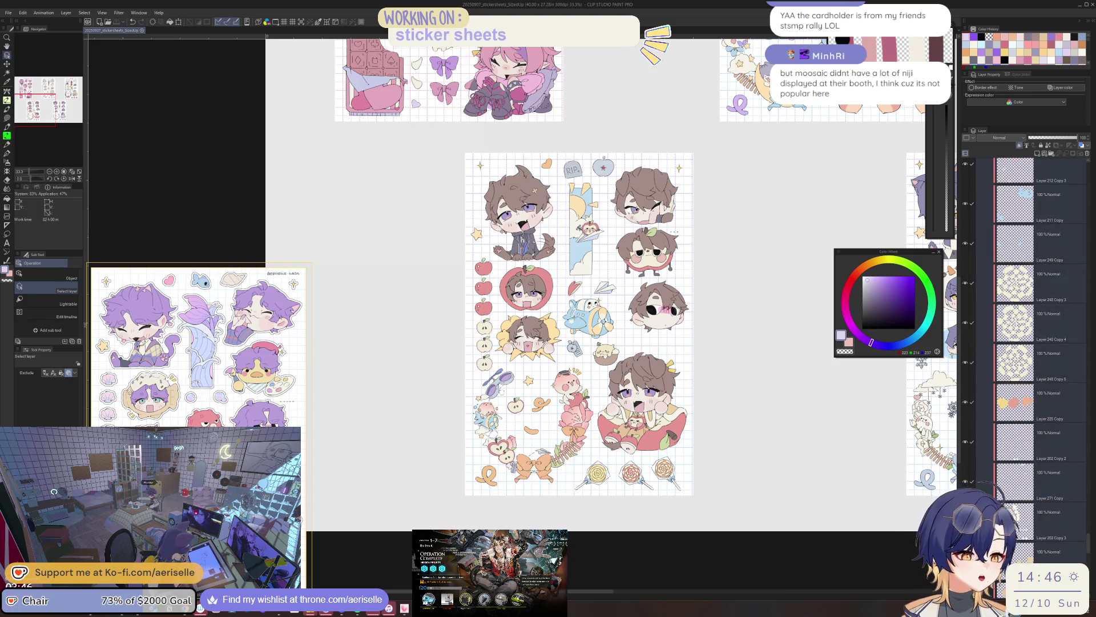
Add Layer 205 Copy, Layer 214 Copy and the remaining layers, then merge the selection
scroll(1089, 547, up, 10)
click(972, 181)
drag(972, 181, 972, 497)
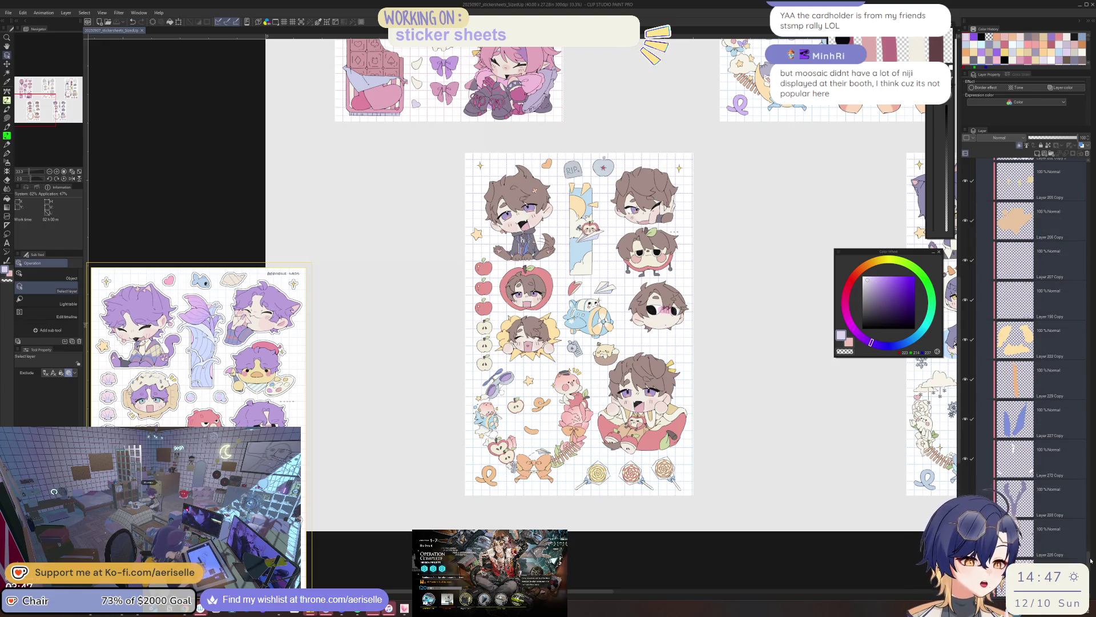
scroll(1089, 569, down, 8)
click(971, 313)
drag(971, 314, 972, 480)
right_click(1068, 537)
click(1045, 569)
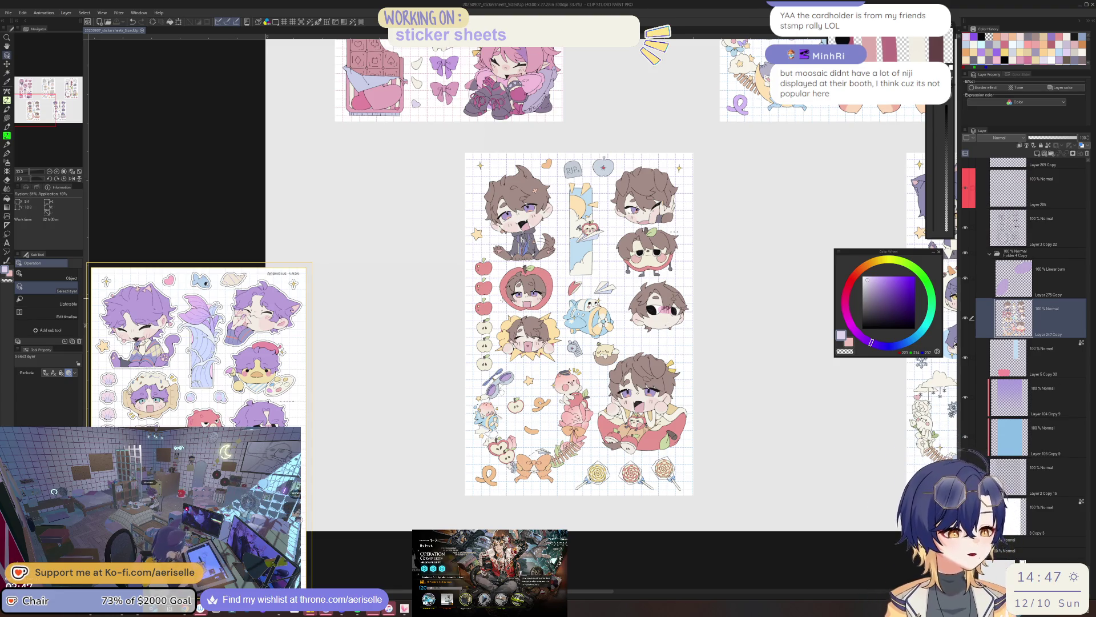
scroll(562, 331, up, 4)
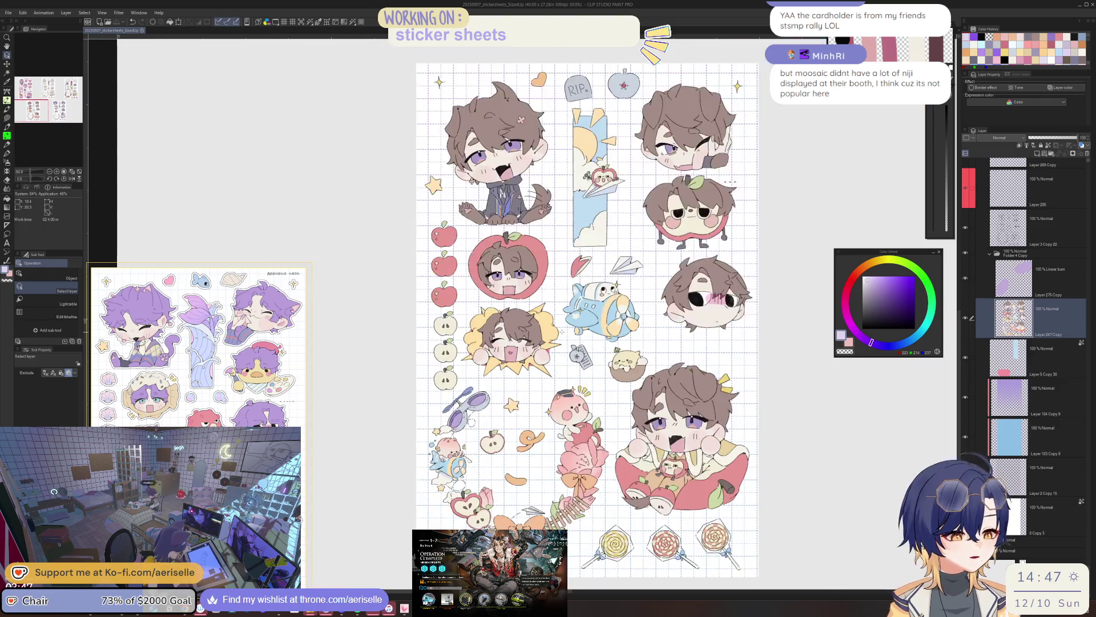
drag(545, 481, 592, 377)
drag(649, 348, 617, 369)
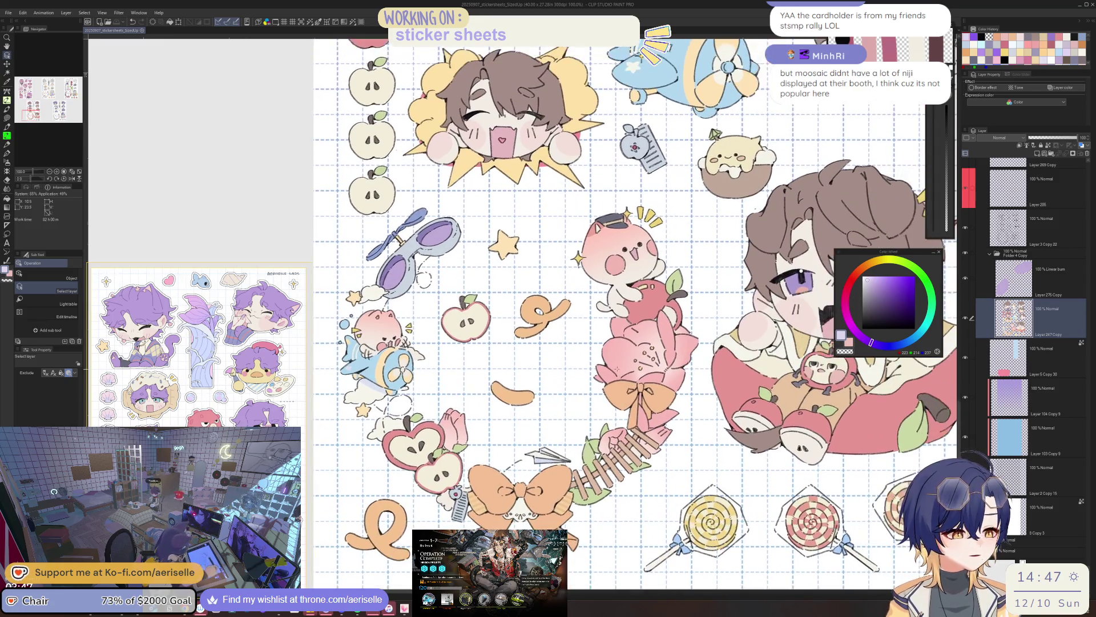
mouse_move(690, 368)
mouse_down()
mouse_move(665, 457)
mouse_move(677, 420)
mouse_move(674, 429)
mouse_up()
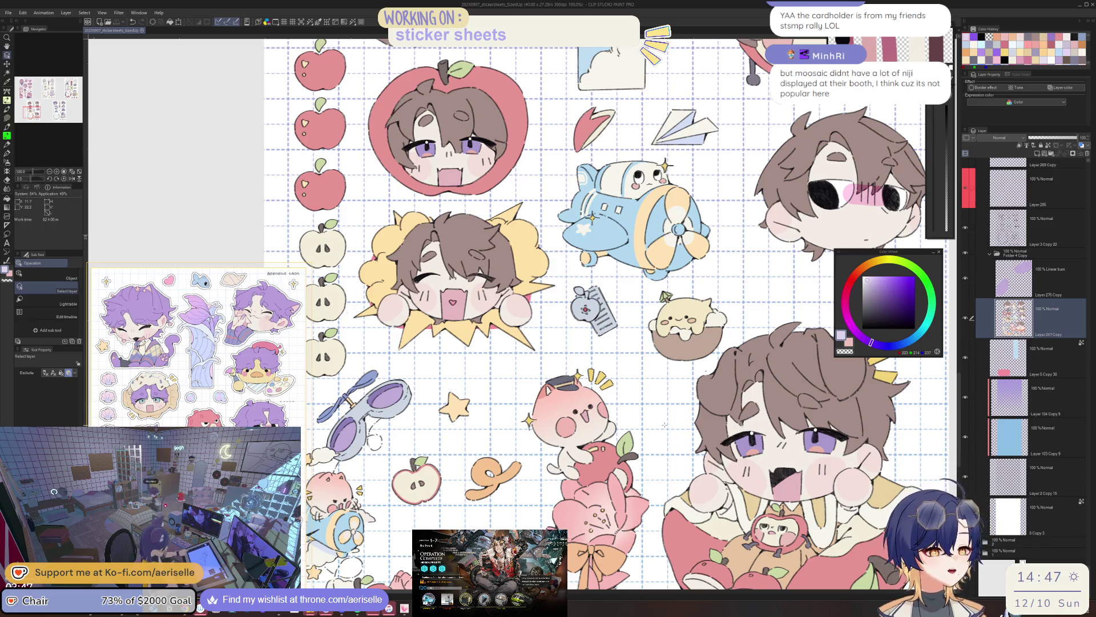
drag(629, 363, 602, 523)
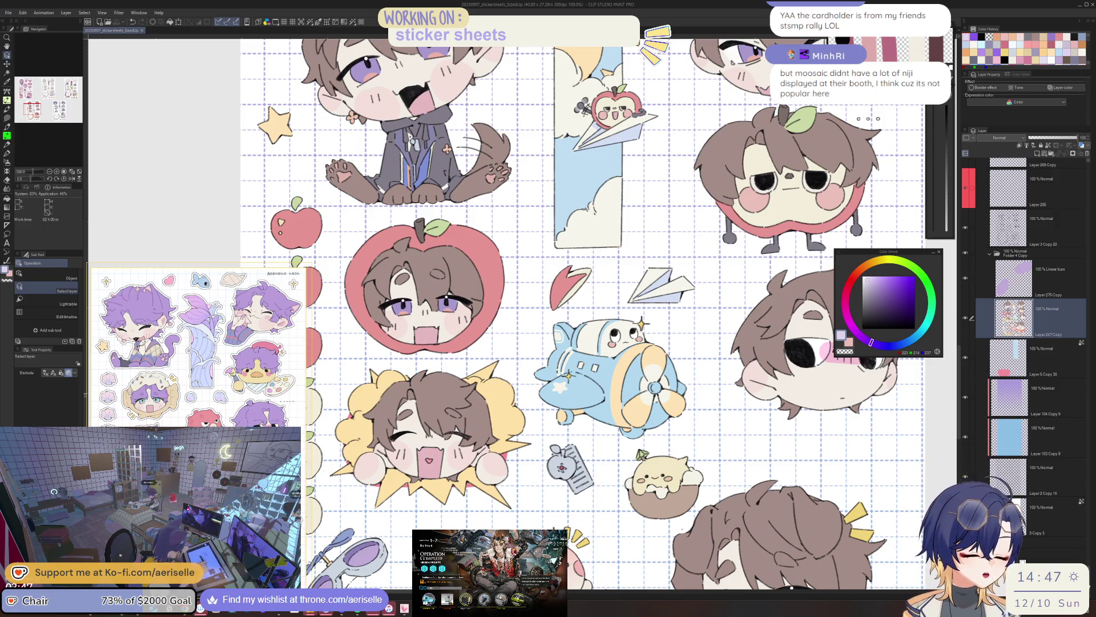
scroll(1027, 297, up, 3)
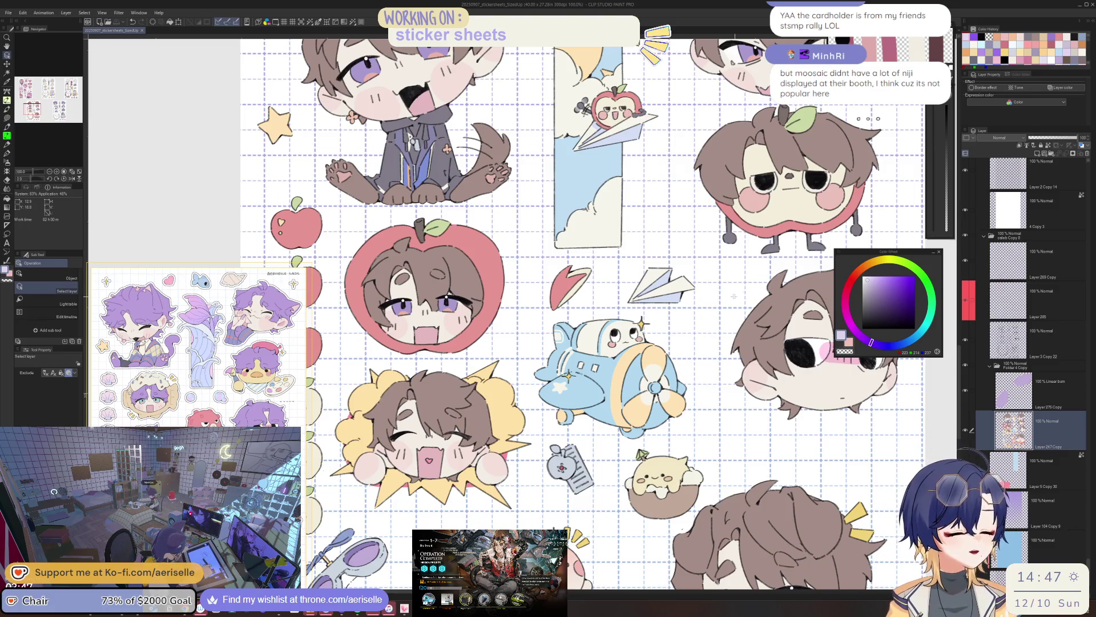
key(ctrl+minus)
key(ctrl+minus)
key(ctrl+minus)
key(ctrl+plus)
key(ctrl+plus)
key(ctrl+plus)
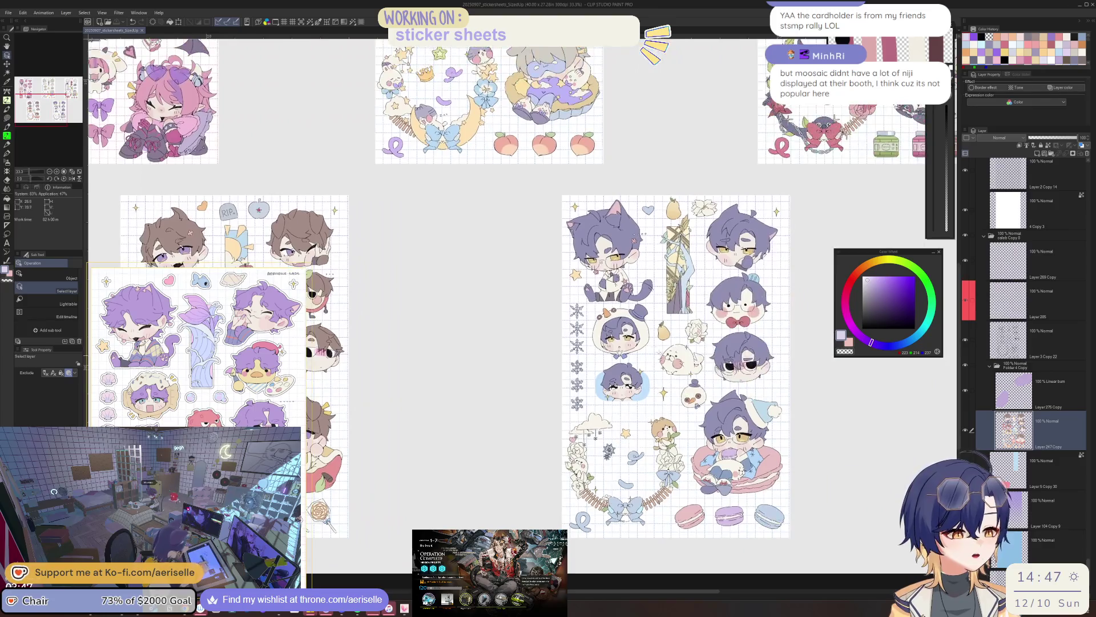
key(ctrl+minus)
key(ctrl+minus)
key(ctrl+minus)
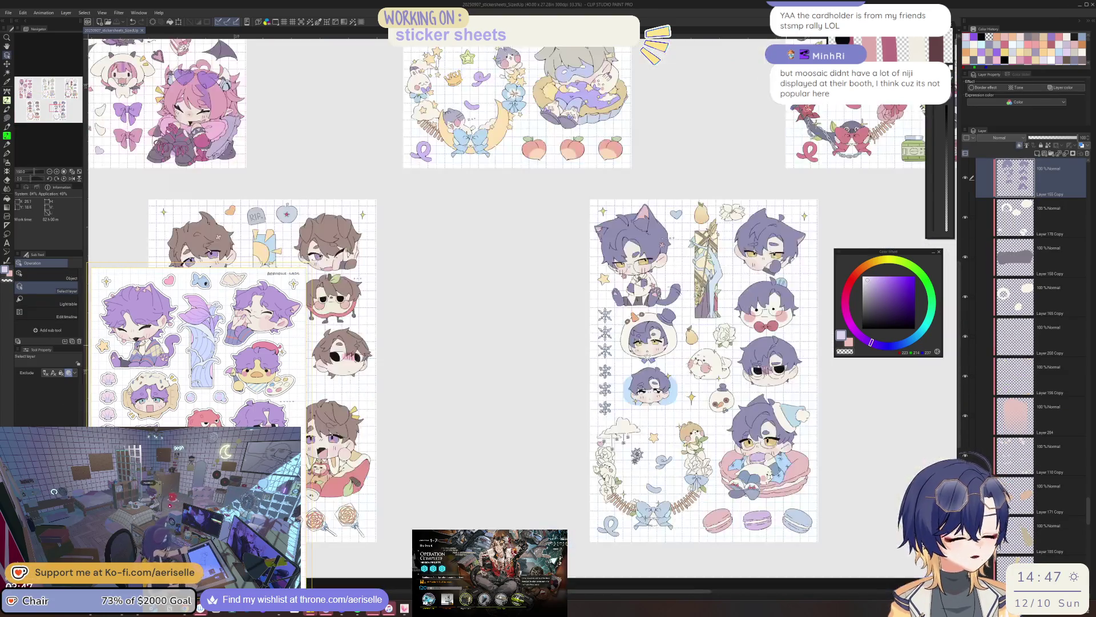
key(ctrl+plus)
key(ctrl+plus)
key(ctrl+plus)
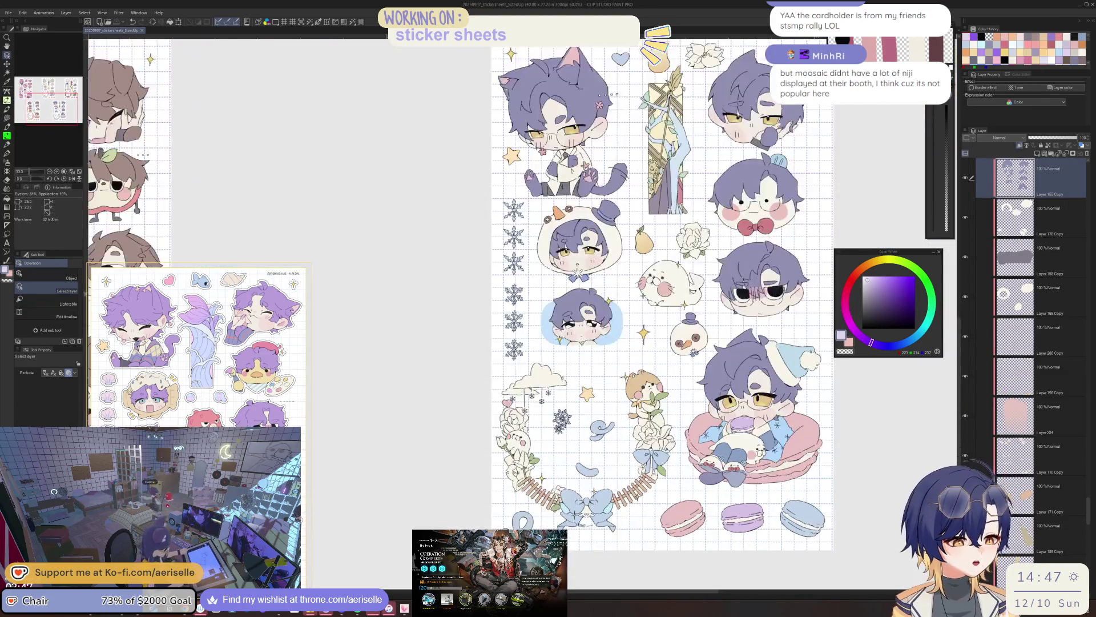
key(ctrl+minus)
key(ctrl+minus)
key(ctrl+minus)
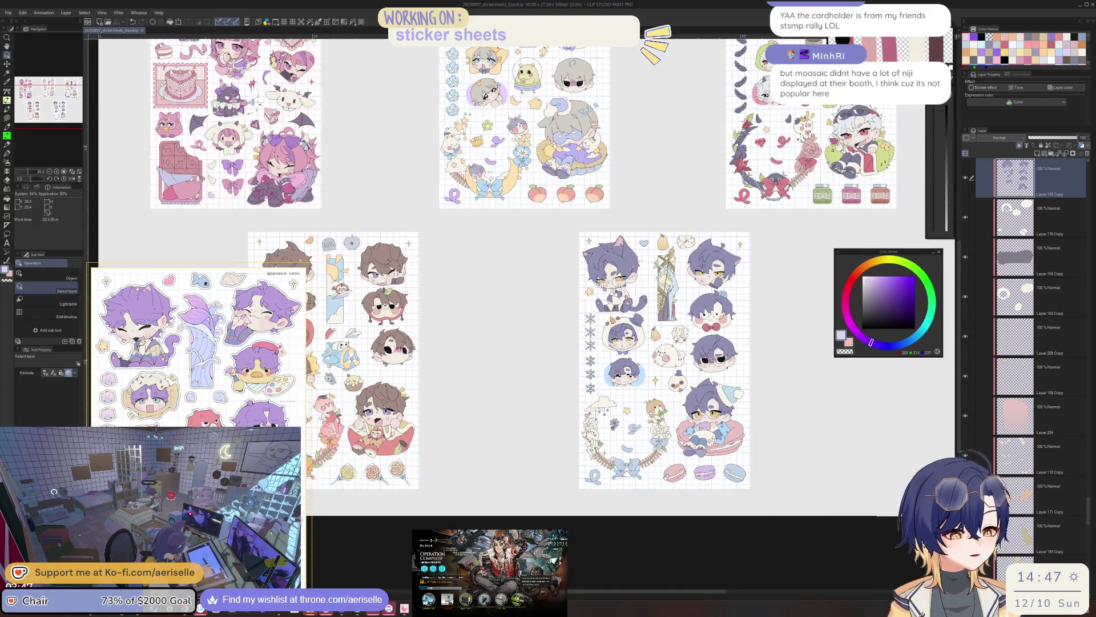
key(ctrl+minus)
key(ctrl+plus)
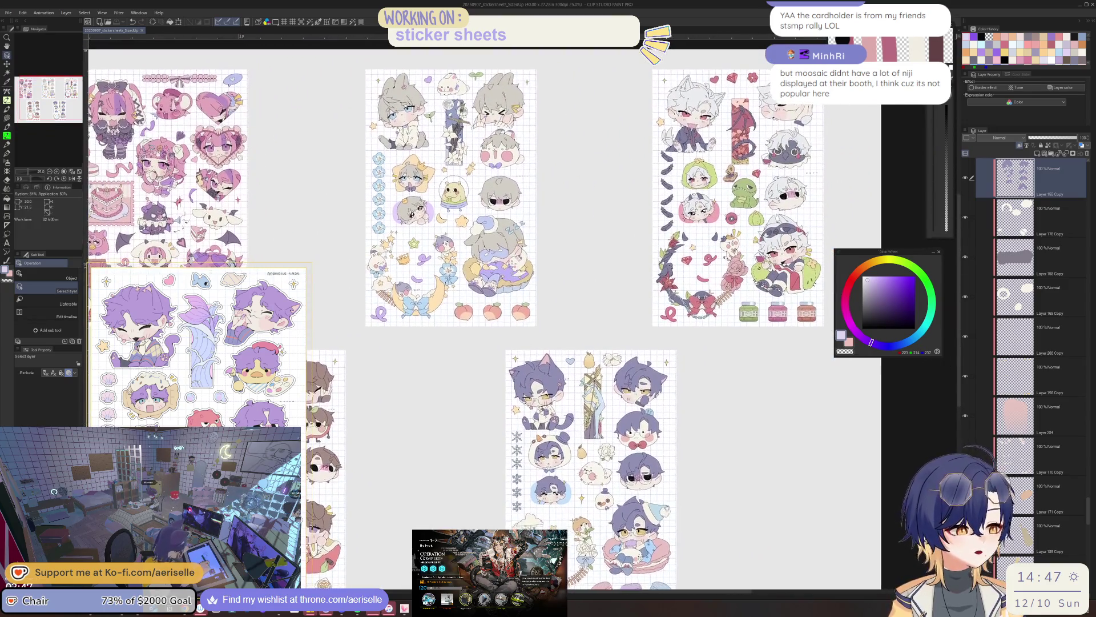
key(ctrl+minus)
key(ctrl+plus)
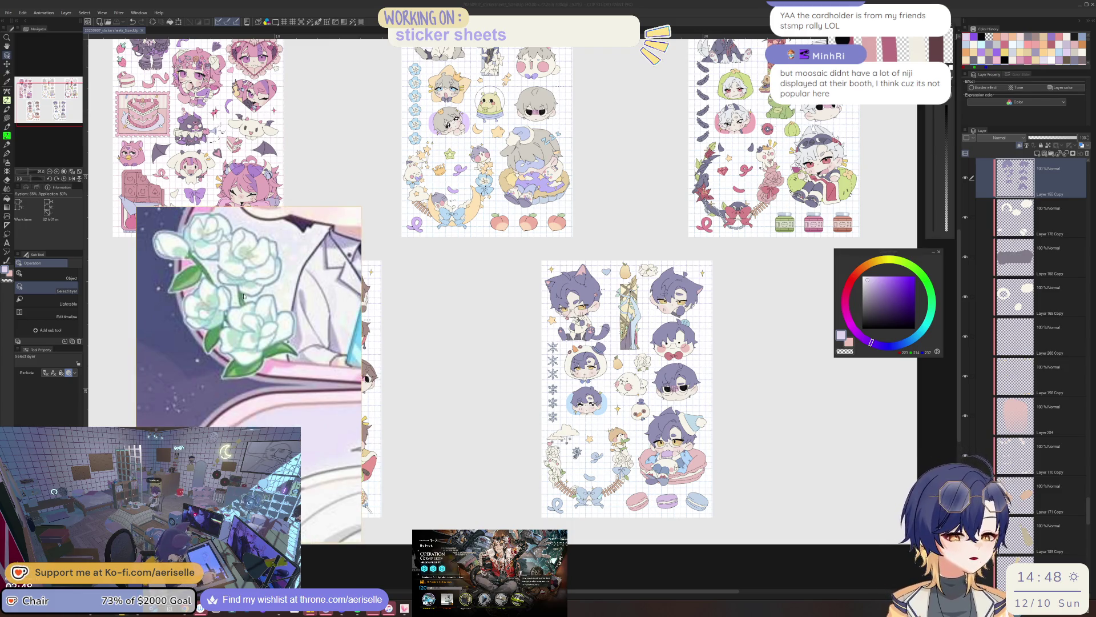
Zoom into the flower stickers, add a new layer and pick pale yellow-green with the Poi Pen
key(ctrl+alt+0)
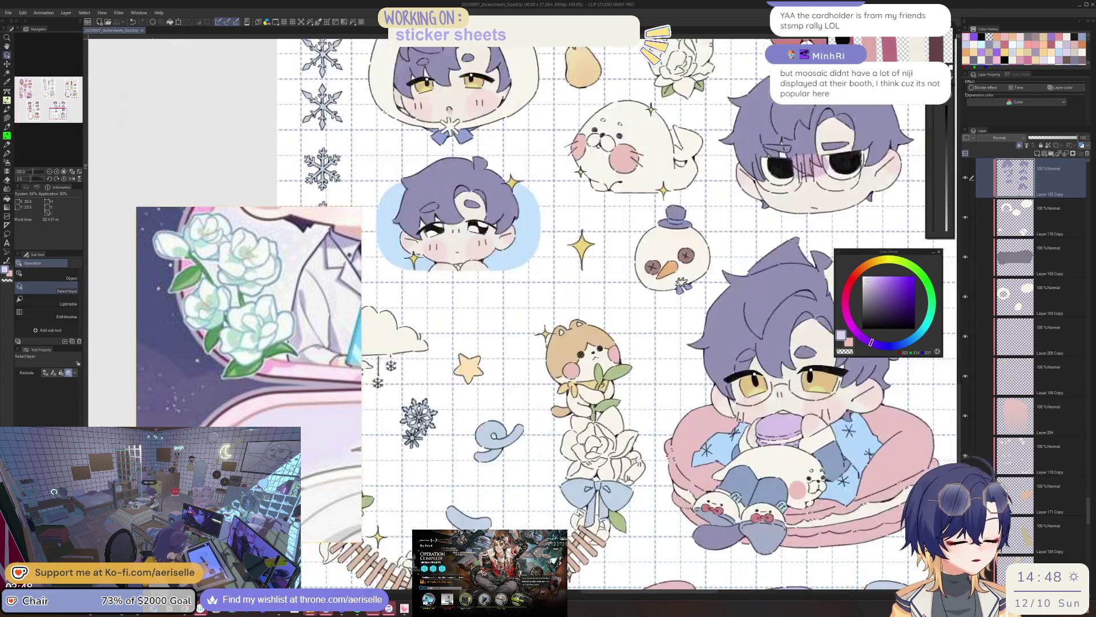
drag(616, 314, 649, 324)
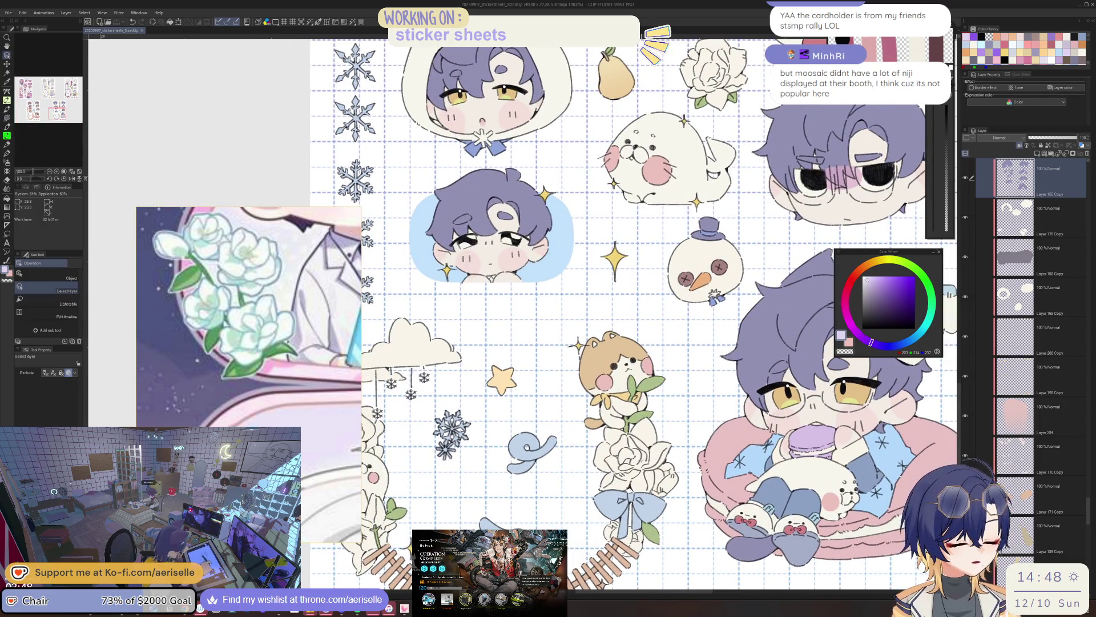
key(ctrl+shift+n)
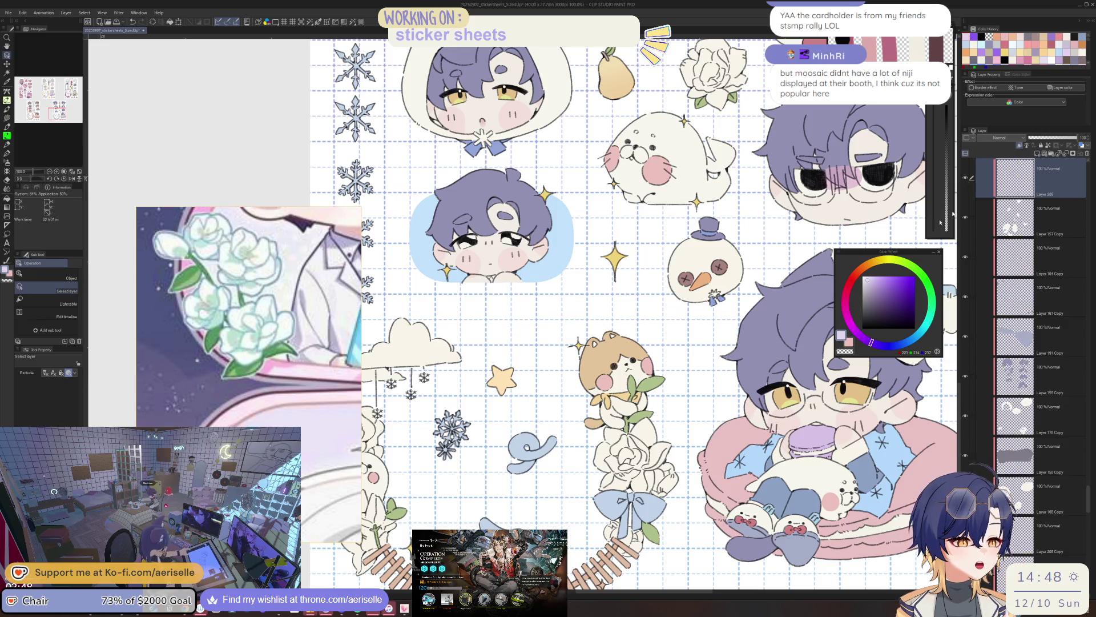
click(888, 261)
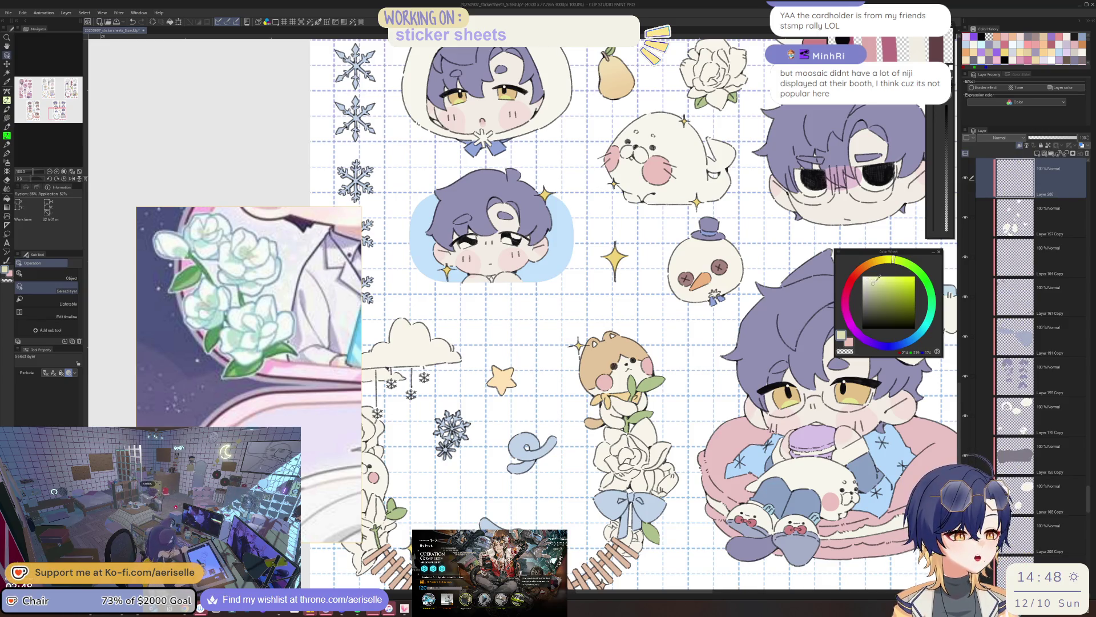
key(ctrl+plus)
key(ctrl+plus)
key(p)
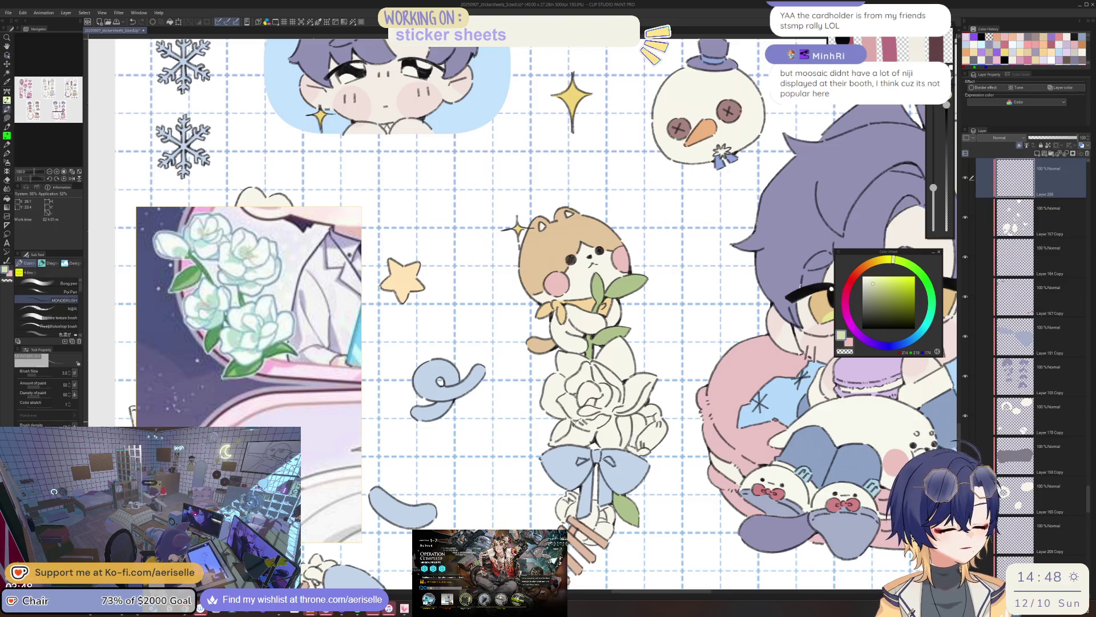
click(64, 291)
key(ctrl+plus)
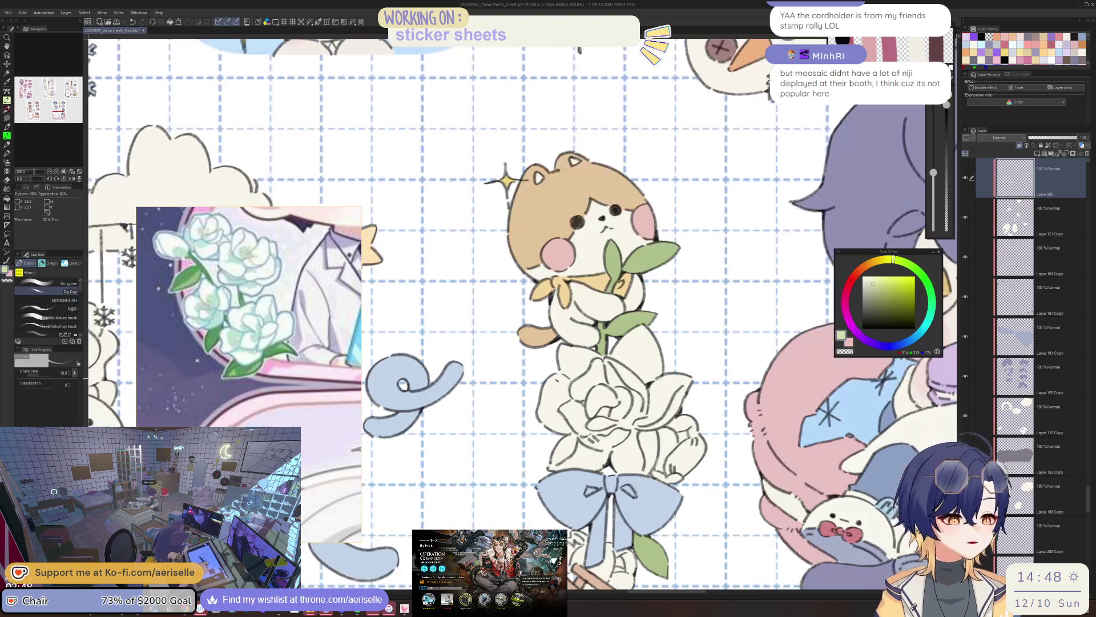
Reset the canvas upright and paint light green near the bunny's flower
mouse_move(545, 424)
mouse_down()
mouse_move(617, 319)
mouse_move(605, 394)
mouse_move(581, 425)
mouse_up()
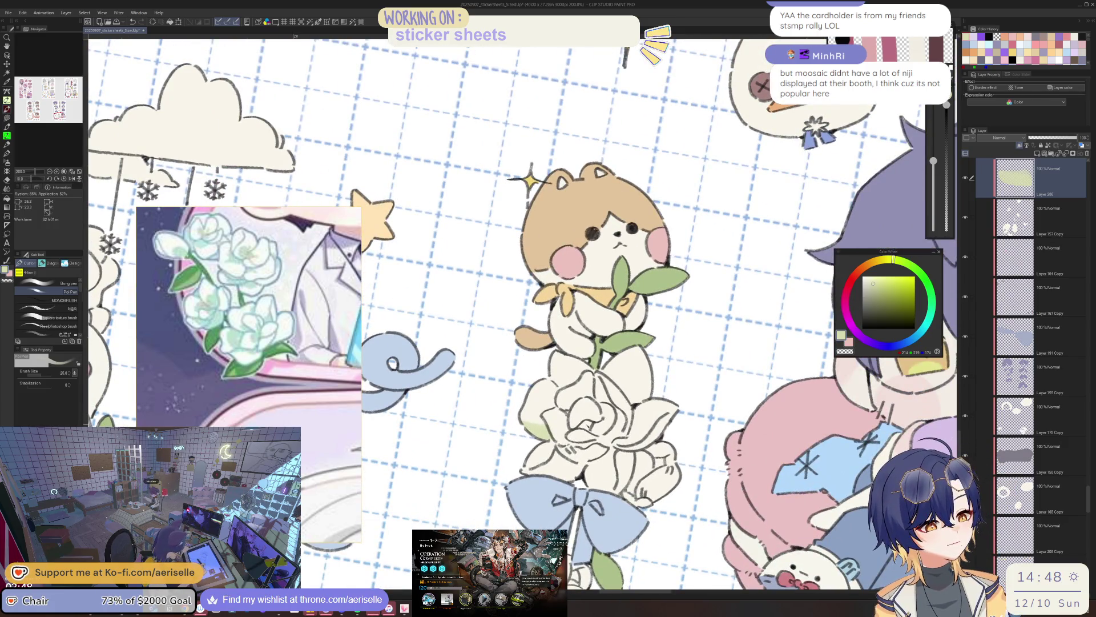
key(ctrl+z)
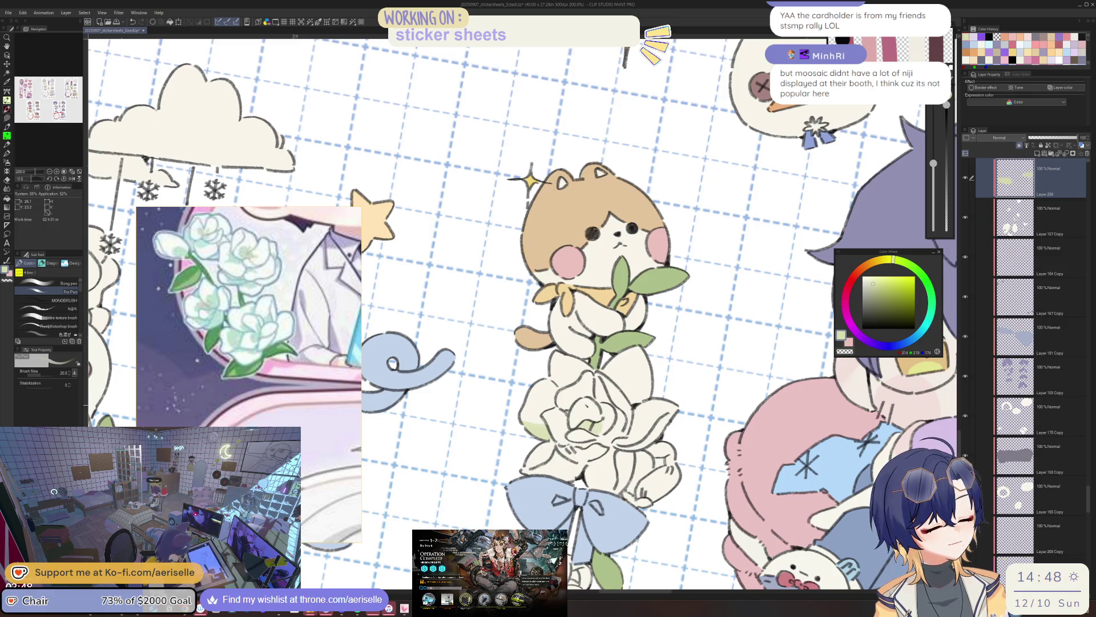
key(ctrl+minus)
key(ctrl+minus)
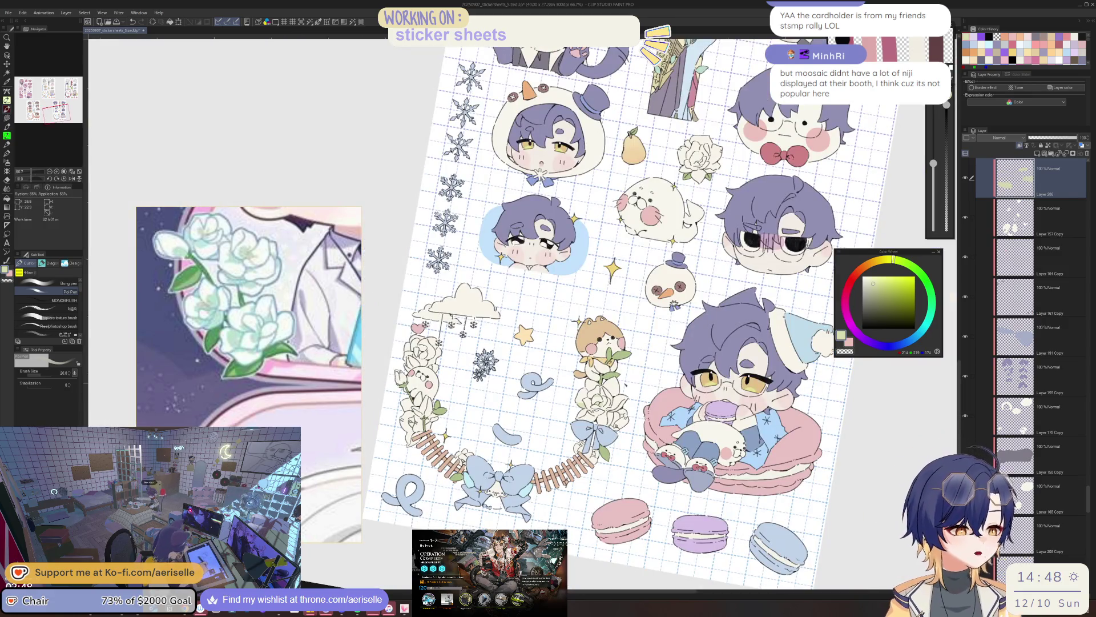
key(e)
key(ctrl+@)
scroll(406, 366, up, 5)
key(p)
key(ctrl+y)
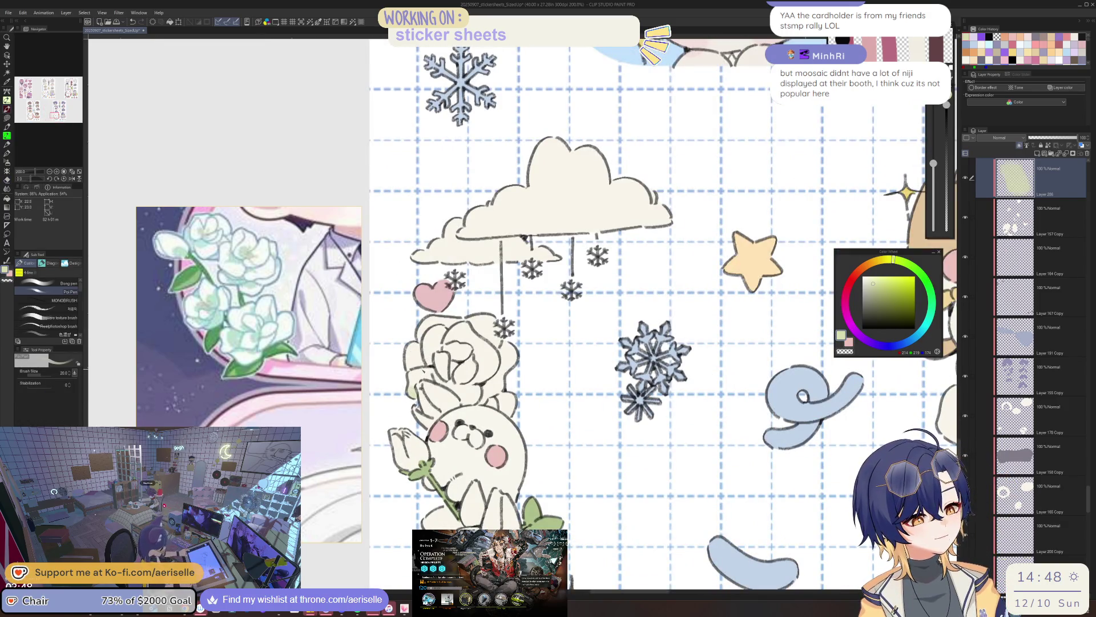
mouse_move(494, 401)
mouse_down()
mouse_move(515, 403)
mouse_move(510, 421)
mouse_move(551, 408)
mouse_up()
With the view mirrored and rotated to -20°, wash pale green onto the bud and lighten its outline
key(e)
key(p)
key(e)
key(h)
key(minus)
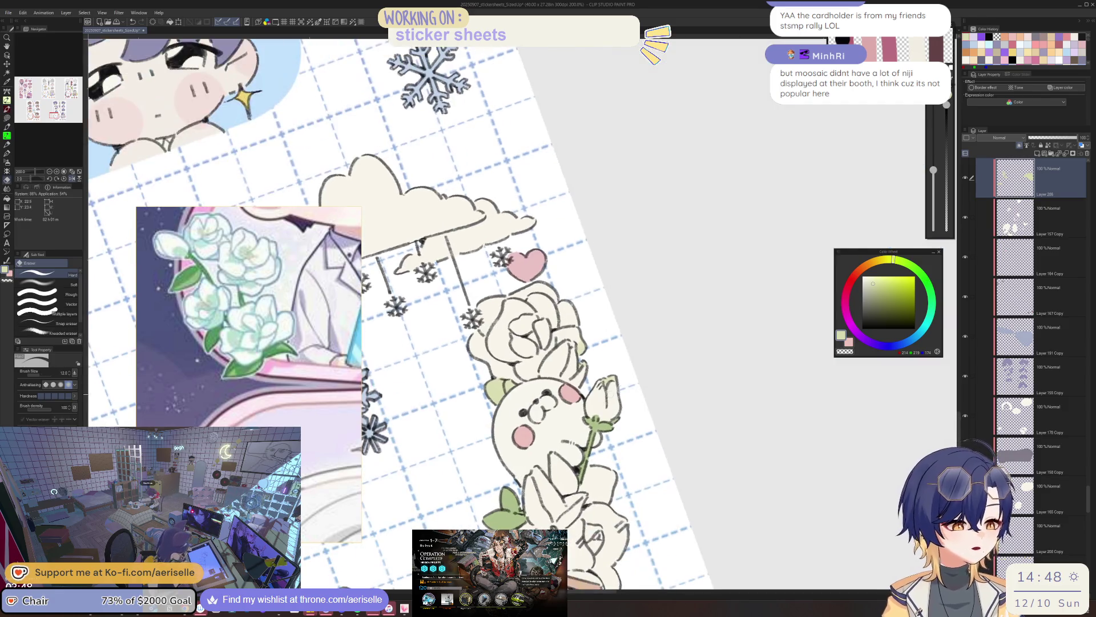
key(p)
drag(587, 417, 605, 400)
key(e)
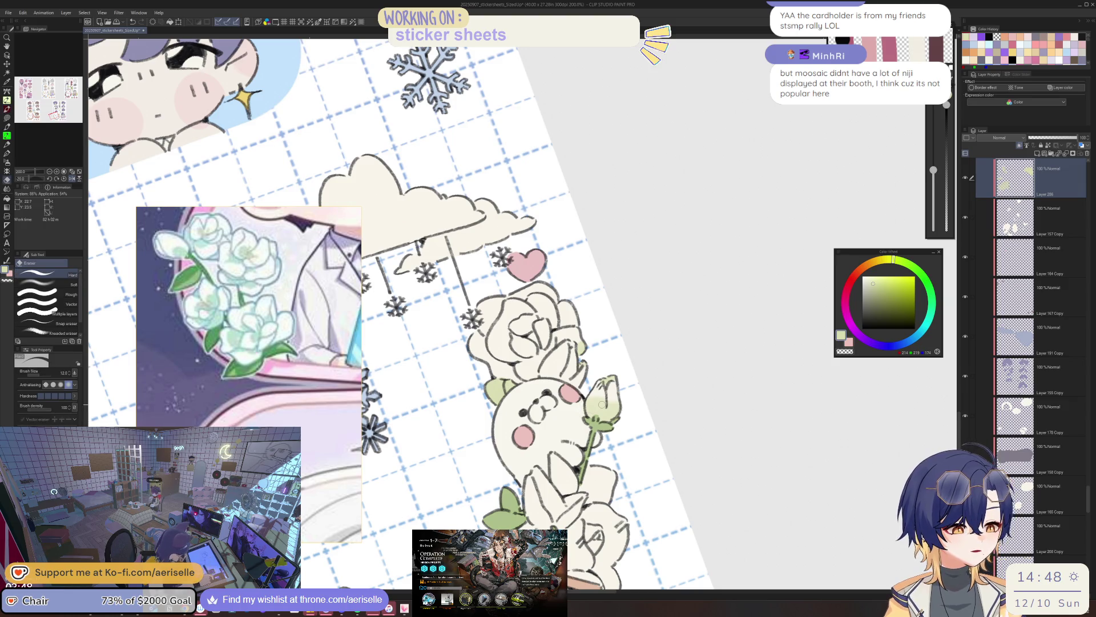
key(bracketleft)
key(bracketright)
key(bracketright)
key(bracketright)
mouse_move(607, 390)
mouse_down()
mouse_move(622, 423)
mouse_move(634, 423)
mouse_up()
scroll(593, 405, up, 2)
Add pale green strokes across the bud with a smaller Poi Pen
key(p)
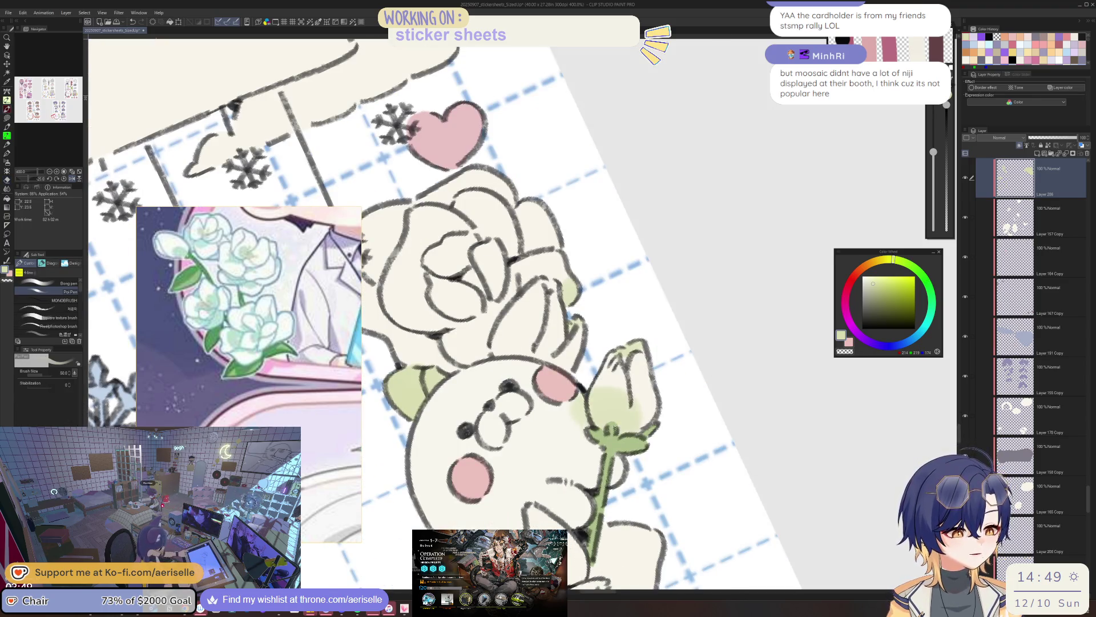
key(h)
drag(514, 342, 611, 366)
key(bracketleft)
key(bracketleft)
mouse_move(542, 400)
mouse_down()
mouse_move(565, 414)
mouse_move(560, 443)
mouse_up()
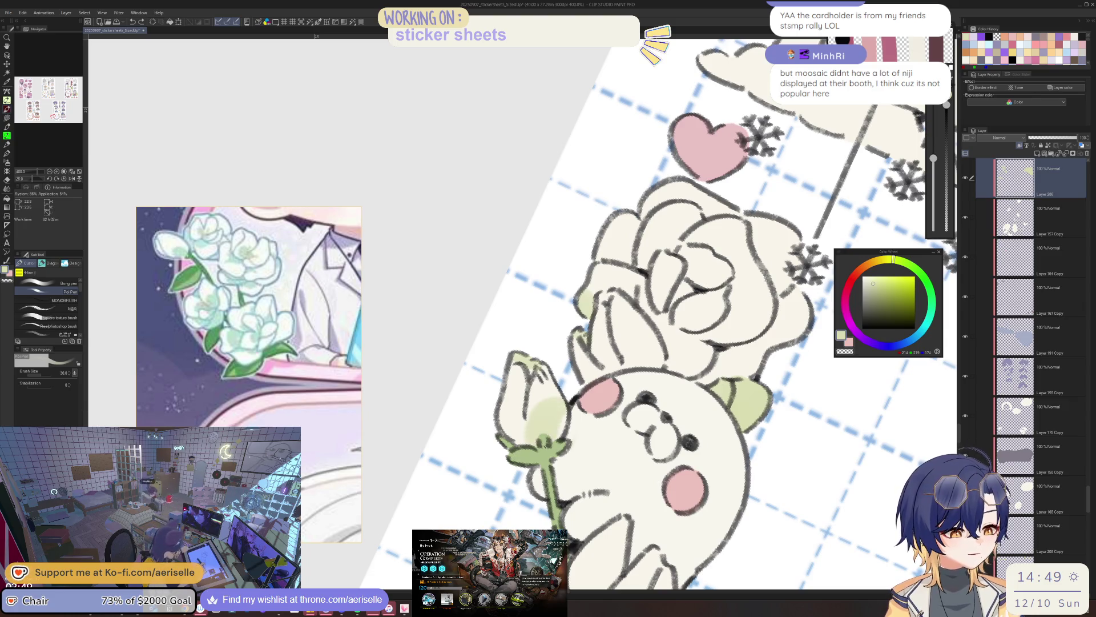
Shrink the brush further and paint cream over the green on the bud's left side
key(e)
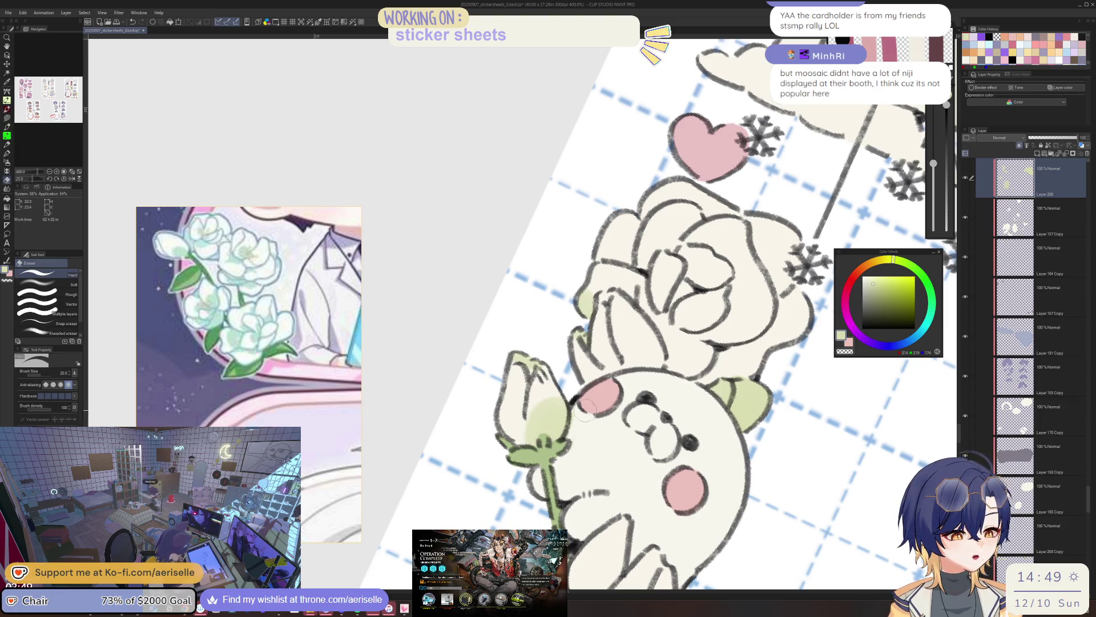
key(h)
mouse_move(580, 438)
mouse_down()
mouse_move(557, 409)
mouse_move(559, 440)
mouse_up()
key(p)
key(ctrl+z)
key(bracketleft)
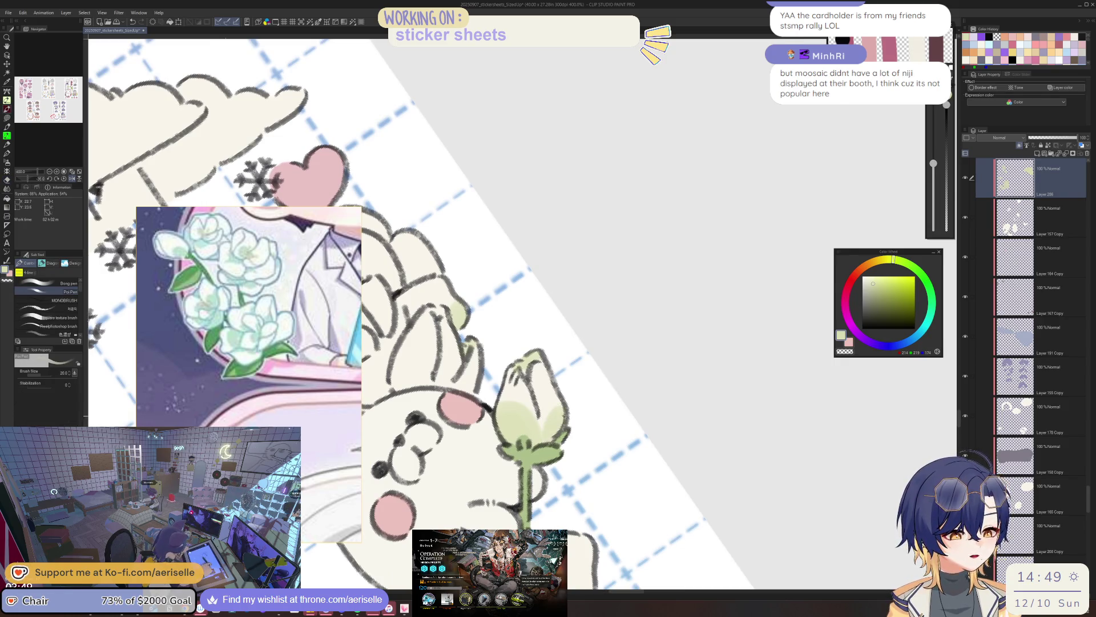
key(h)
key(bracketleft)
key(h)
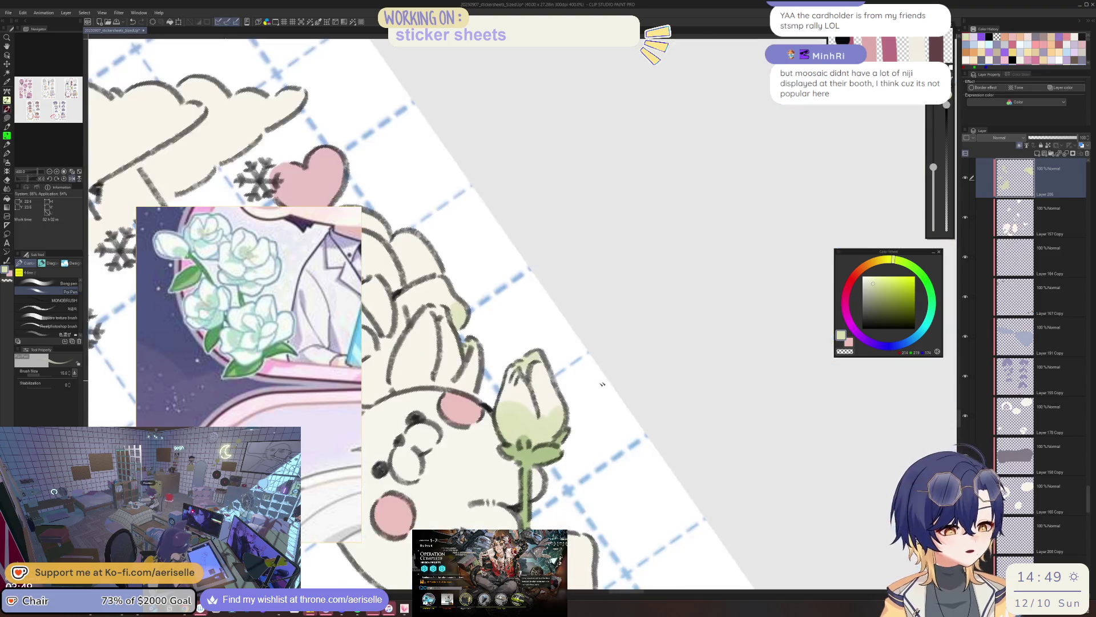
key(h)
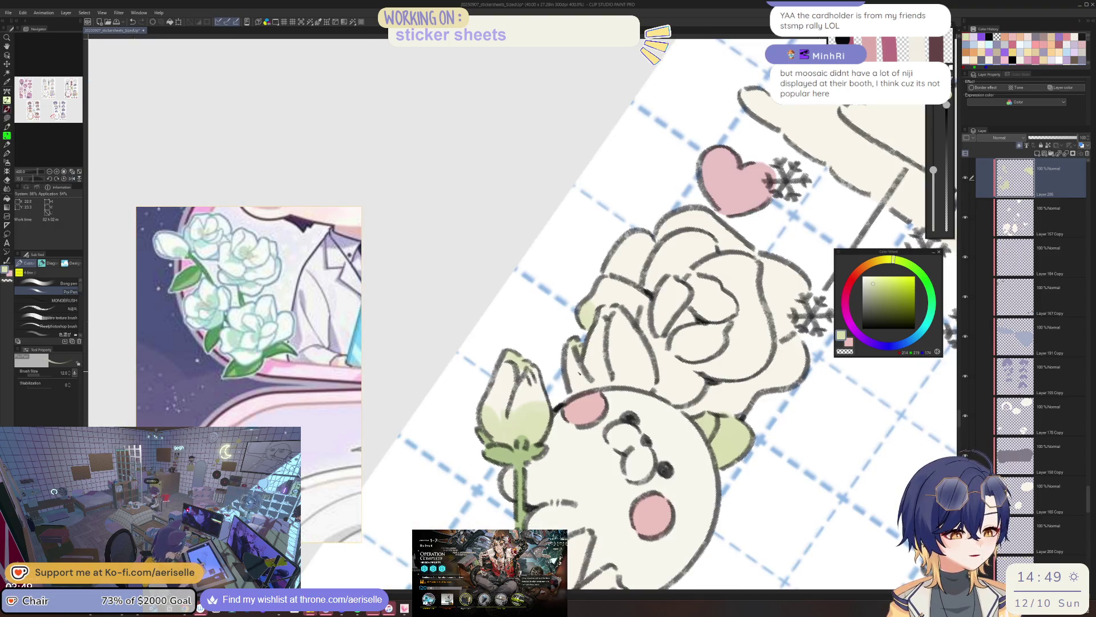
key(bracketleft)
mouse_move(510, 431)
mouse_down()
mouse_move(504, 412)
mouse_move(518, 400)
mouse_up()
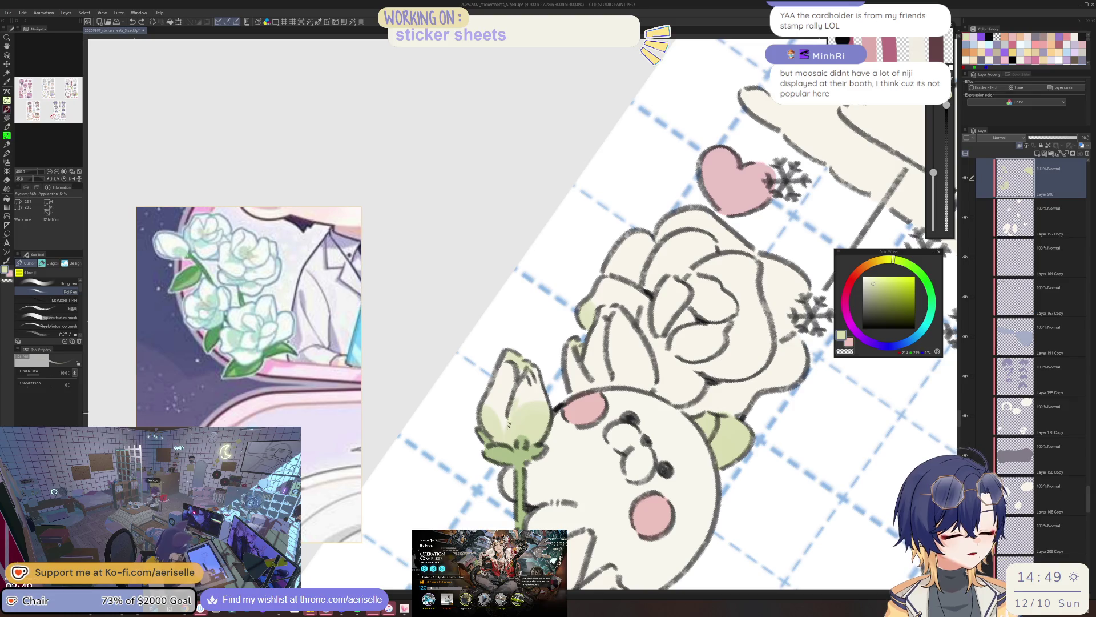
Lightly erase the green shading on the bud to soften it
scroll(531, 394, down, 3)
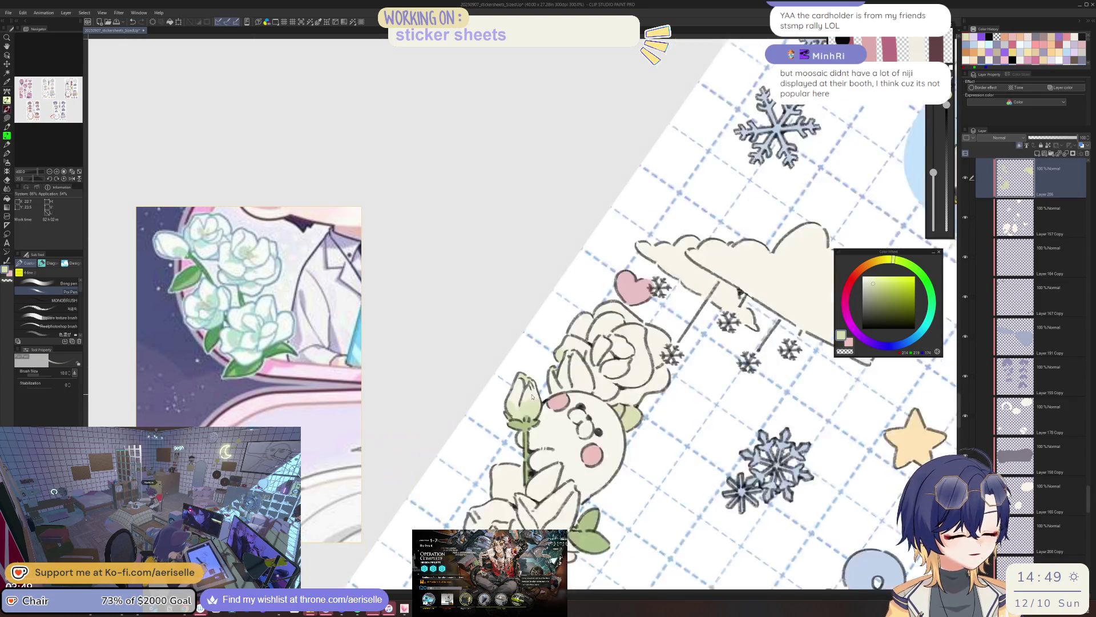
drag(626, 440, 630, 428)
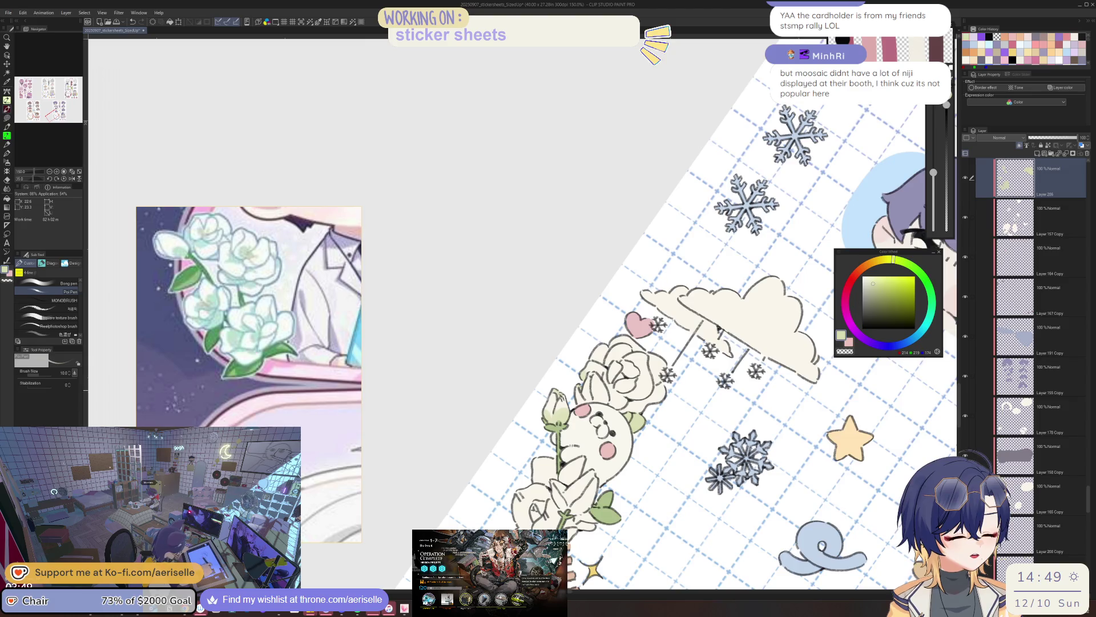
scroll(559, 398, up, 3)
scroll(440, 317, down, 4)
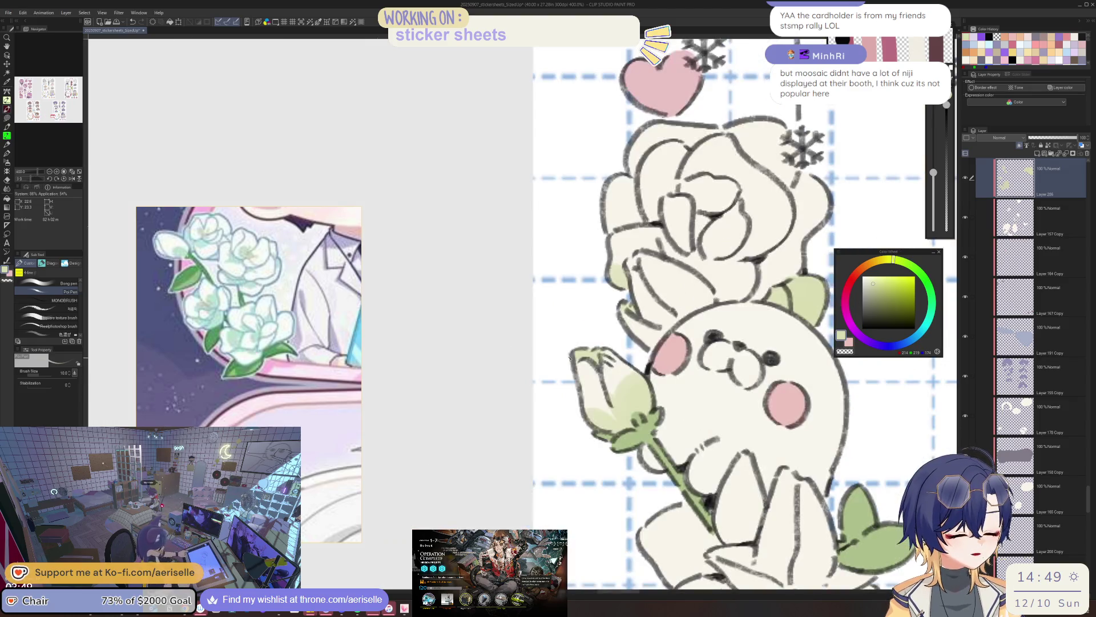
scroll(536, 365, up, 3)
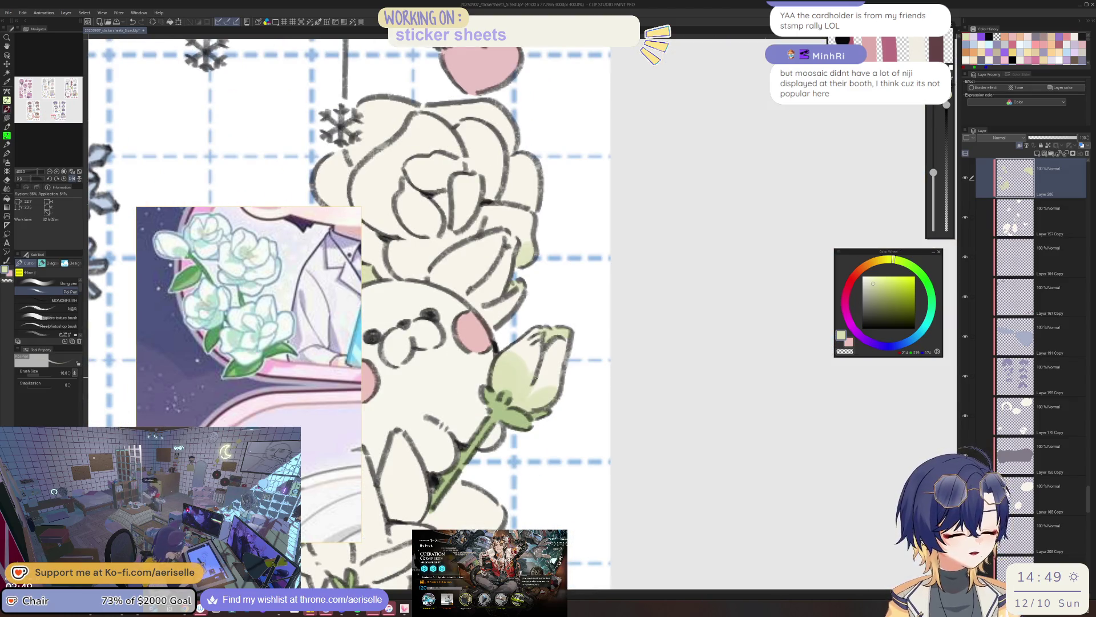
key(e)
mouse_move(532, 394)
mouse_down()
mouse_move(520, 409)
mouse_move(494, 309)
mouse_move(480, 383)
mouse_move(514, 377)
mouse_move(704, 281)
mouse_up()
scroll(594, 291, down, 3)
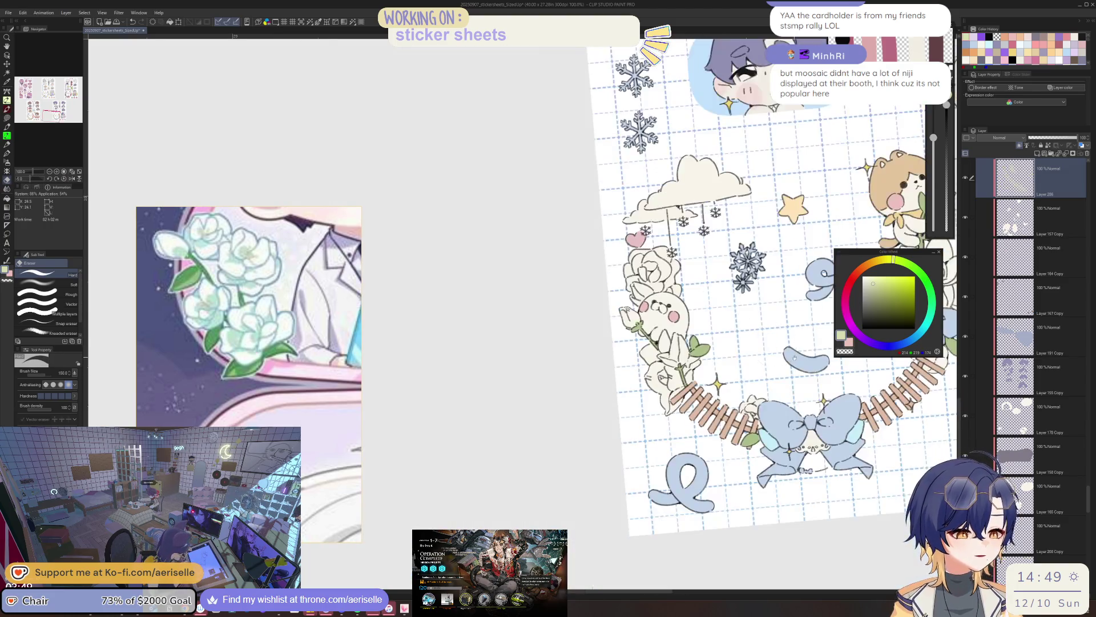
Straighten the canvas and add small dark pen strokes beside the flower
key(ctrl+@)
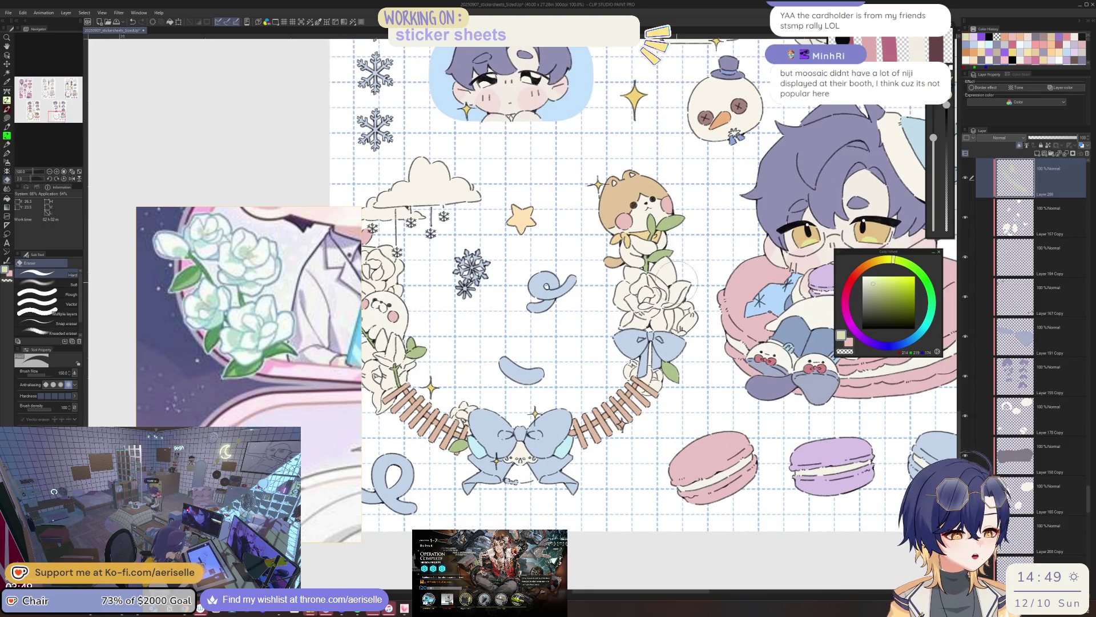
scroll(677, 317, up, 2)
scroll(677, 317, up, 1)
key(p)
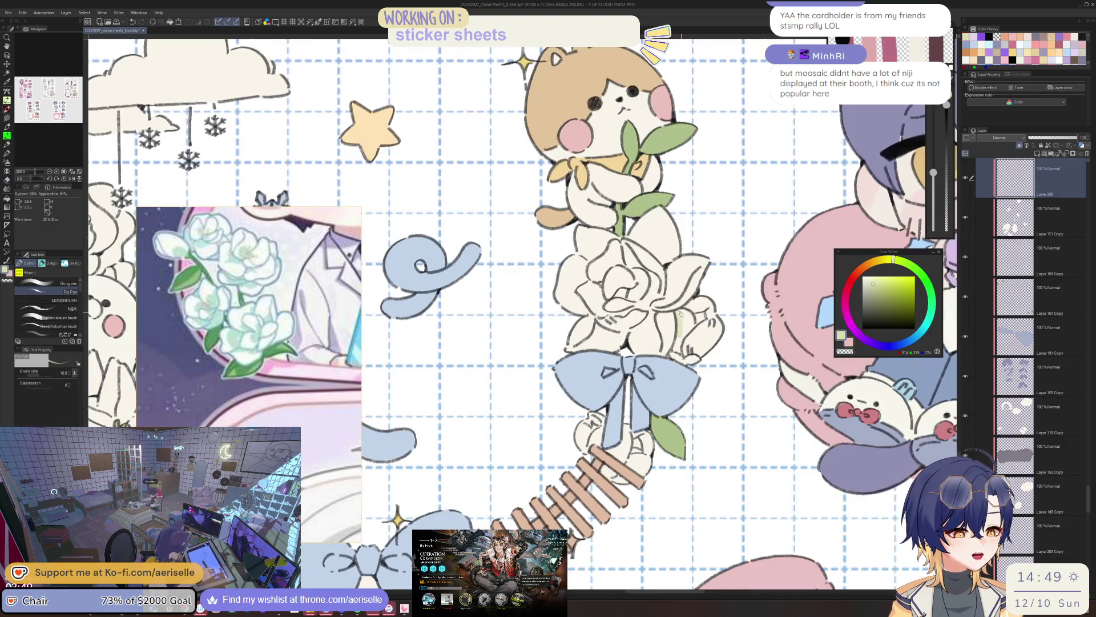
drag(680, 341, 675, 352)
drag(679, 347, 671, 359)
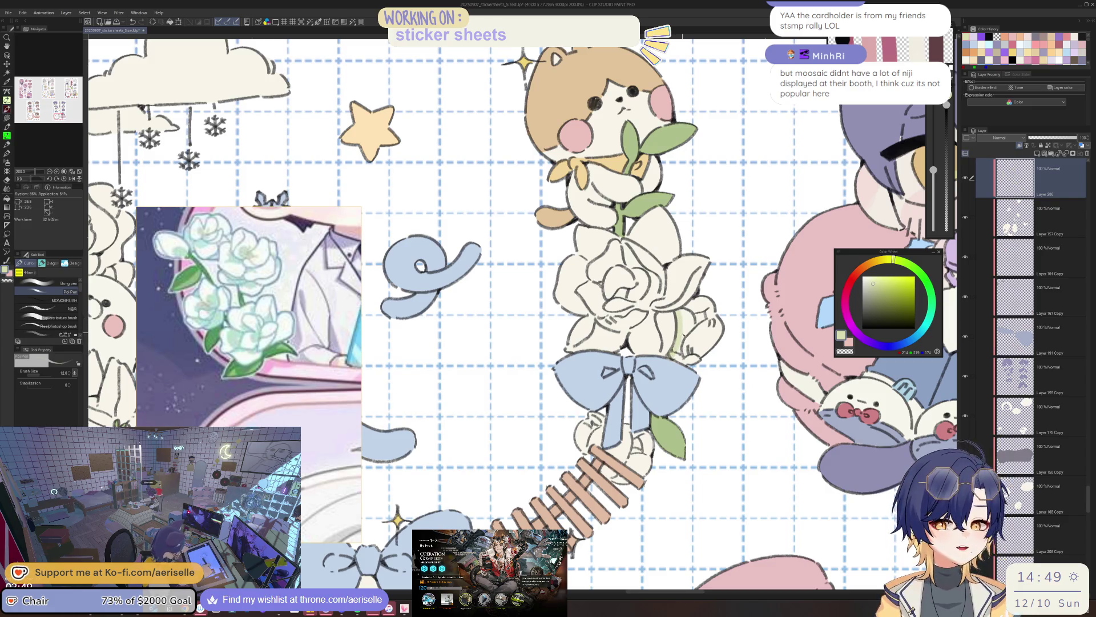
Try light green gradient fills on lassoed parts of the rose, undoing and deselecting each attempt
key(m)
mouse_move(672, 357)
mouse_down()
mouse_move(717, 278)
mouse_move(677, 302)
mouse_move(718, 353)
mouse_up()
key(g)
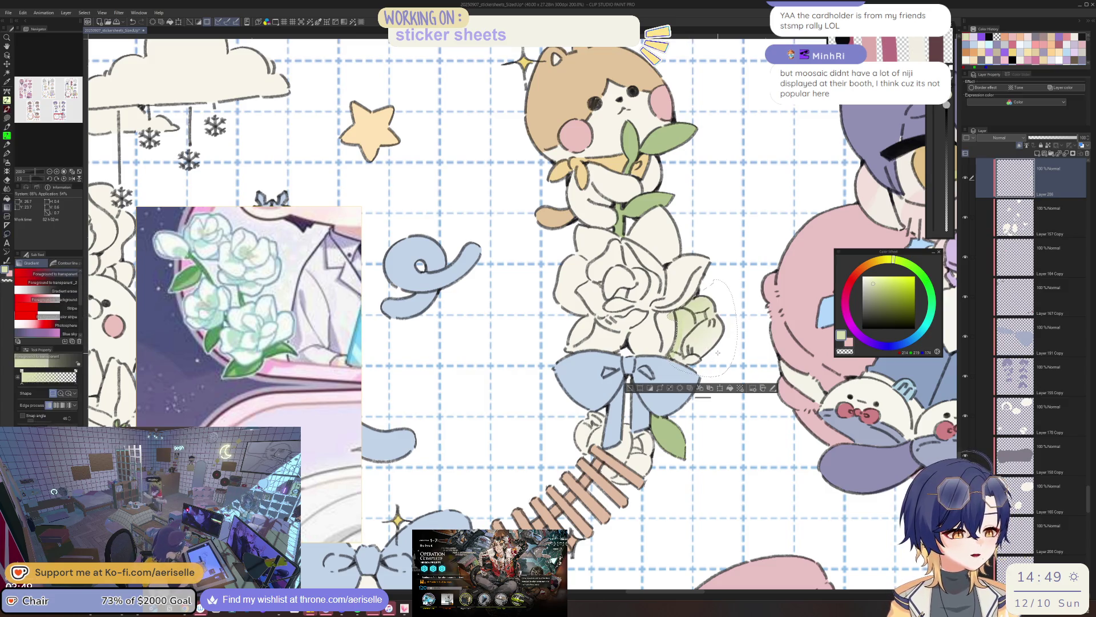
key(ctrl+z)
key(ctrl+d)
key(m)
mouse_move(693, 304)
mouse_down()
mouse_move(701, 292)
mouse_move(691, 305)
mouse_move(716, 350)
mouse_up()
key(g)
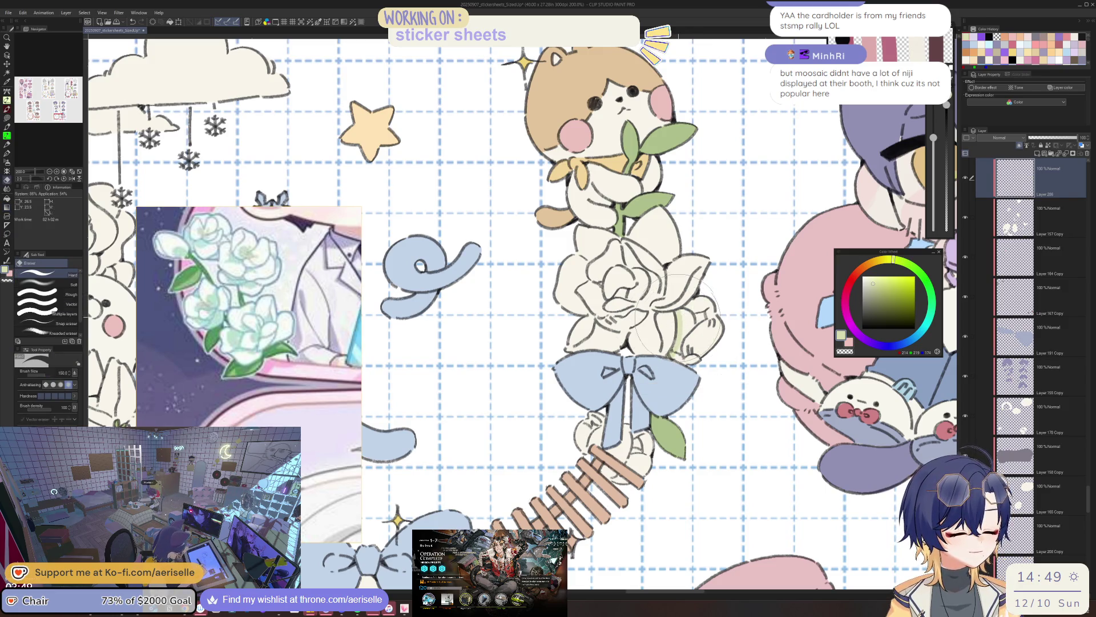
key(ctrl+d)
Lasso the bud beside the white rose, shade it with a pale green gradient, and deselect
key(m)
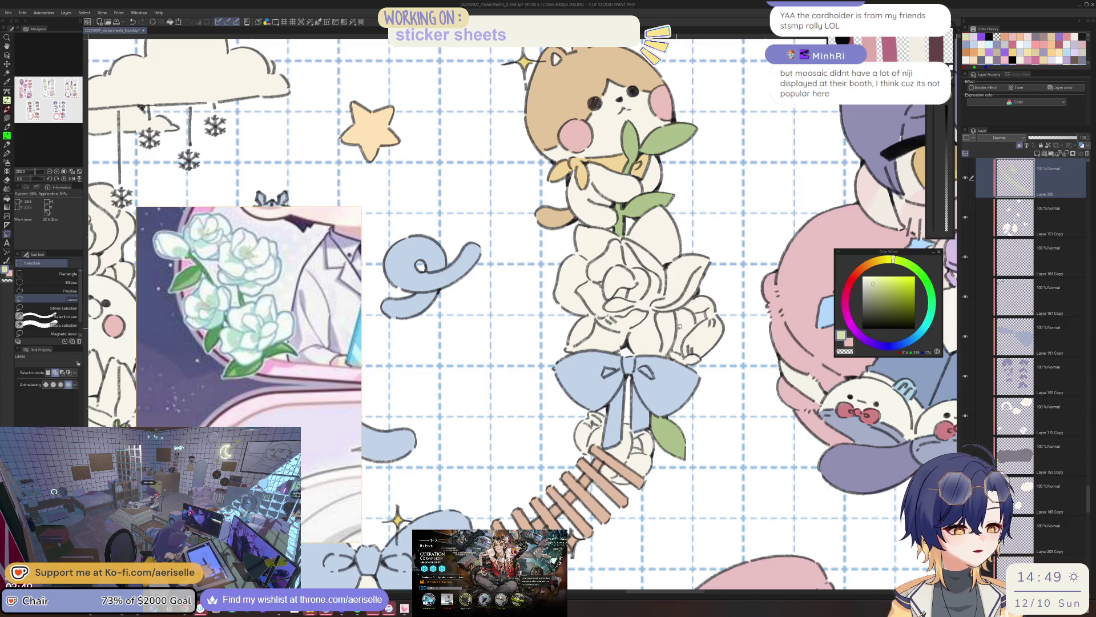
drag(704, 364, 714, 285)
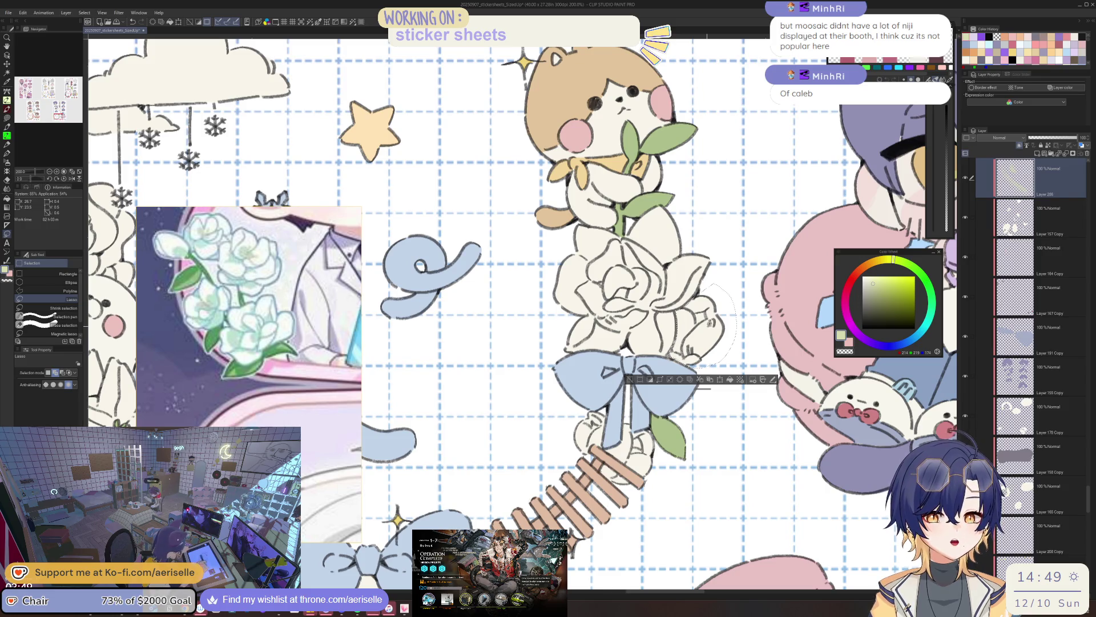
scroll(708, 329, up, 2)
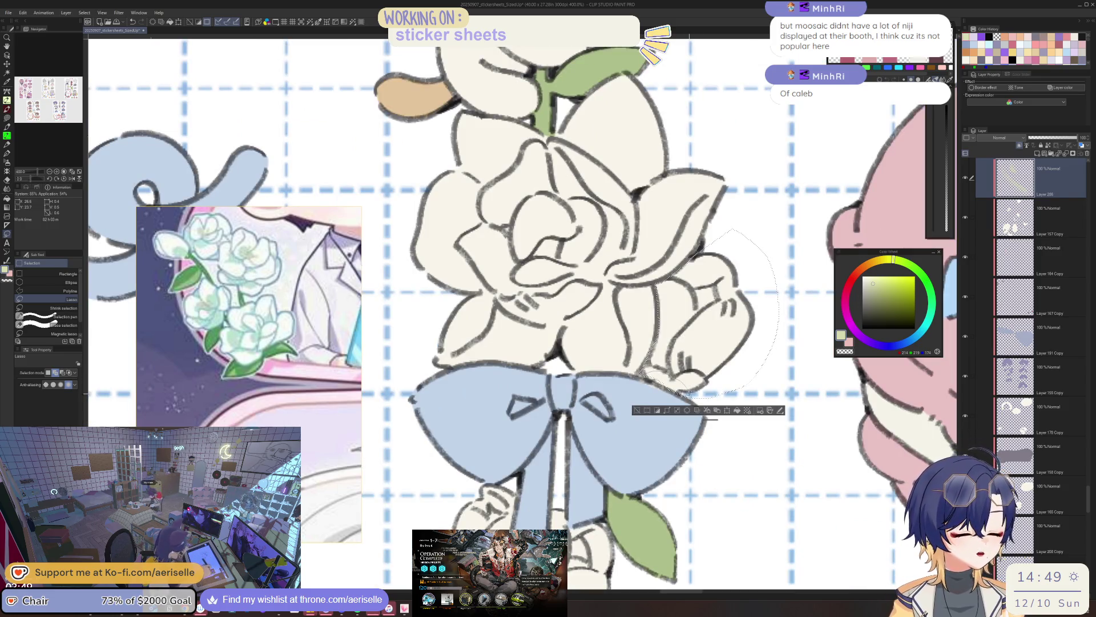
key(g)
drag(719, 256, 640, 395)
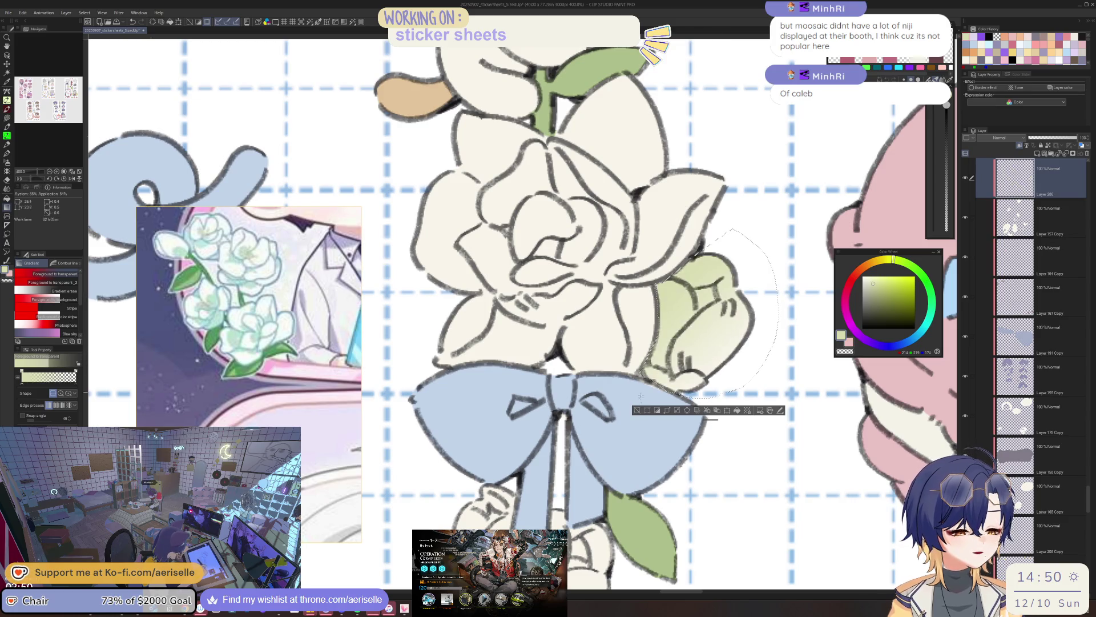
key(ctrl+d)
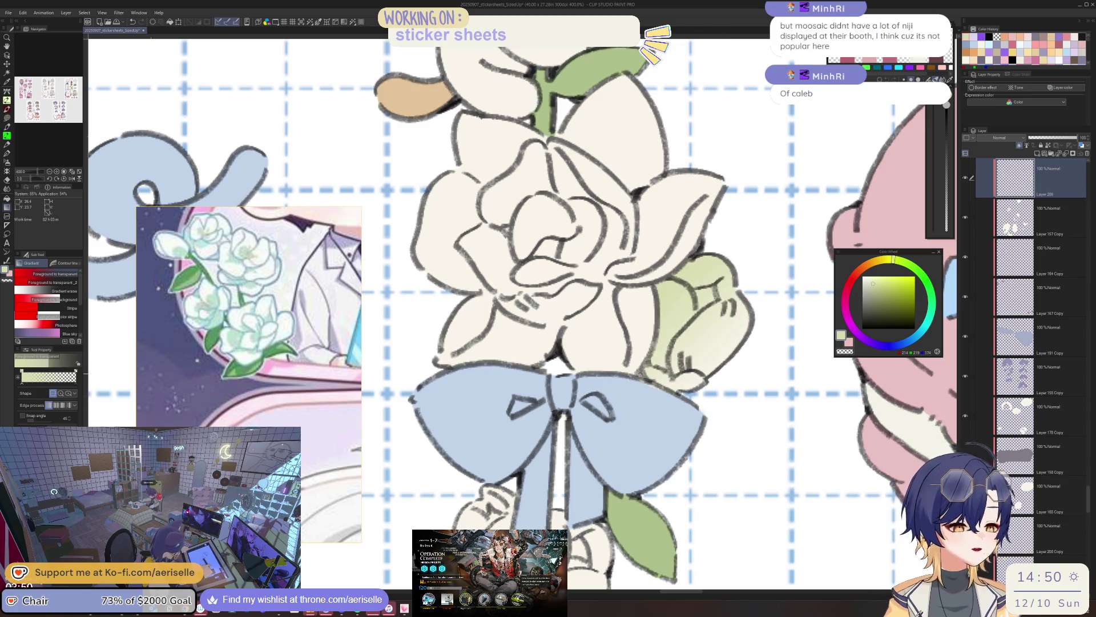
Scroll the Layer panel to Layer 208 and remove it with Ctrl+E
scroll(644, 398, down, 6)
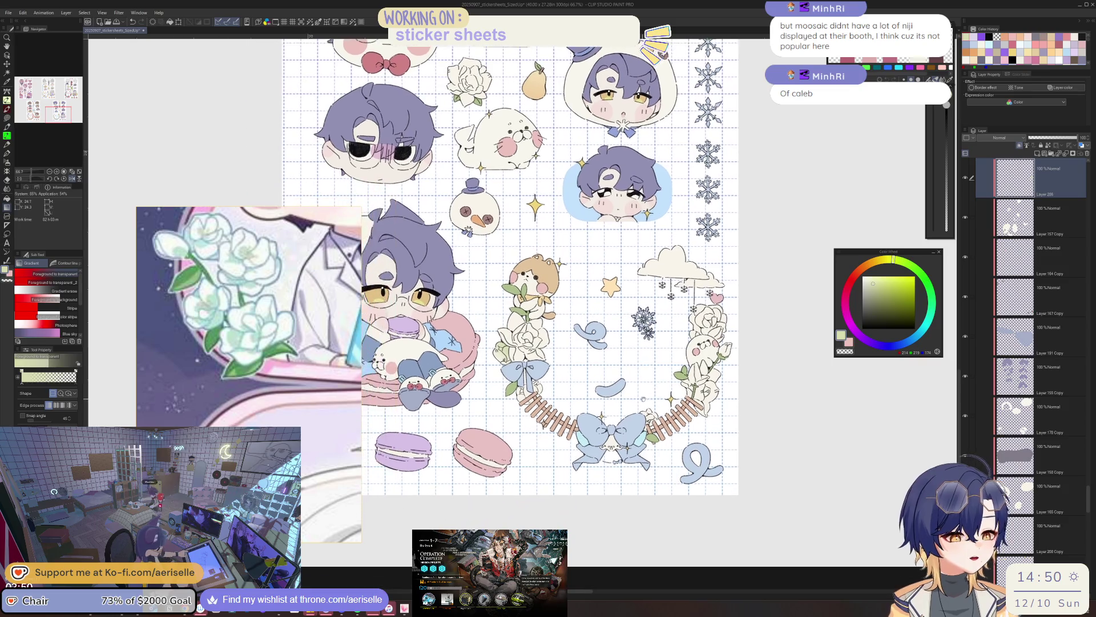
scroll(501, 358, up, 3)
key(e)
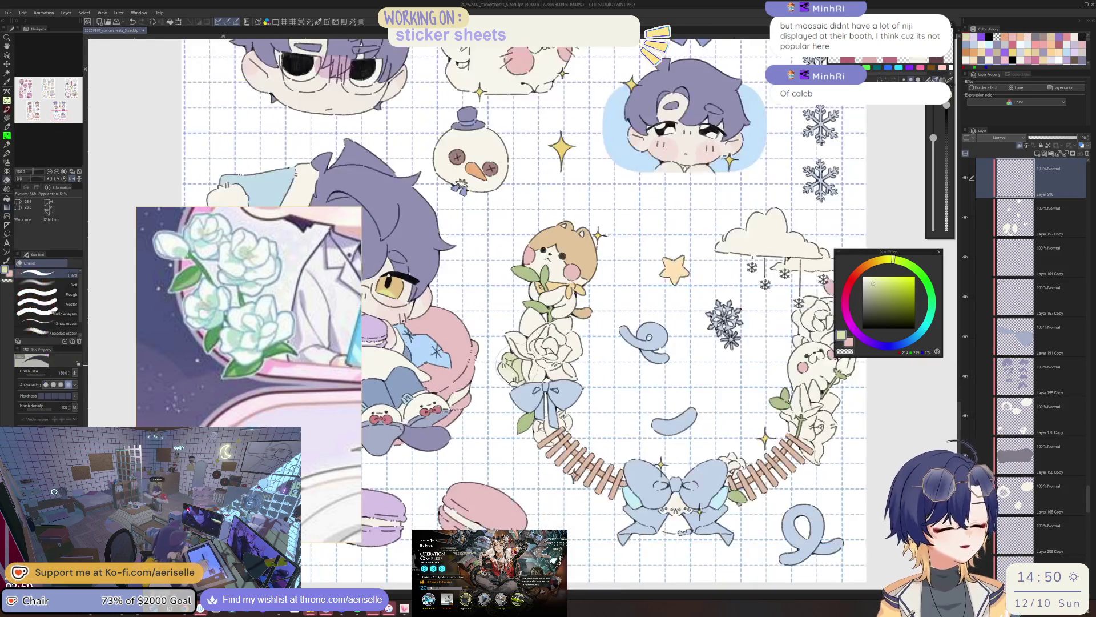
scroll(514, 371, down, 4)
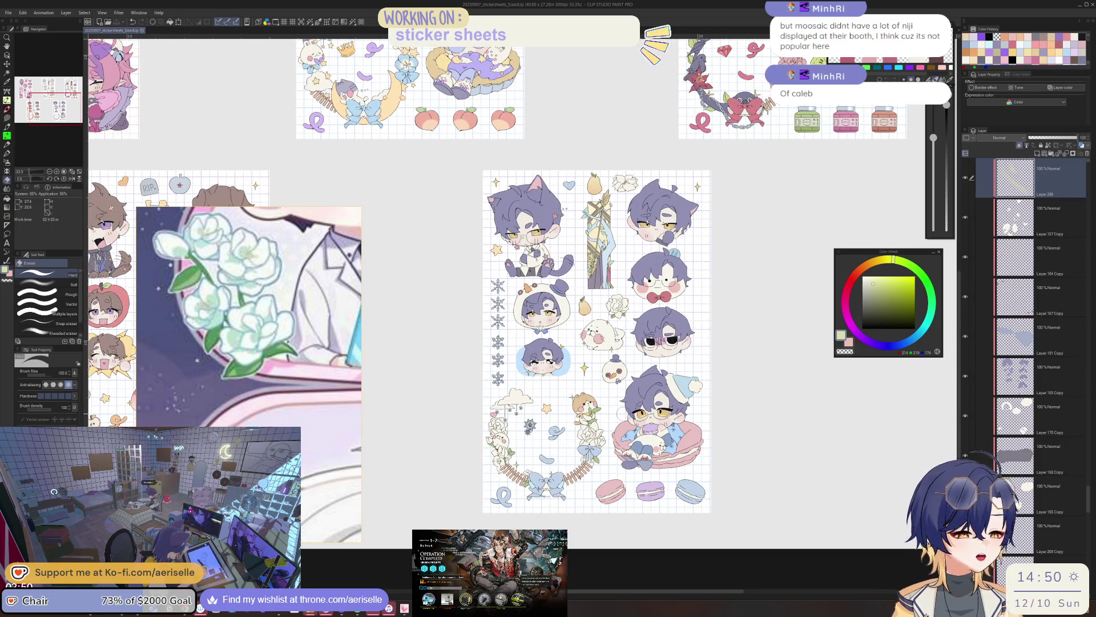
scroll(1086, 191, up, 3)
key(ctrl+e)
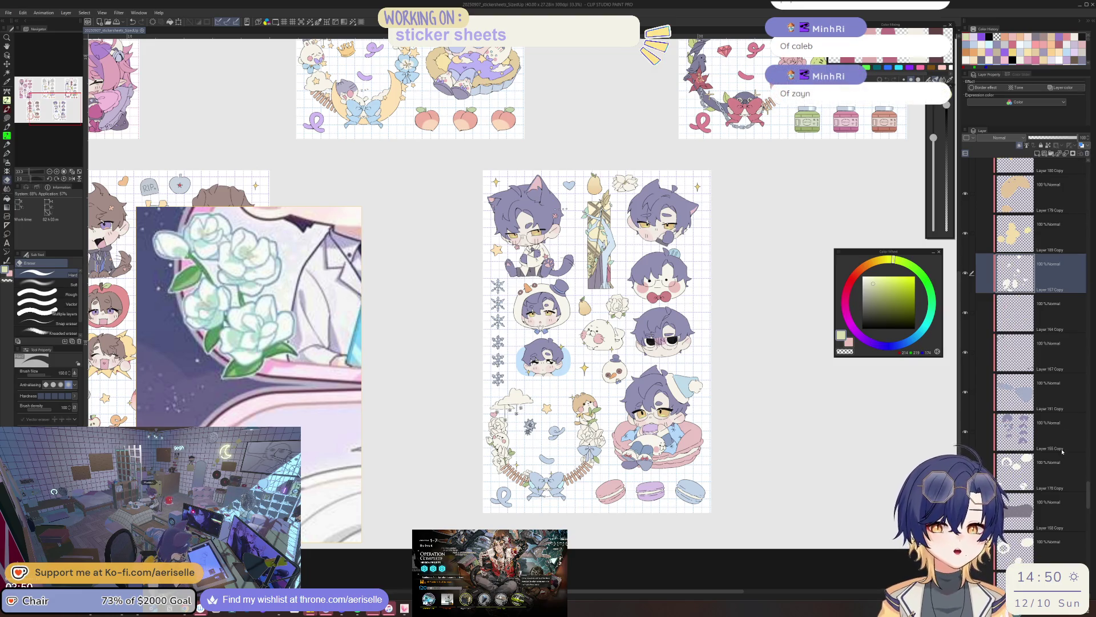
Starting at Layer 31 Copy, tick layers upward through Layer 178 Copy
drag(1088, 490, 1081, 536)
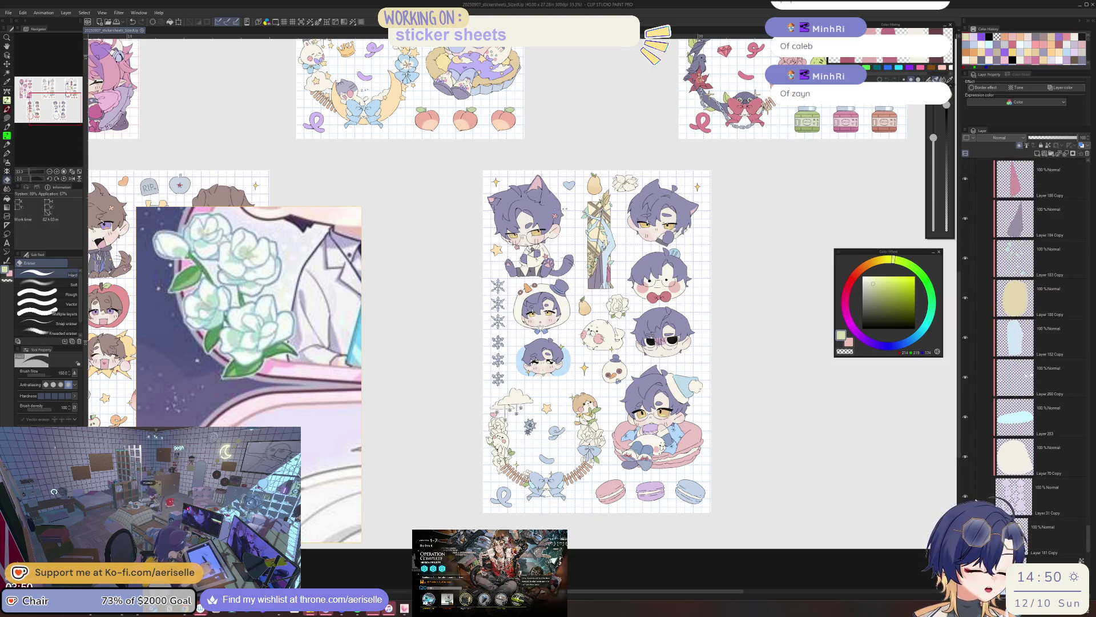
click(984, 499)
drag(972, 471, 973, 172)
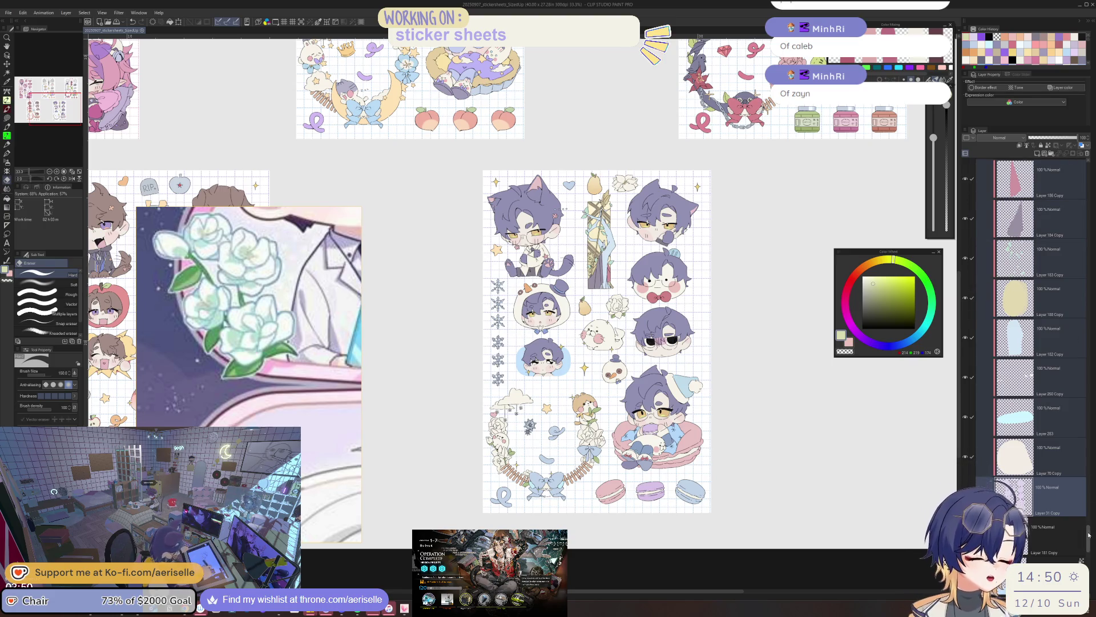
scroll(1088, 513, up, 10)
scroll(1088, 513, up, 2)
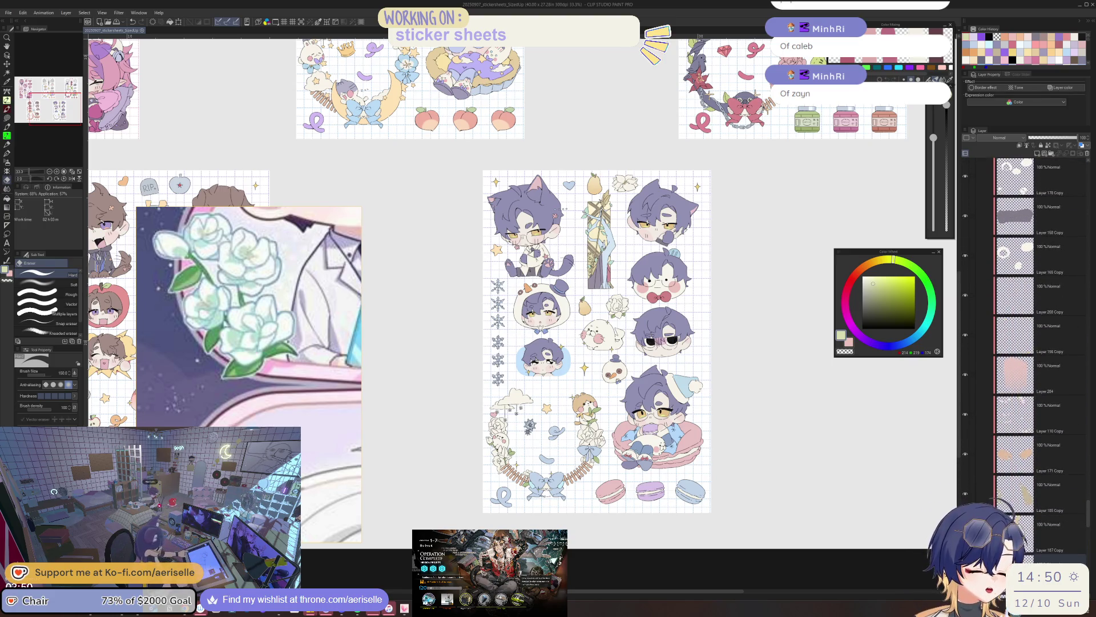
drag(972, 514, 972, 178)
Extend the selection past Layer 179 Copy and Layer 159 Copy 4 up to Layer 153 Copy
scroll(1088, 494, up, 18)
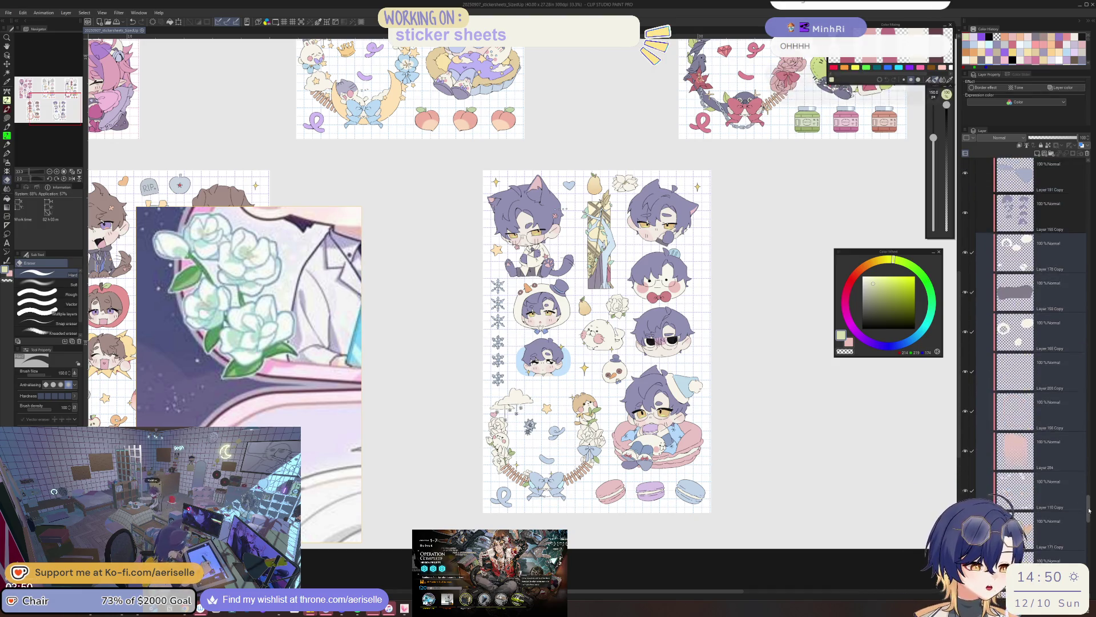
drag(972, 476, 980, 171)
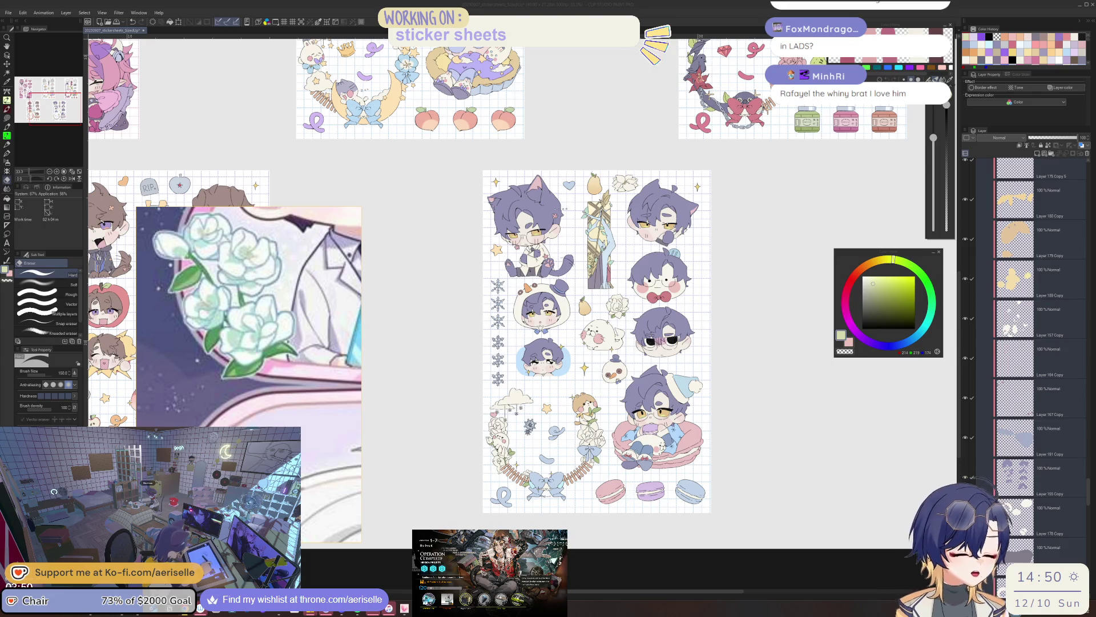
mouse_move(1090, 499)
mouse_down()
mouse_move(1089, 490)
mouse_move(1027, 476)
mouse_up()
drag(973, 498, 973, 178)
scroll(1016, 434, up, 5)
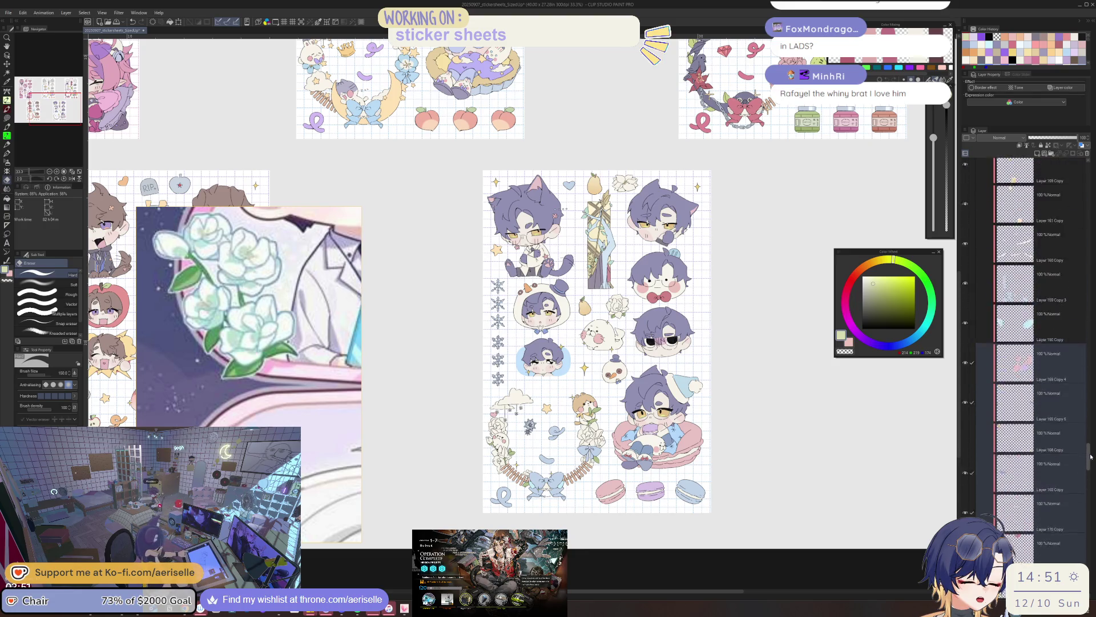
drag(971, 511, 969, 172)
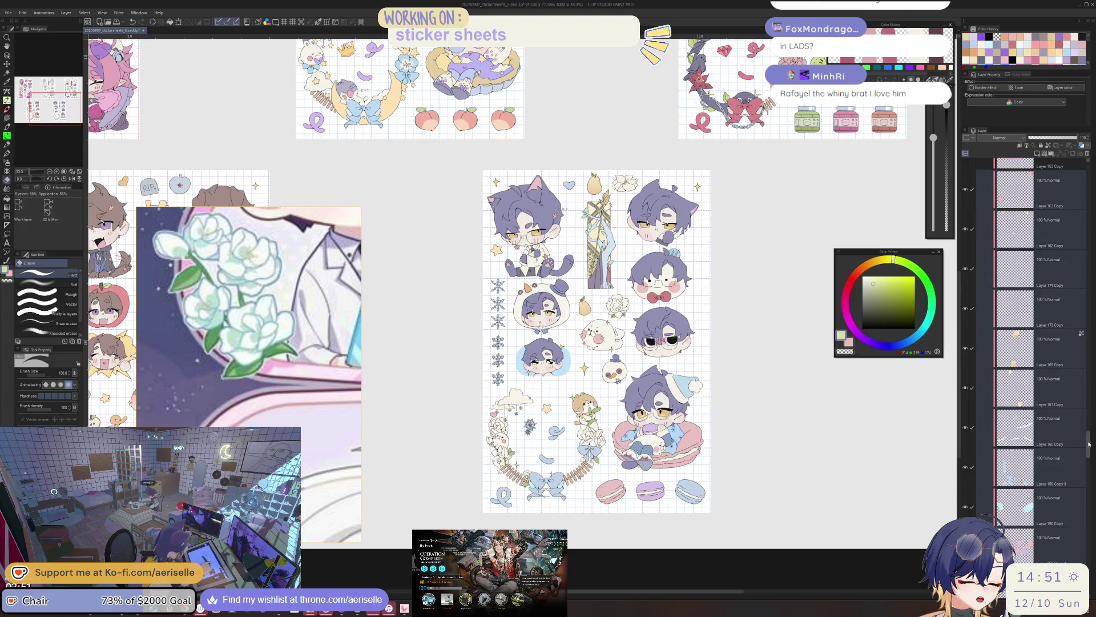
scroll(1021, 435, up, 5)
click(972, 429)
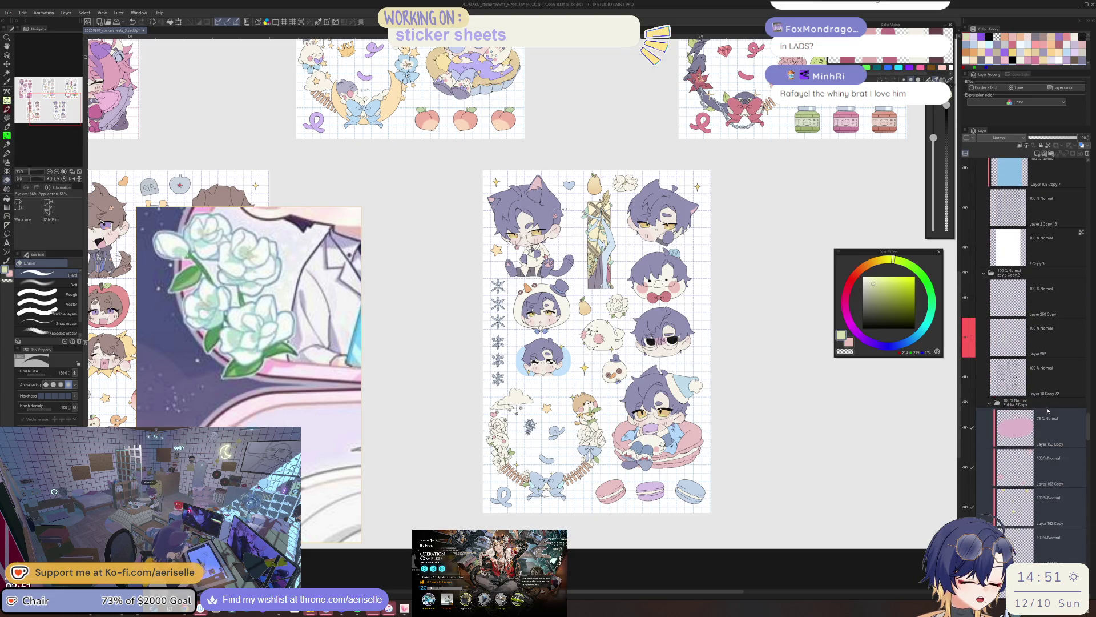
Try Selection from Layer on the selected layers, deselect, then merge them into Layer 31 Copy
right_click(1012, 427)
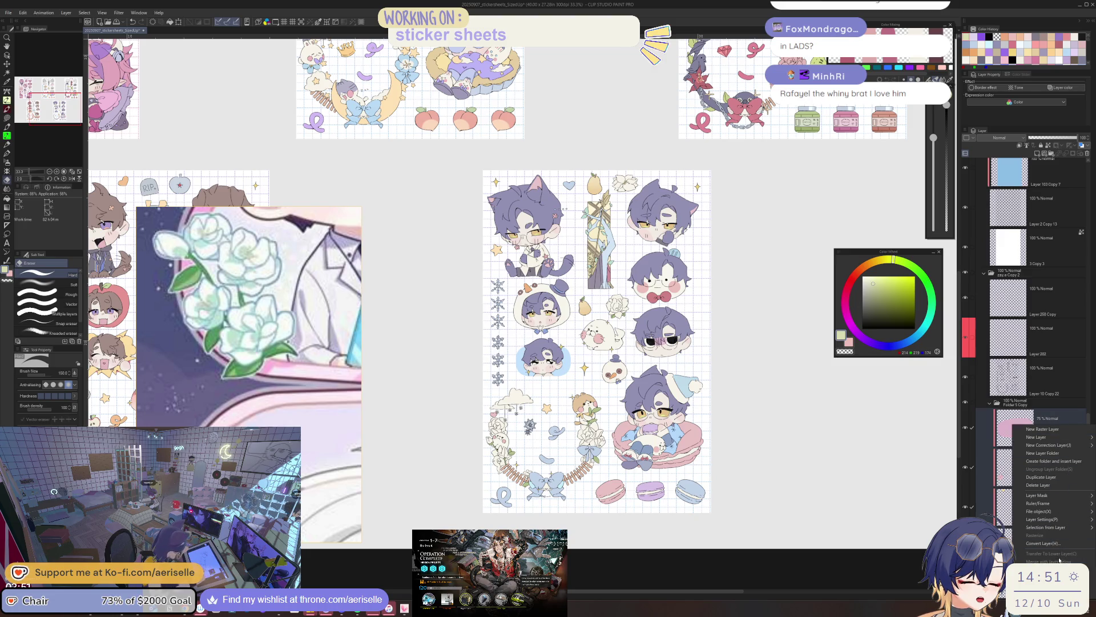
click(1040, 422)
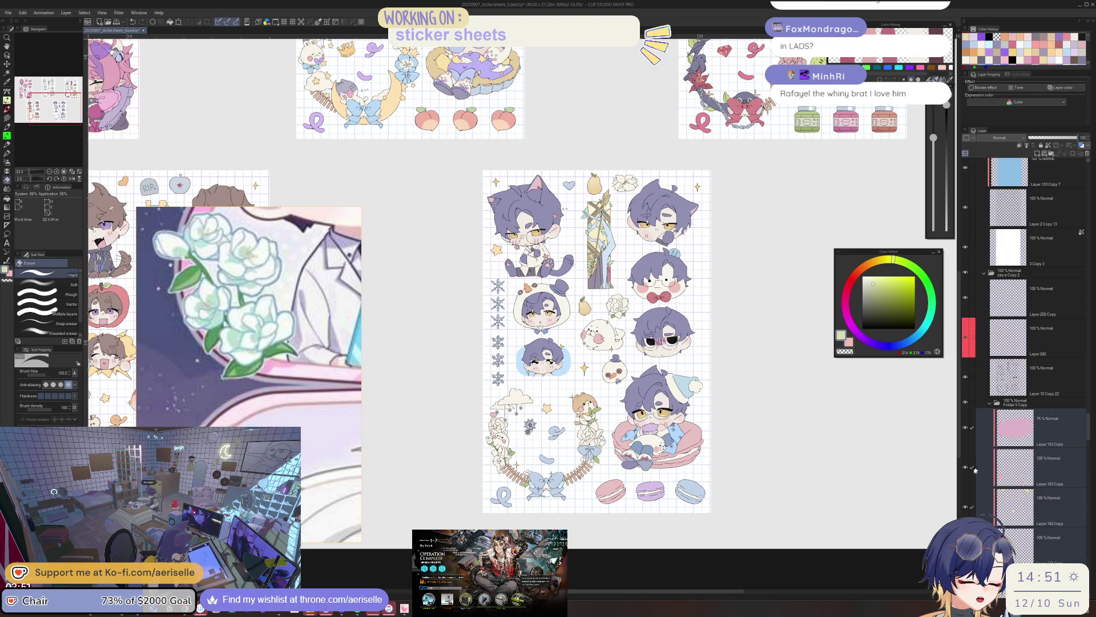
right_click(1041, 467)
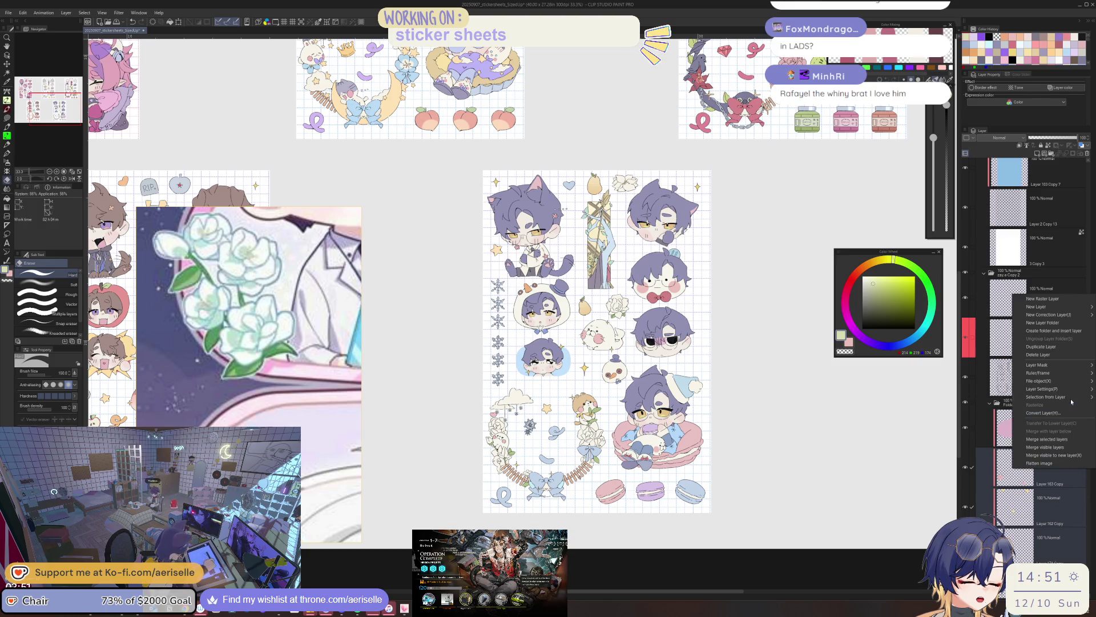
click(1001, 398)
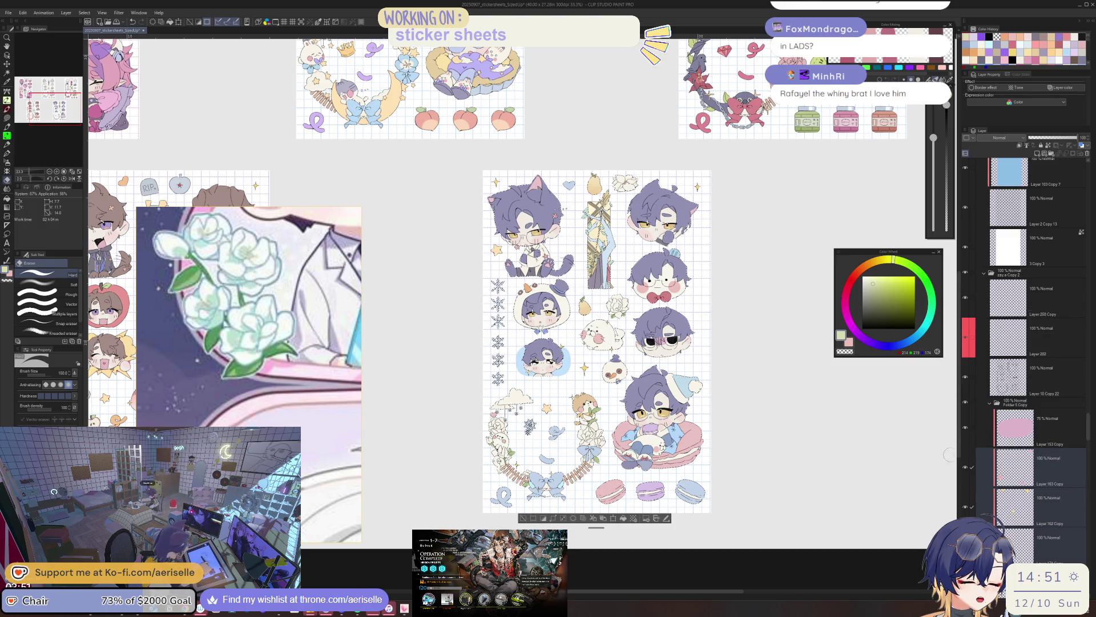
key(ctrl+d)
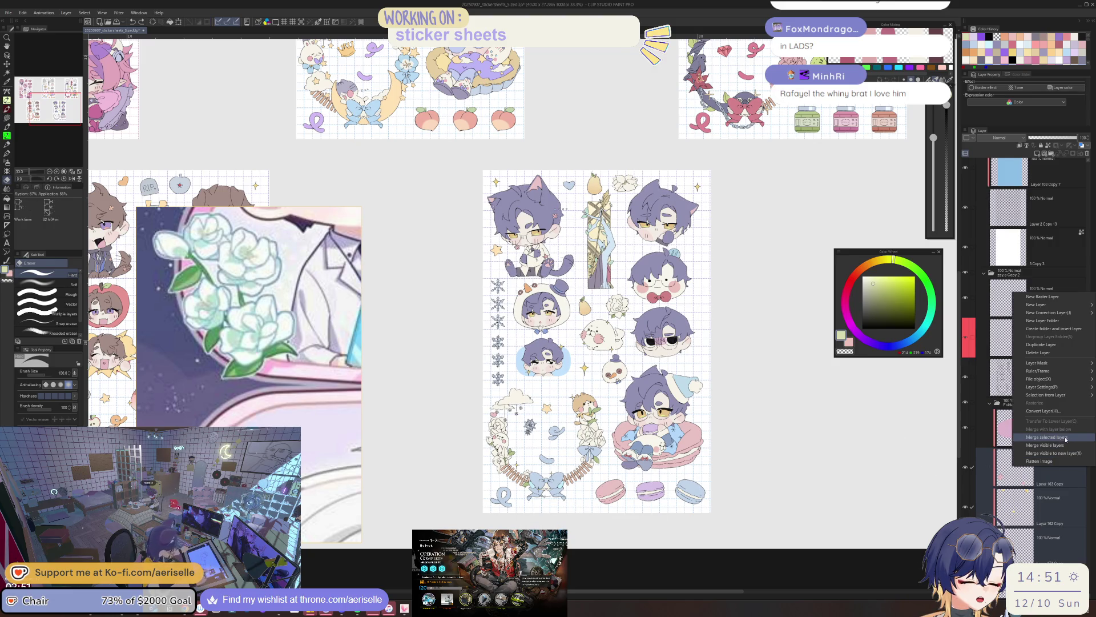
key(Delete)
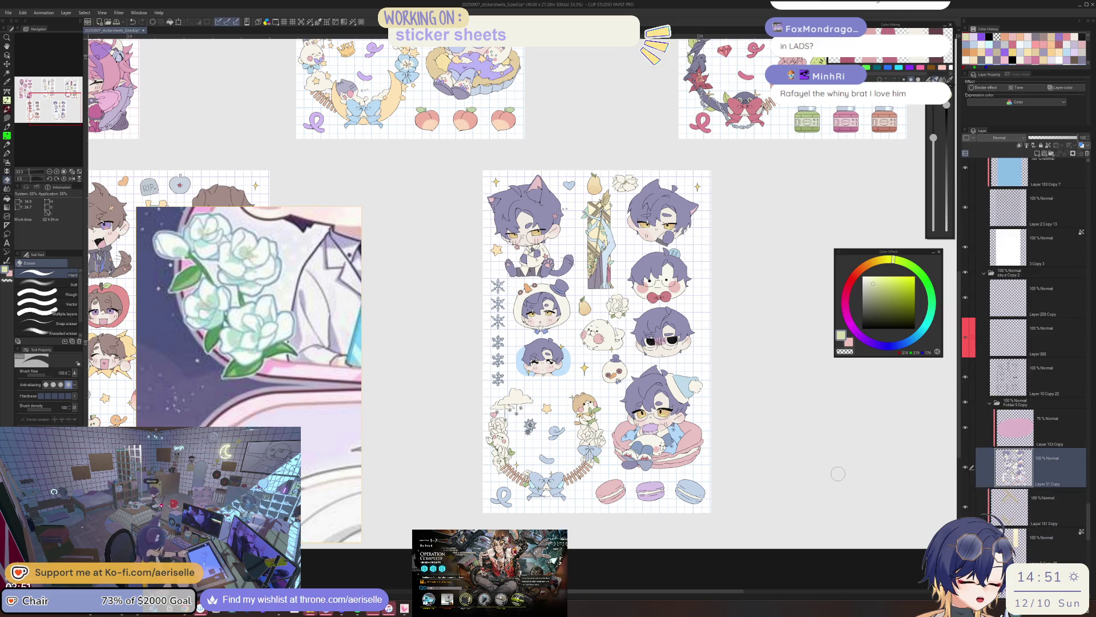
scroll(540, 409, down, 3)
scroll(684, 378, up, 5)
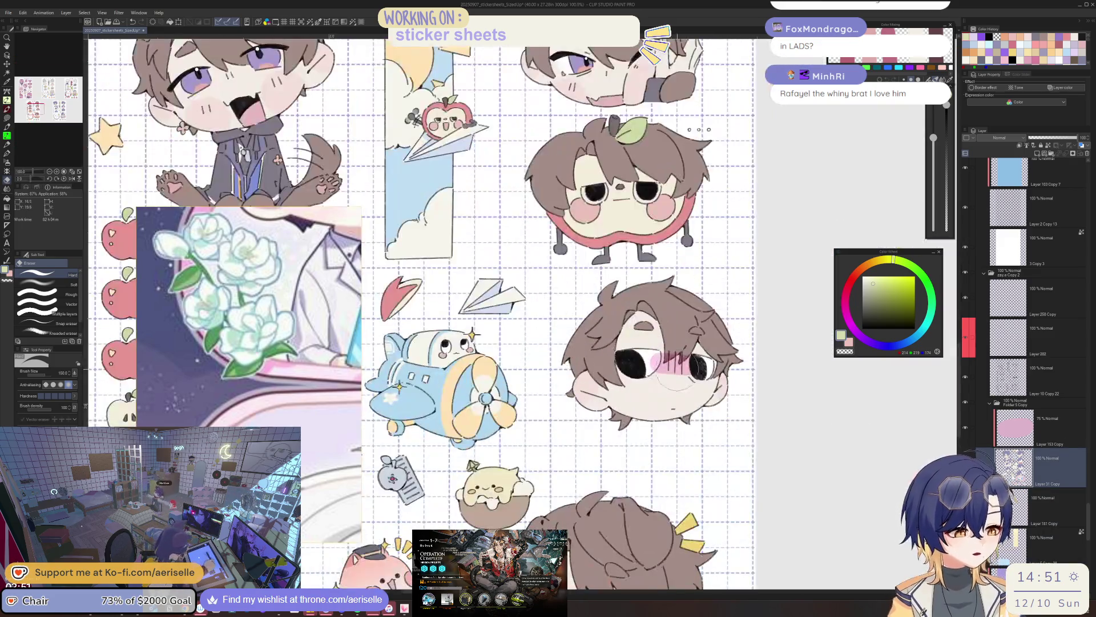
Set Layer 153 Copy's blend mode to Linear burn
scroll(684, 380, down, 3)
scroll(683, 383, right, 5)
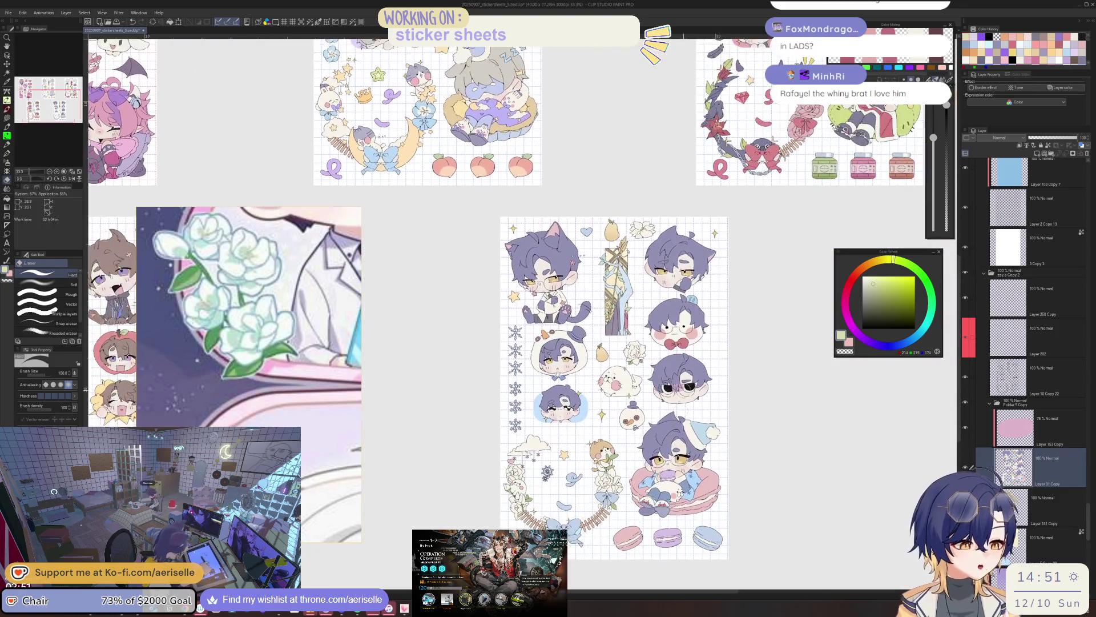
scroll(683, 394, up, 3)
scroll(684, 394, up, 2)
click(1056, 427)
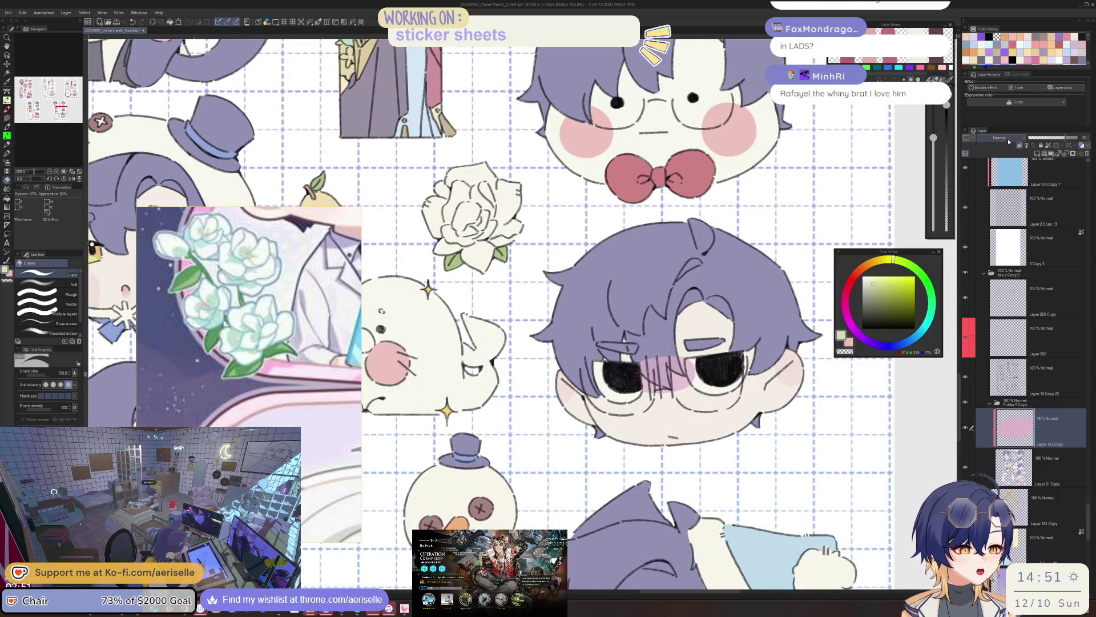
click(1001, 138)
click(996, 172)
Raise the layer's luminosity to 29 in Hue/Saturation/Luminosity and apply it
key(ctrl+u)
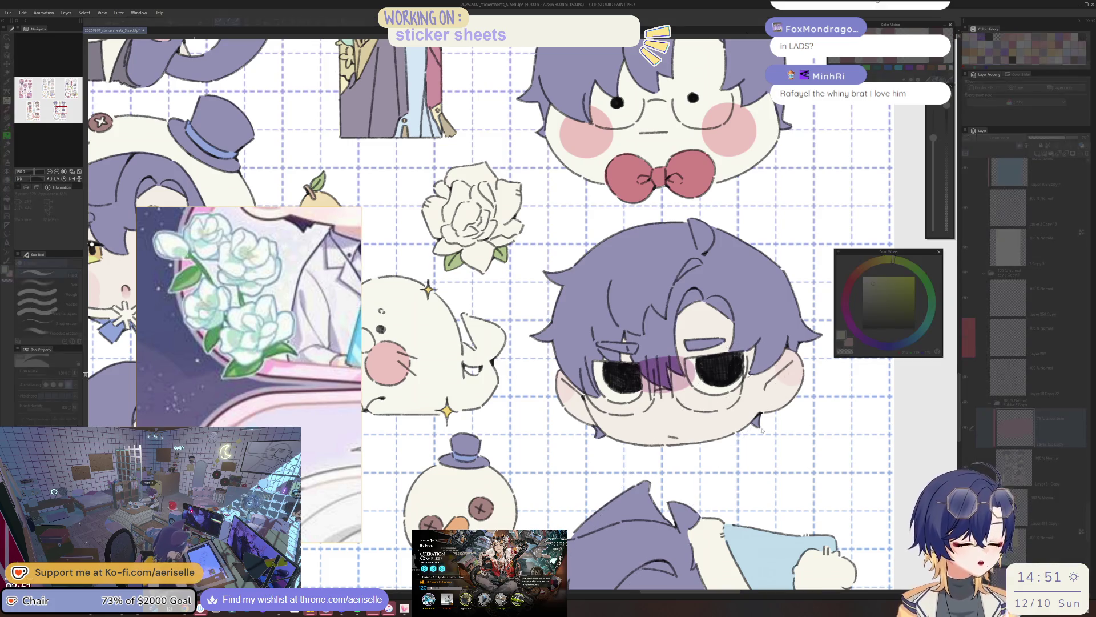
drag(746, 365, 755, 365)
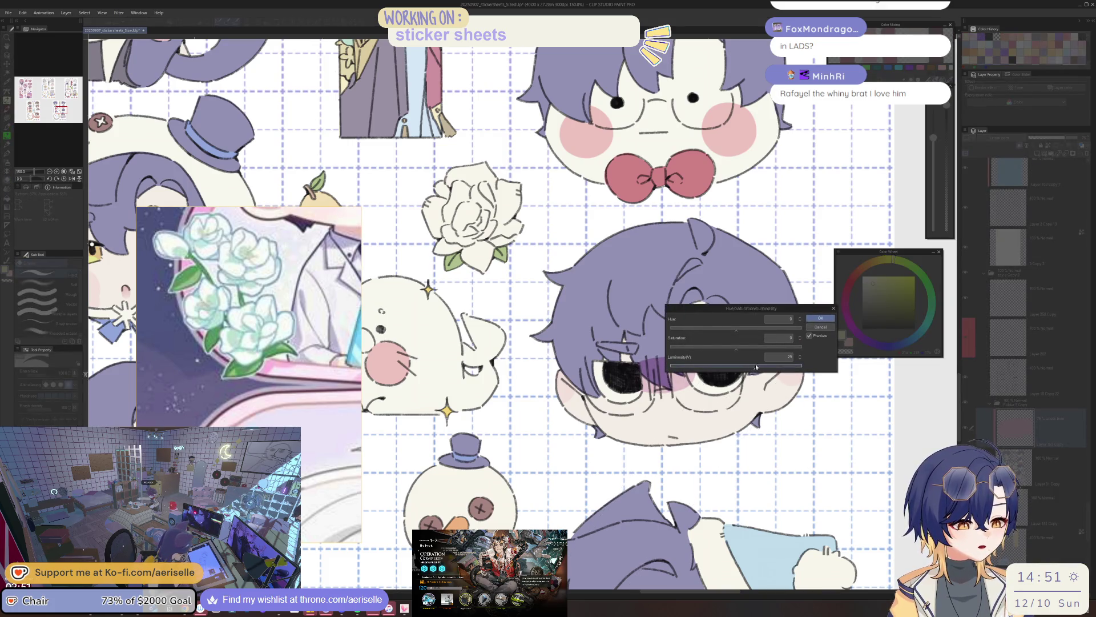
click(821, 318)
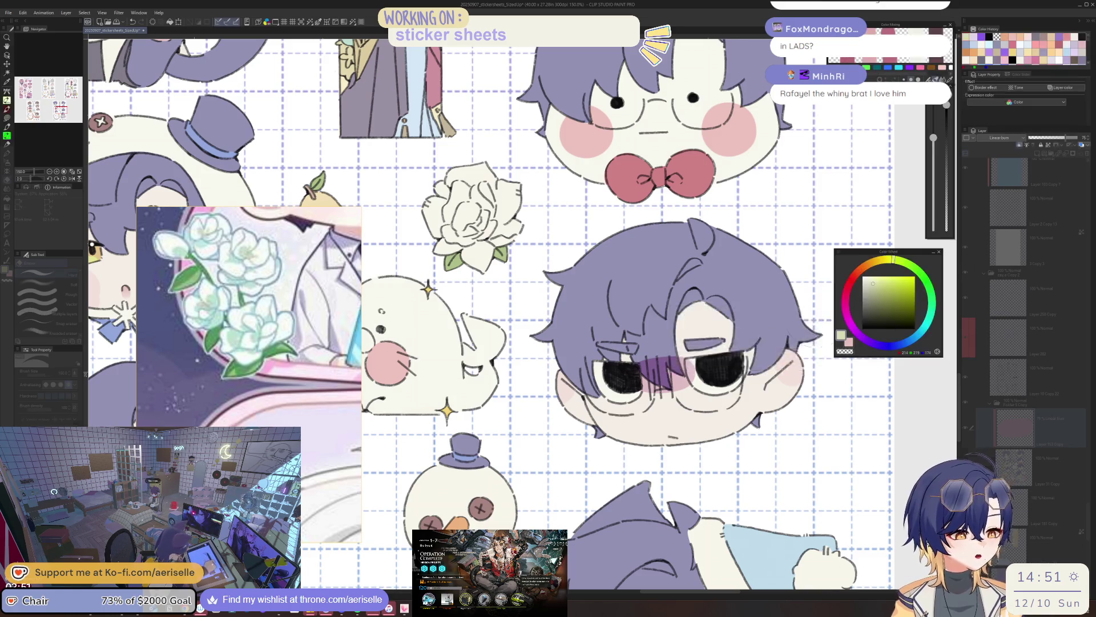
scroll(819, 313, down, 3)
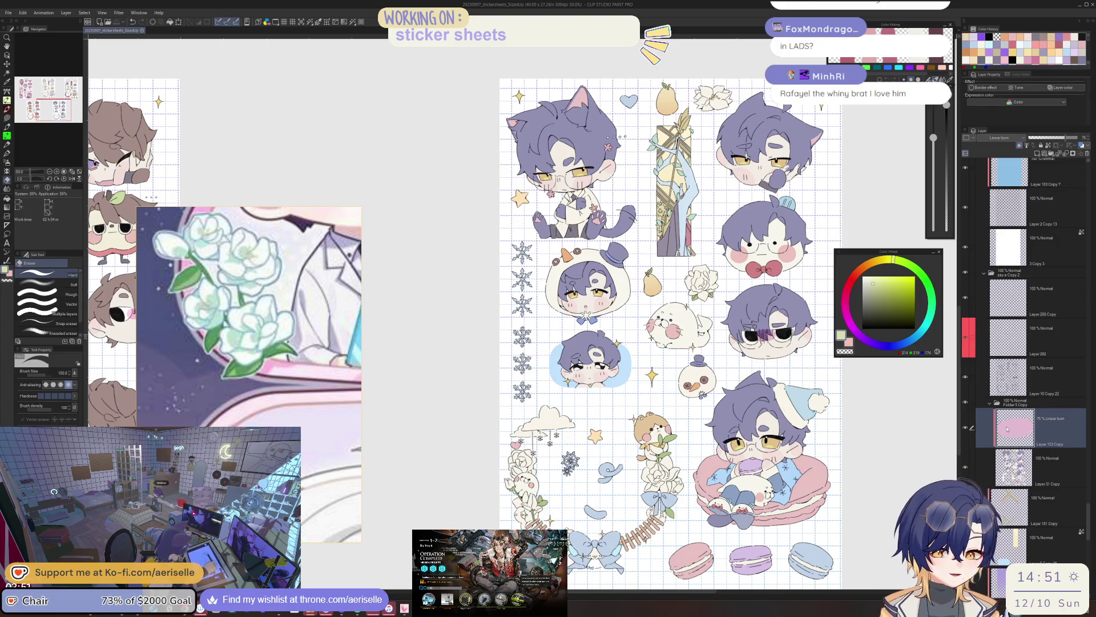
Move the reference sub view up and left, and delete the 75% Linear burn layer
drag(253, 352, 208, 191)
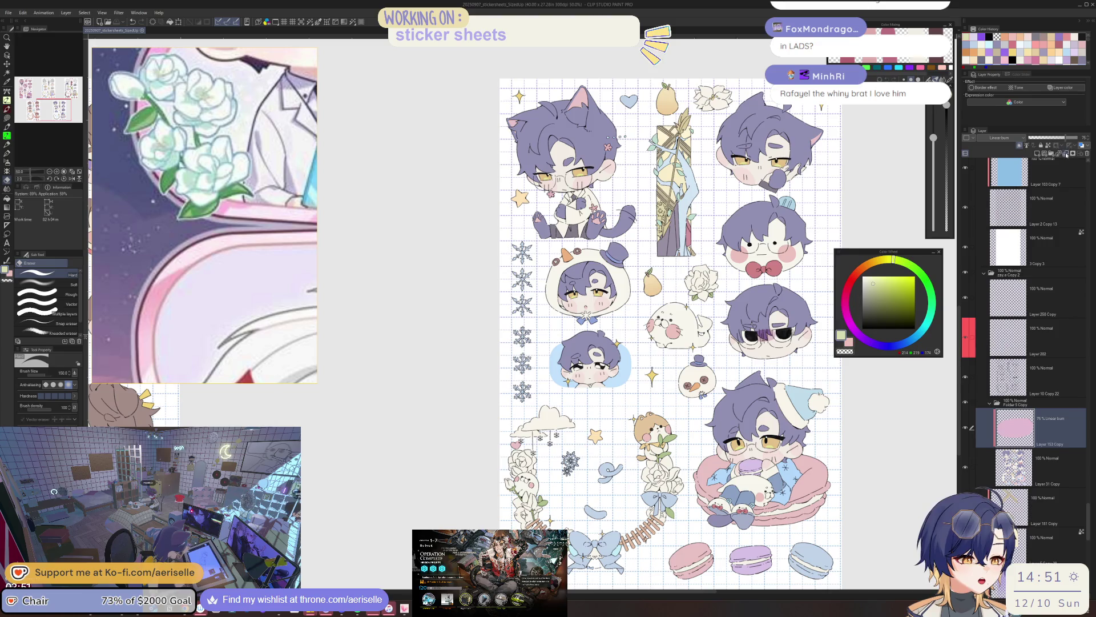
key(ctrl+e)
scroll(711, 308, down, 1)
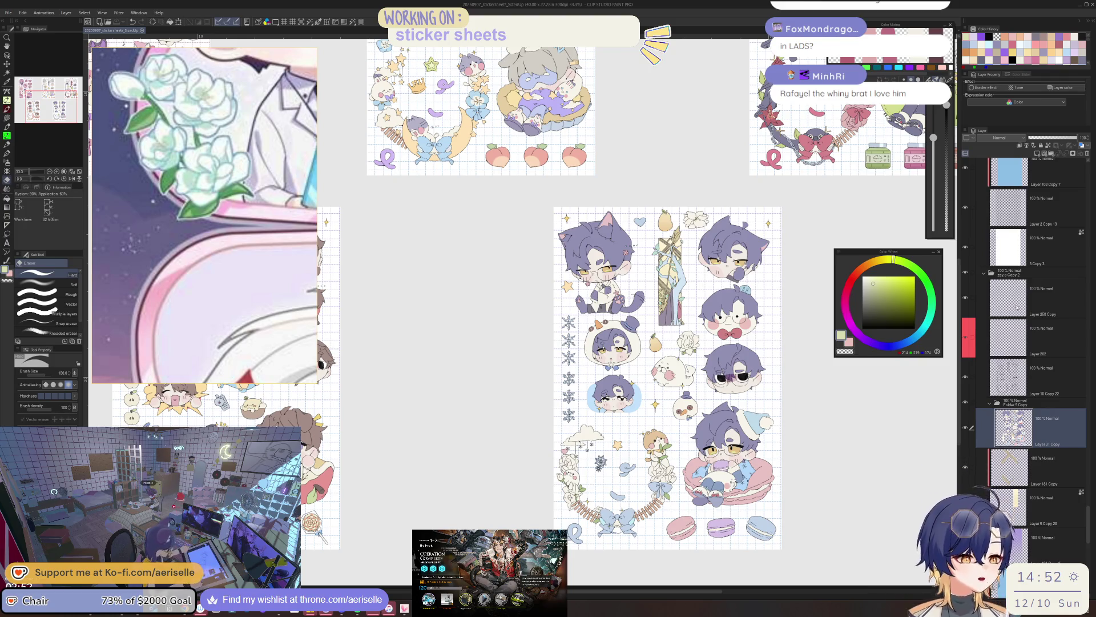
Collapse the purple-haired sheet's layer folder and pan to the white-haired character's sheet
click(1009, 273)
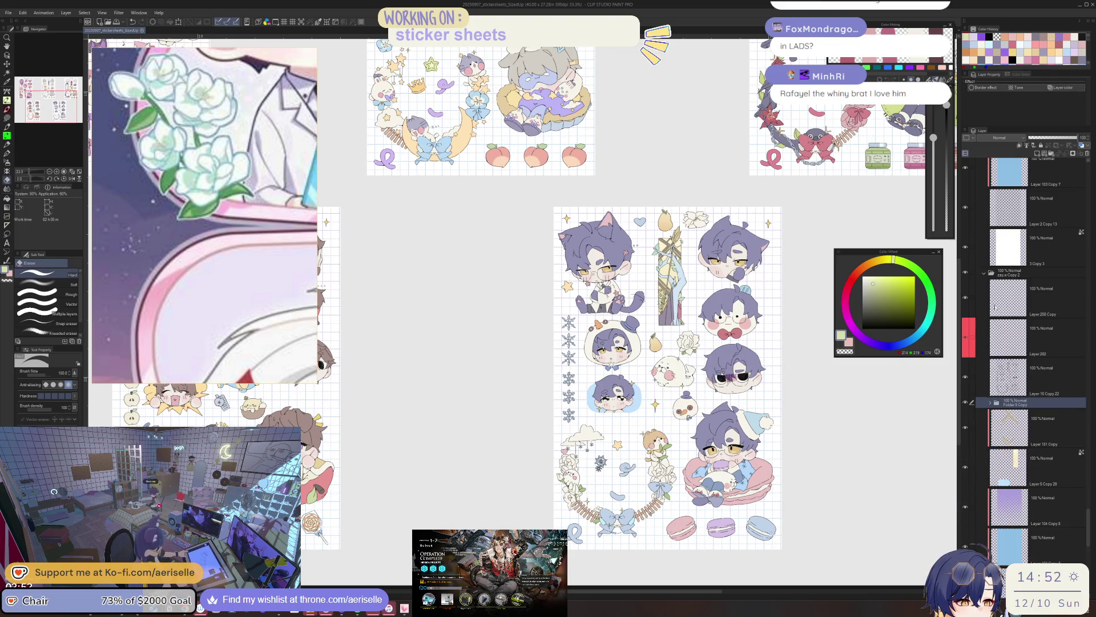
click(984, 273)
scroll(997, 322, up, 8)
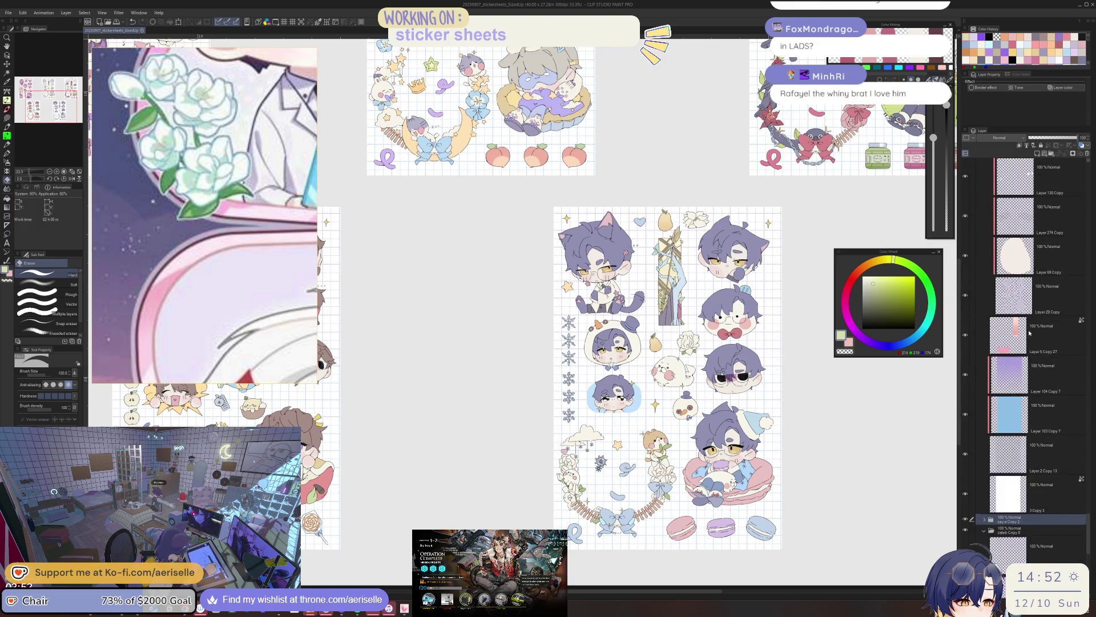
mouse_move(917, 24)
mouse_down()
mouse_move(731, 128)
mouse_move(695, 295)
mouse_up()
scroll(605, 286, up, 3)
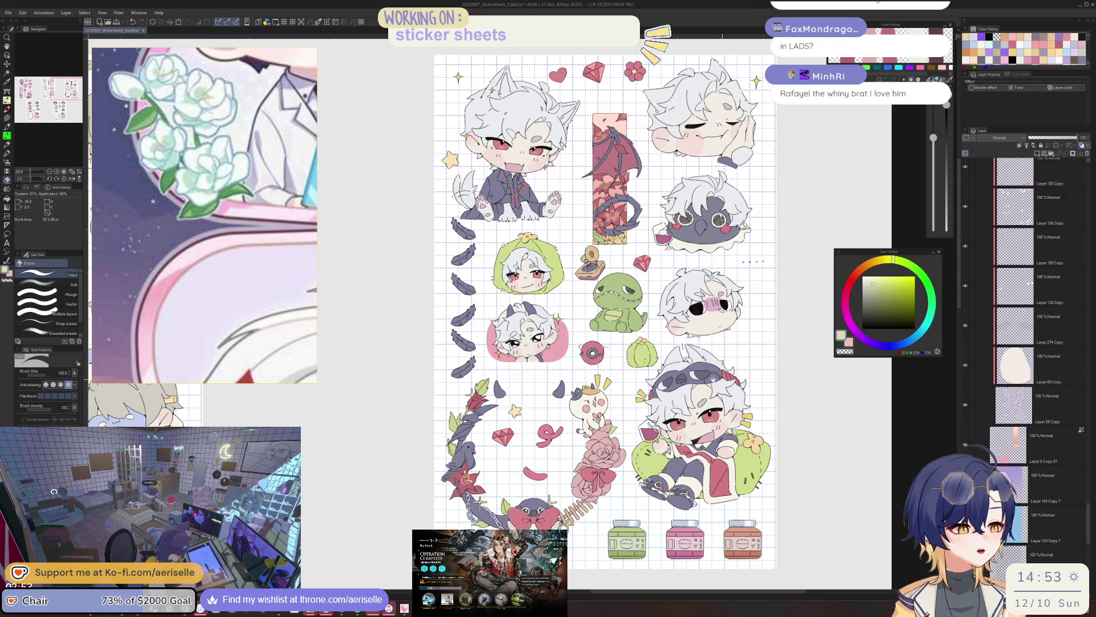
Zoom in on the dark bird sticker, select its purple feathers layer and toggle its visibility
scroll(654, 422, up, 5)
key(u)
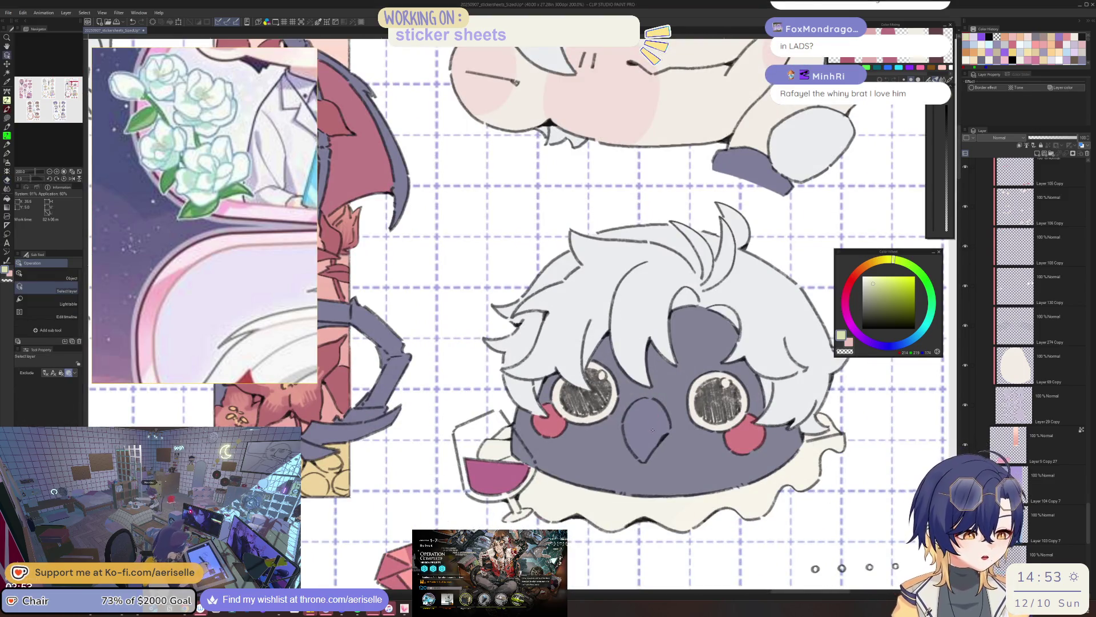
ctrl+shift+click(652, 429)
scroll(206, 215, down, 5)
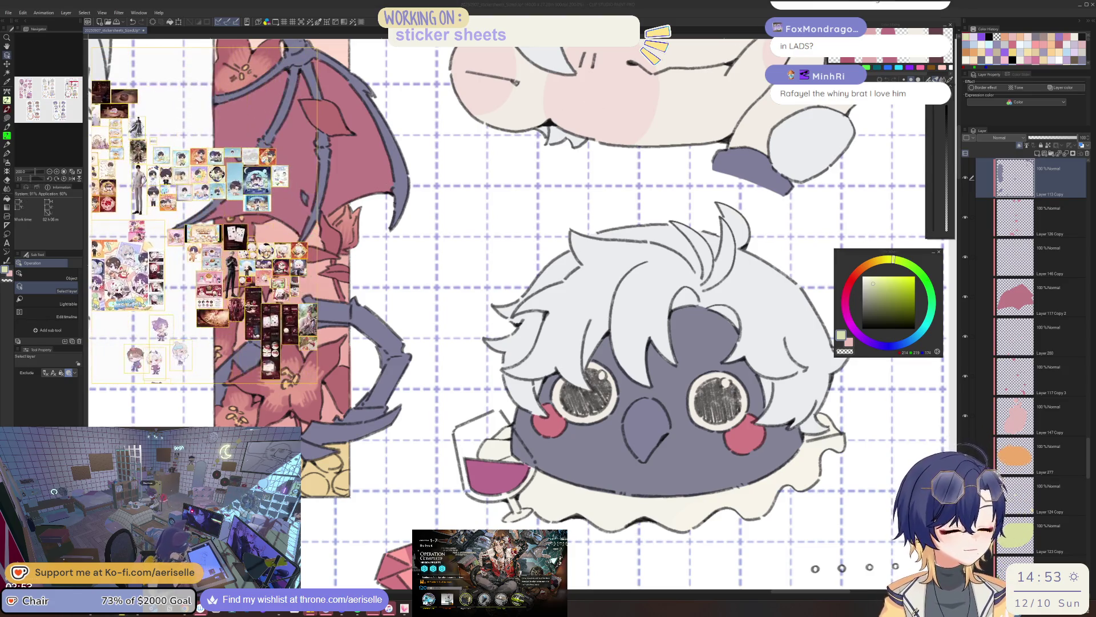
scroll(205, 214, up, 5)
scroll(266, 272, up, 3)
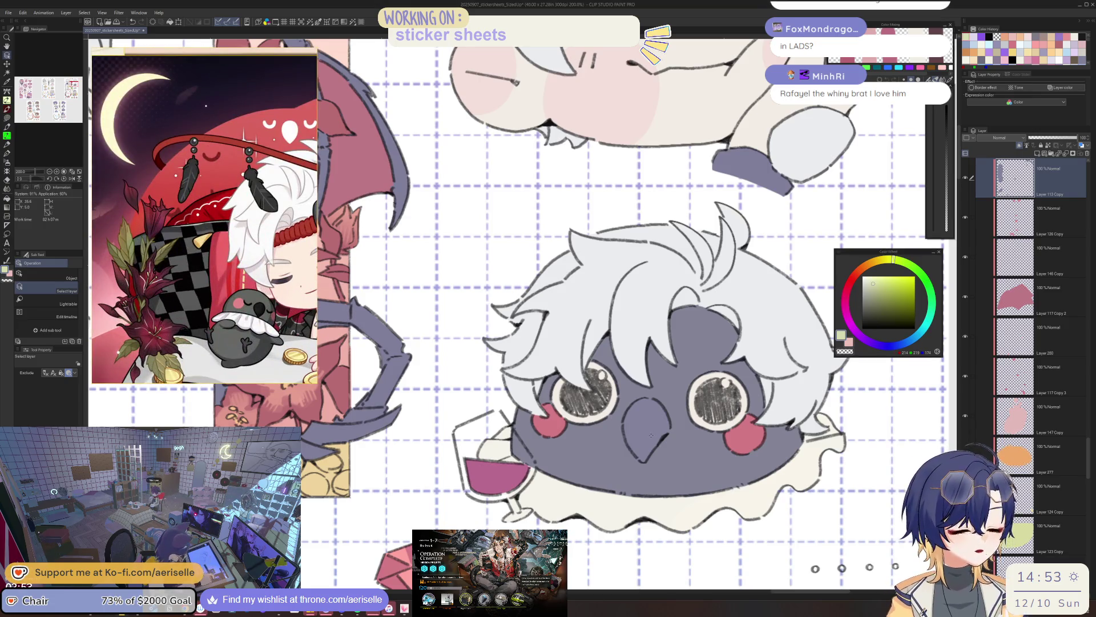
scroll(656, 435, down, 4)
scroll(581, 371, down, 3)
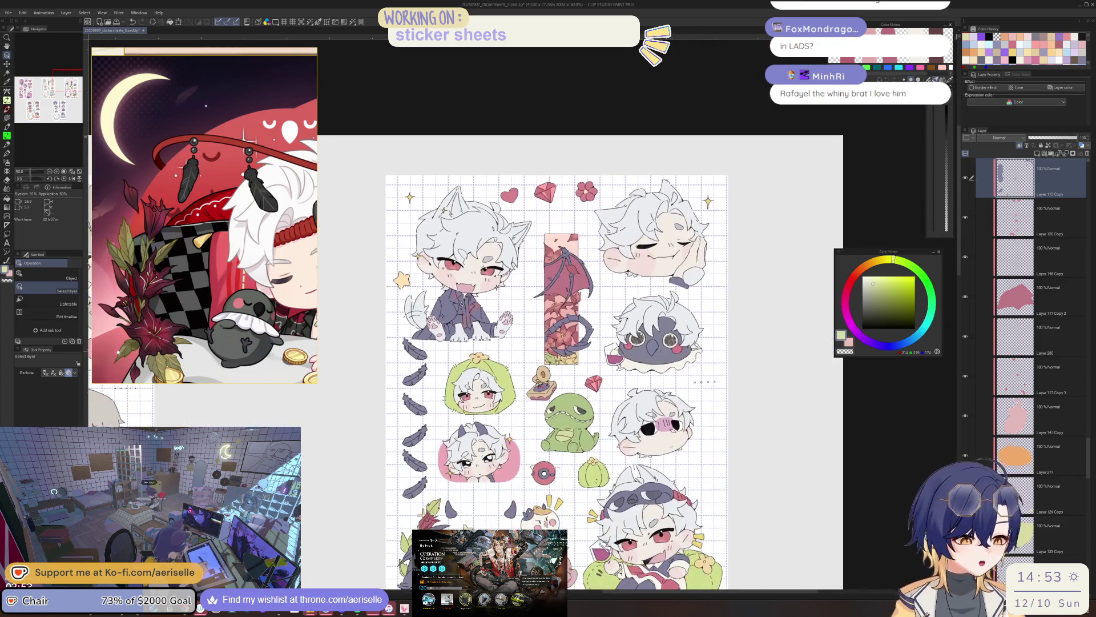
click(967, 178)
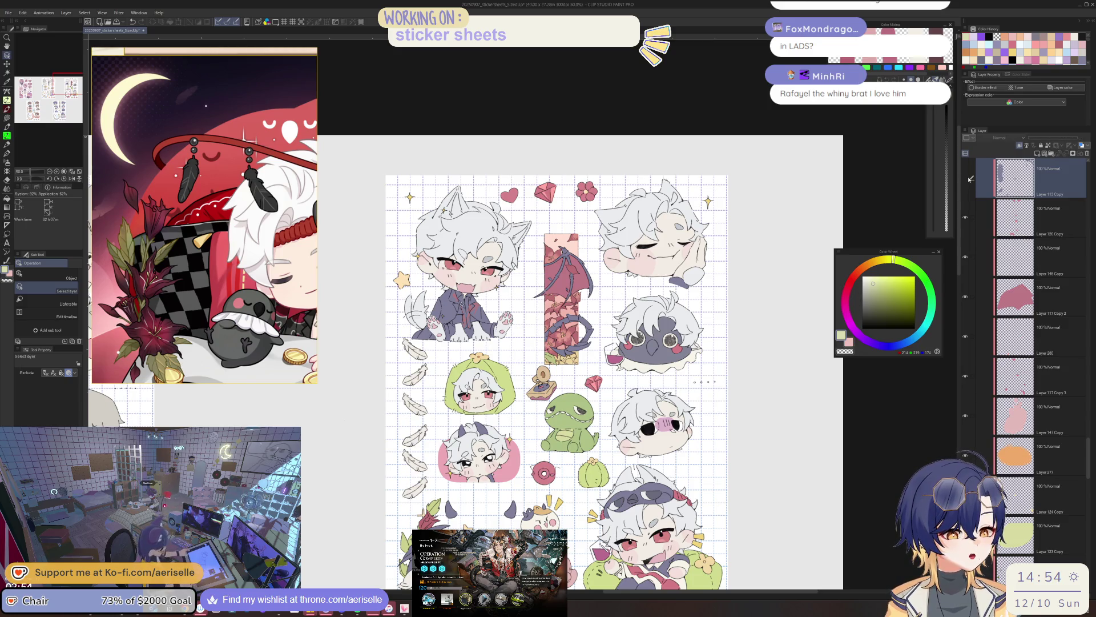
click(966, 178)
scroll(804, 331, down, 3)
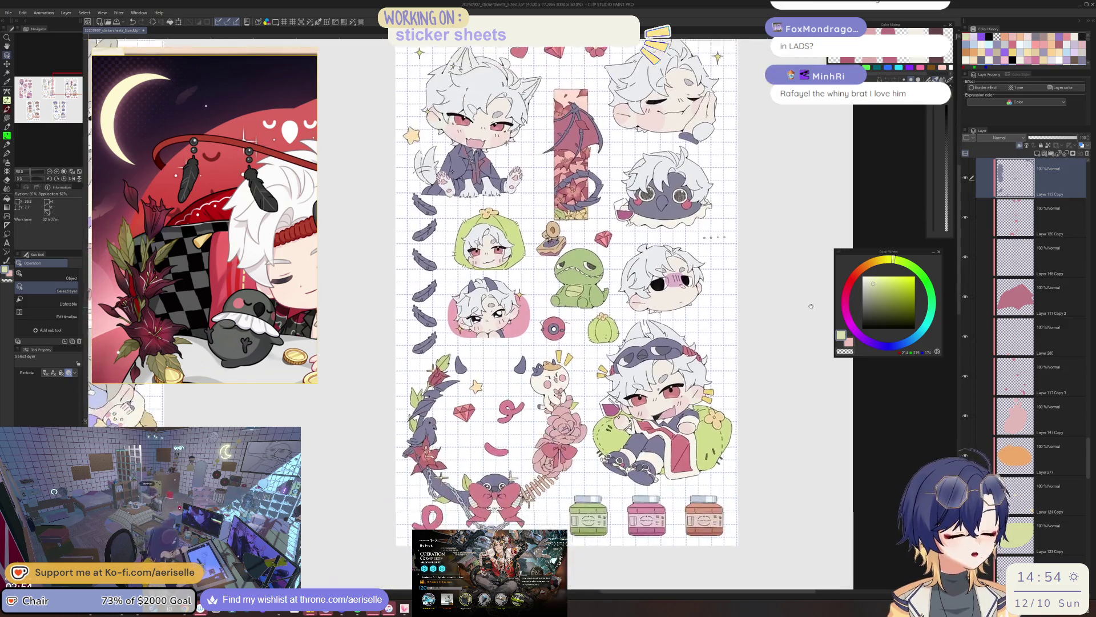
Lasso the bottom chibi, copy and paste it onto a new layer, then deselect
key(m)
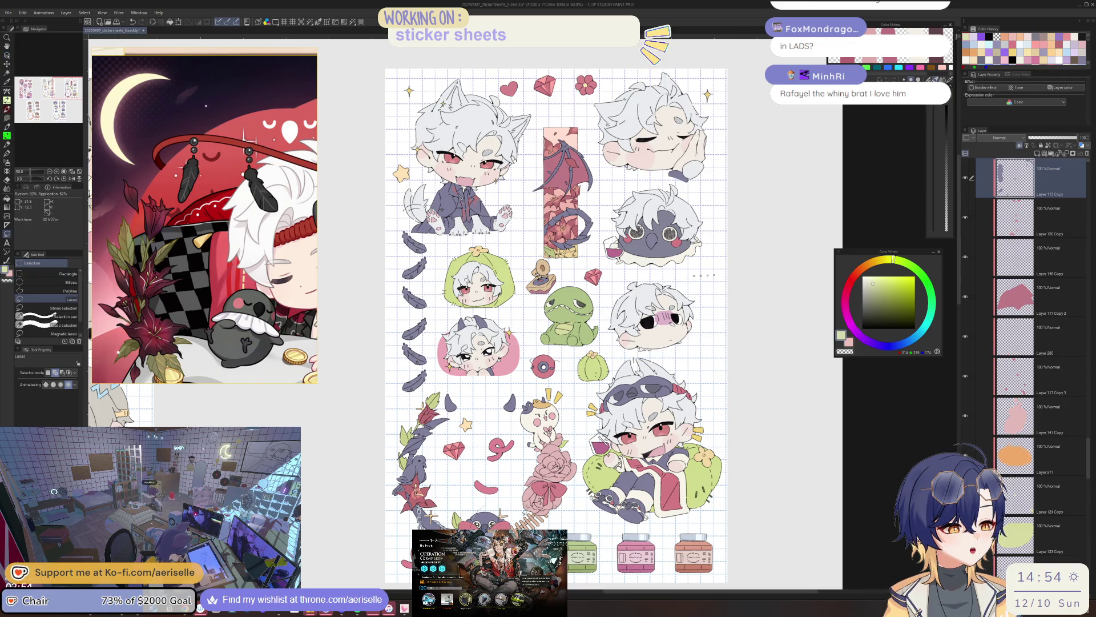
mouse_move(617, 520)
mouse_down()
mouse_move(708, 378)
mouse_move(701, 206)
mouse_up()
drag(611, 291, 618, 361)
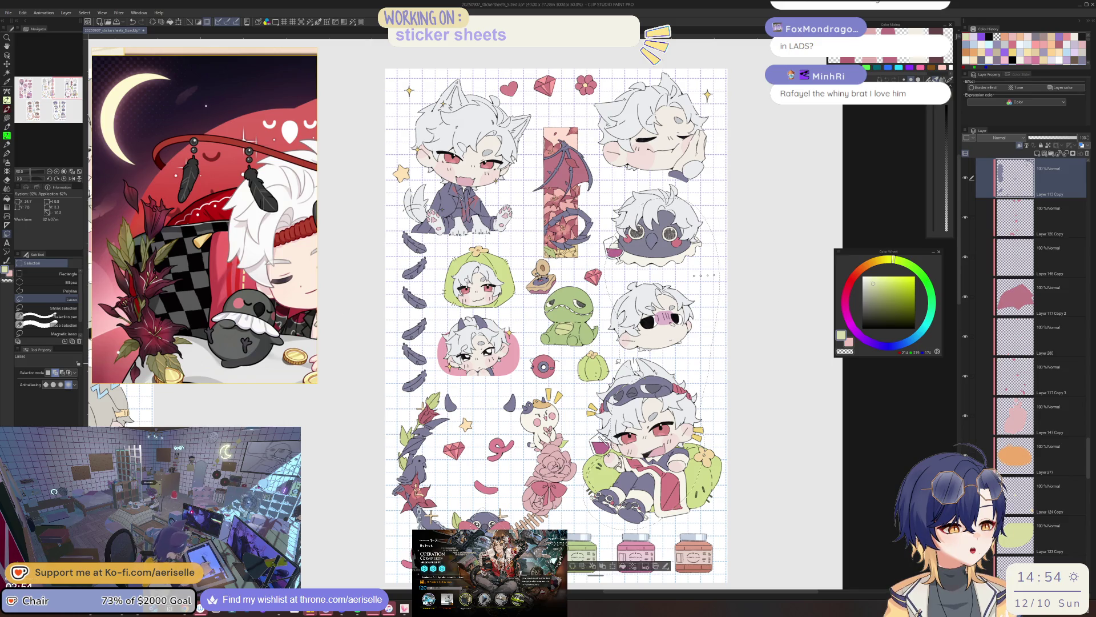
key(ctrl+c)
key(ctrl+v)
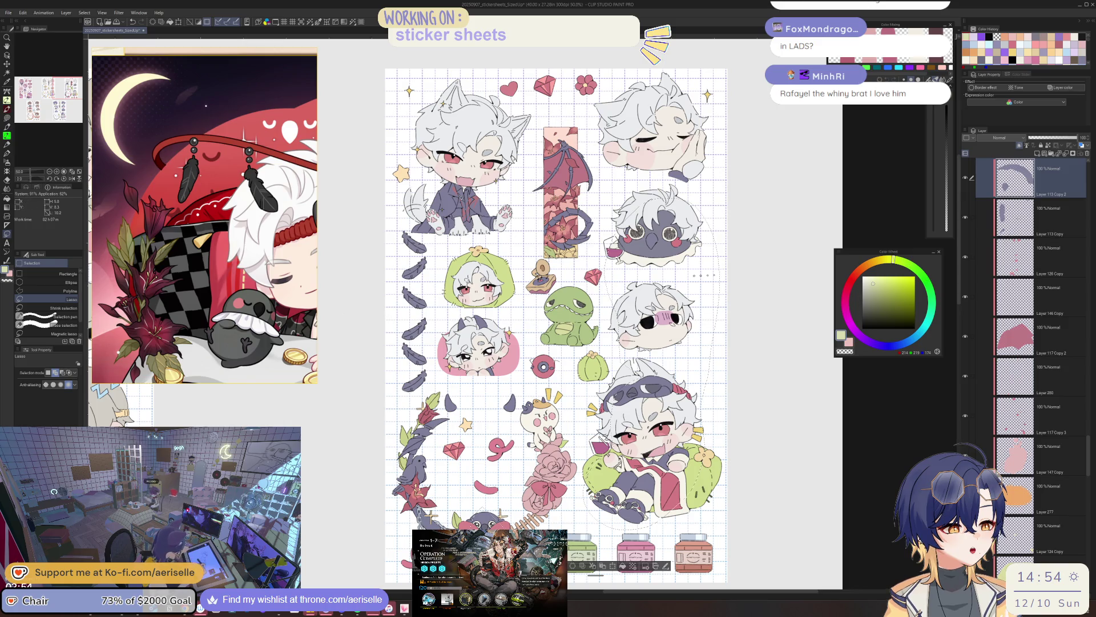
key(ctrl+d)
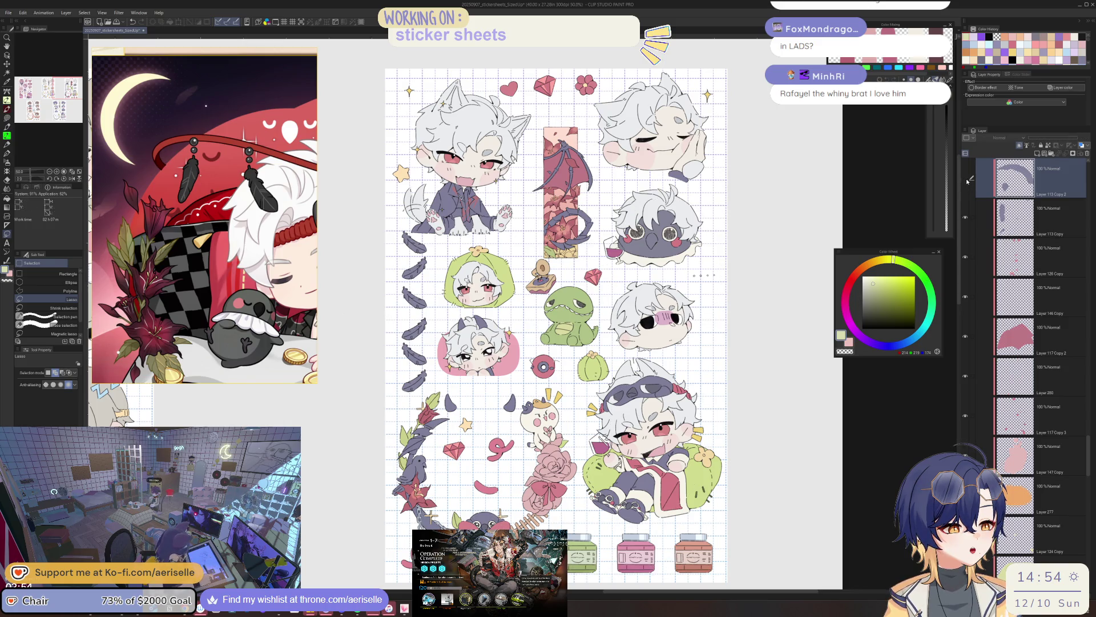
Toggle the pasted layer and hide the original purple feathers layer to compare
click(967, 179)
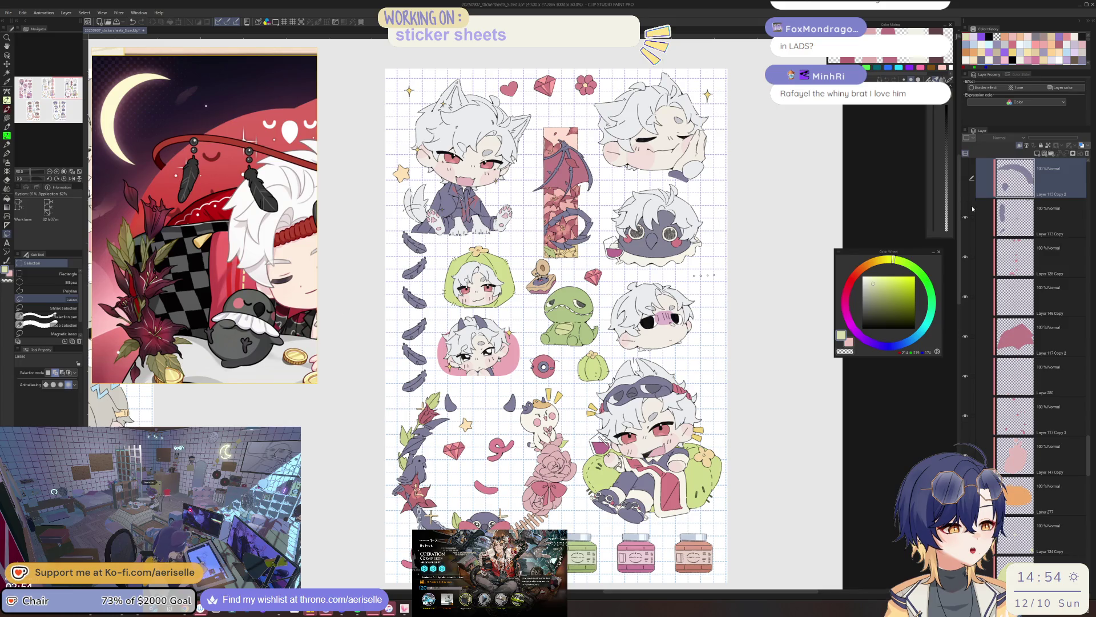
click(966, 179)
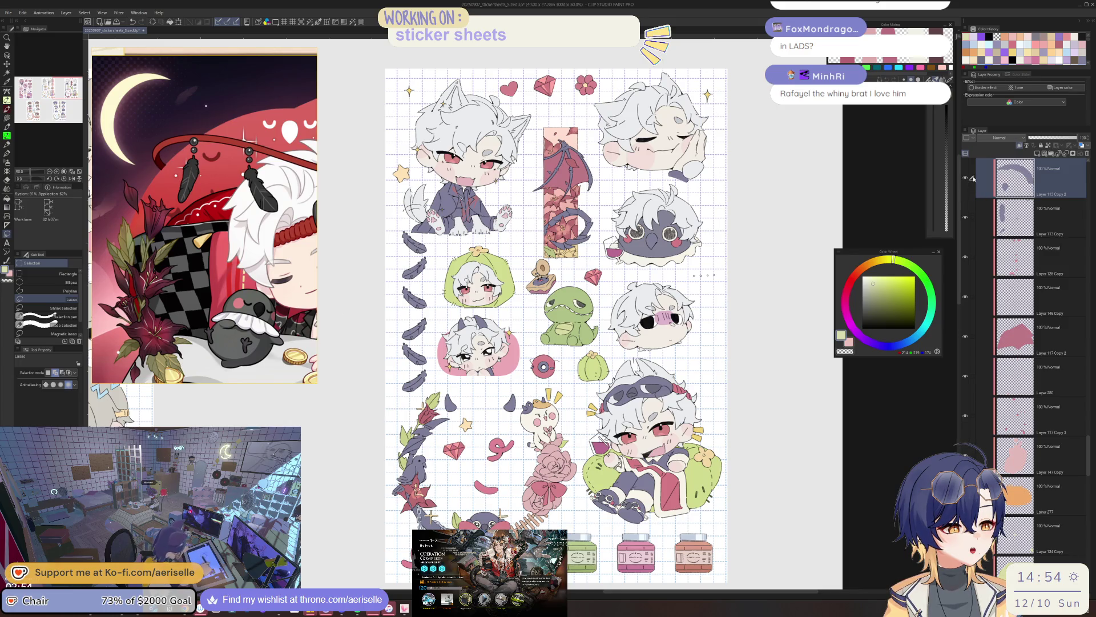
click(966, 220)
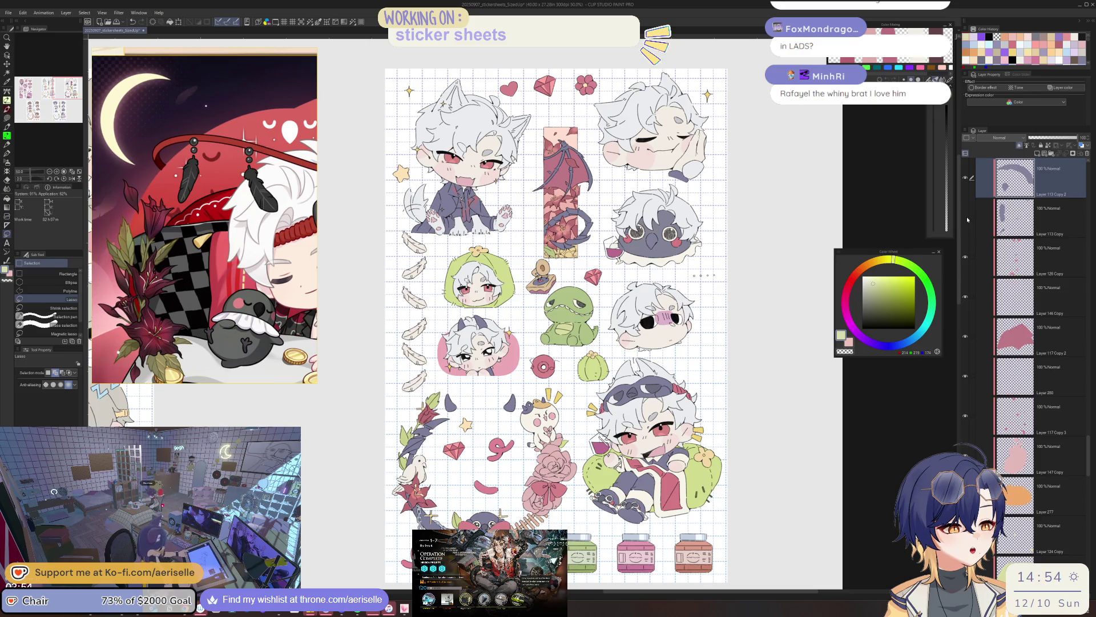
click(966, 182)
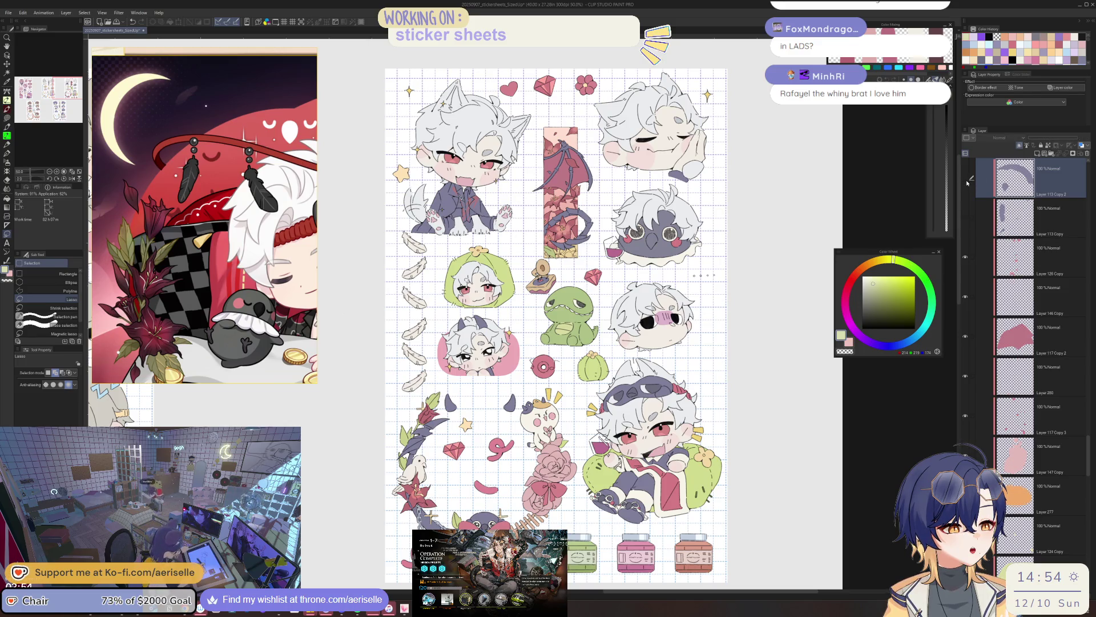
click(966, 179)
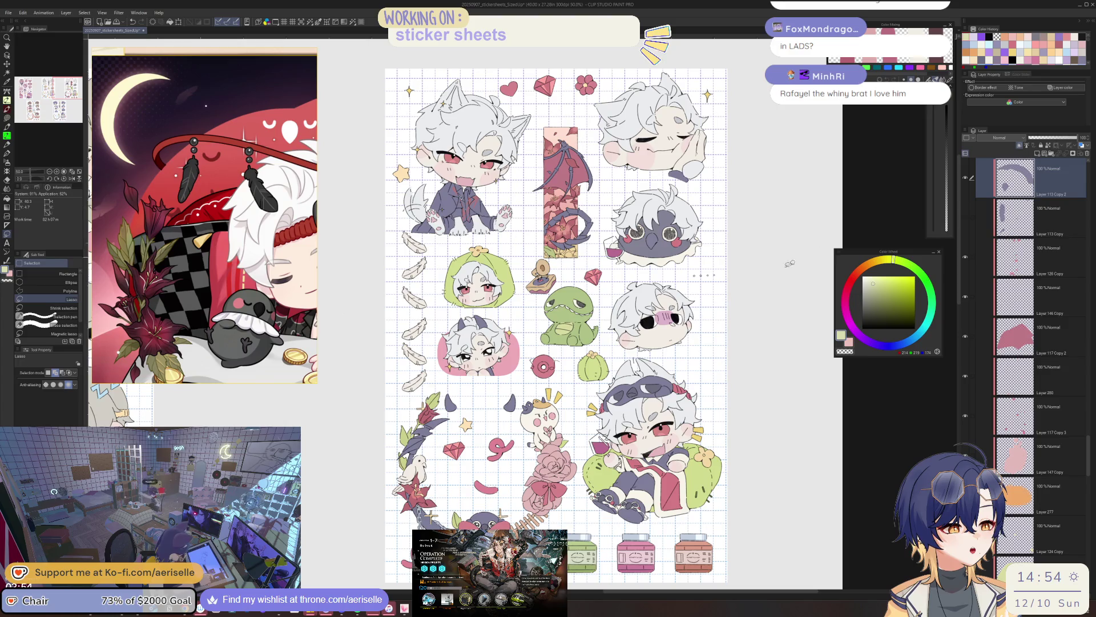
Zoom around the dino, cactus and left-column stickers, hiding the pasted layer and selecting another layer
key(ctrl+plus)
key(ctrl+plus)
key(ctrl+plus)
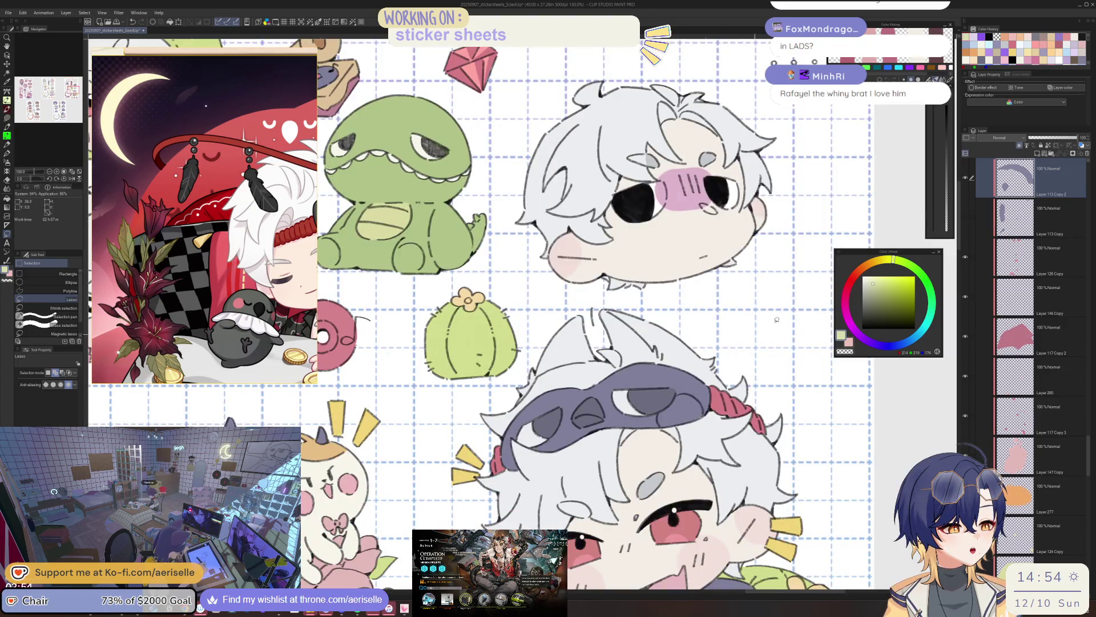
click(966, 180)
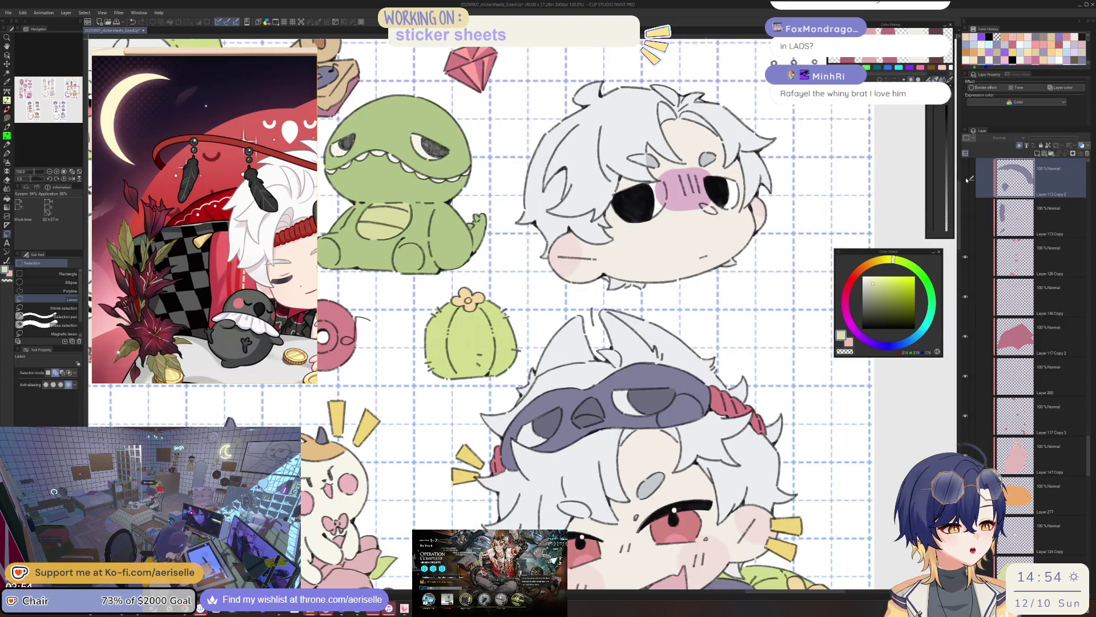
key(ctrl+minus)
key(ctrl+minus)
key(ctrl+minus)
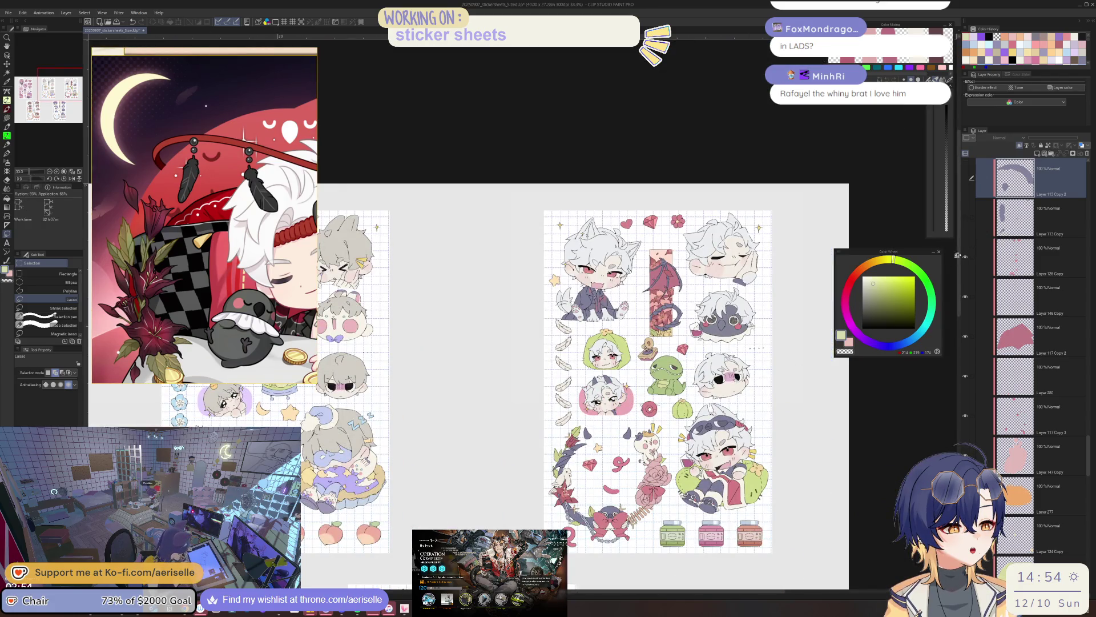
key(ctrl+plus)
key(ctrl+plus)
key(ctrl+plus)
key(ctrl+plus)
key(o)
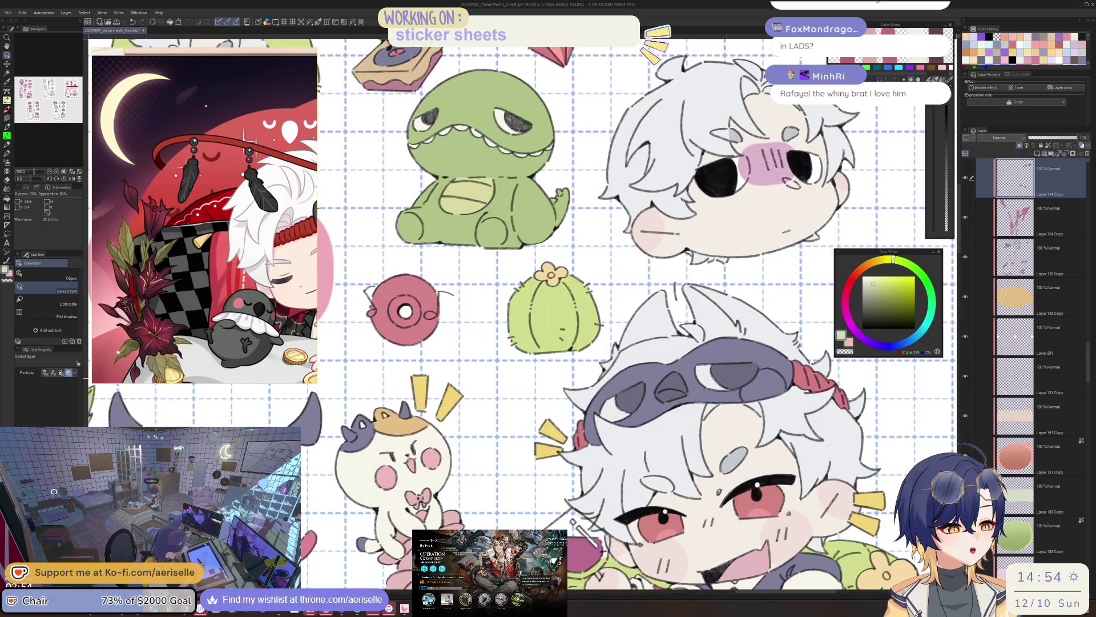
key(ctrl+minus)
key(ctrl+minus)
key(ctrl+minus)
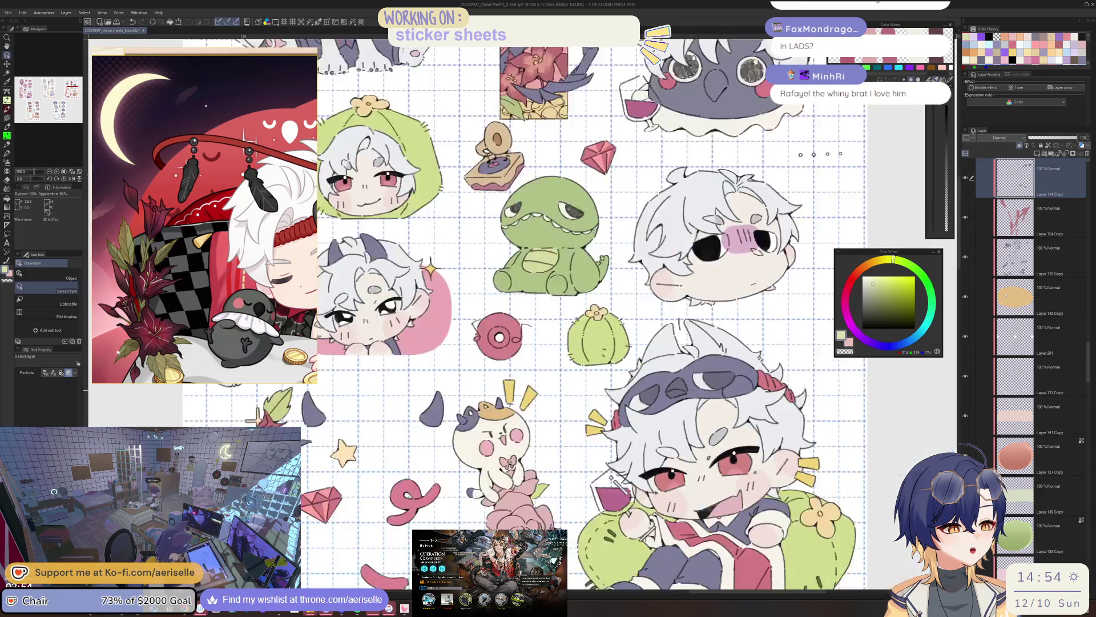
key(ctrl+plus)
key(ctrl+plus)
key(ctrl+plus)
click(697, 293)
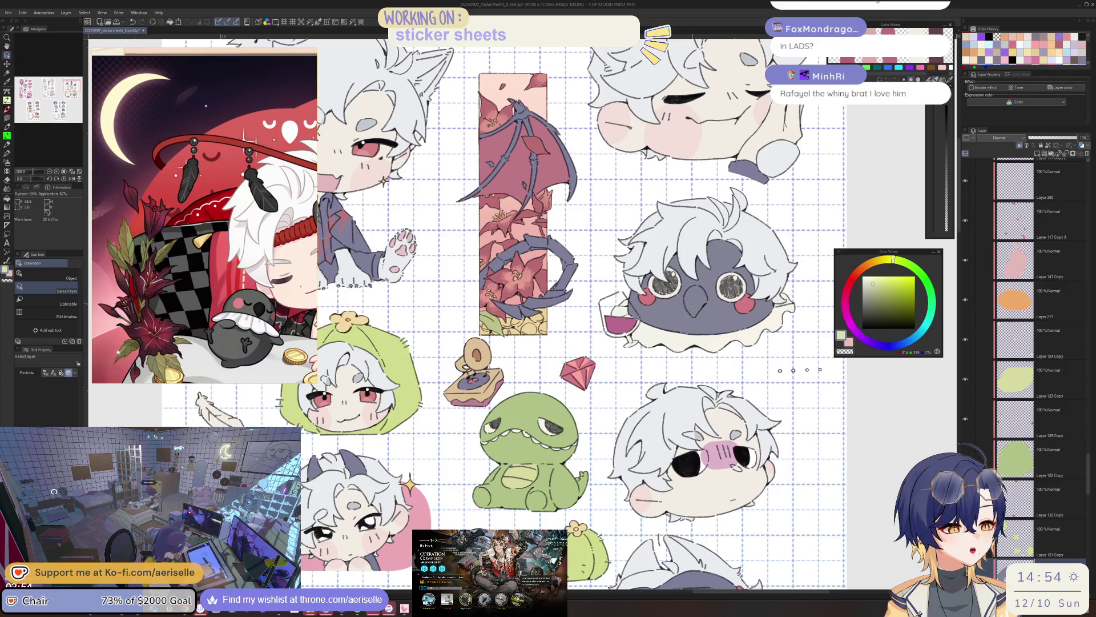
key(ctrl+minus)
key(ctrl+minus)
key(ctrl+minus)
key(ctrl+plus)
key(ctrl+plus)
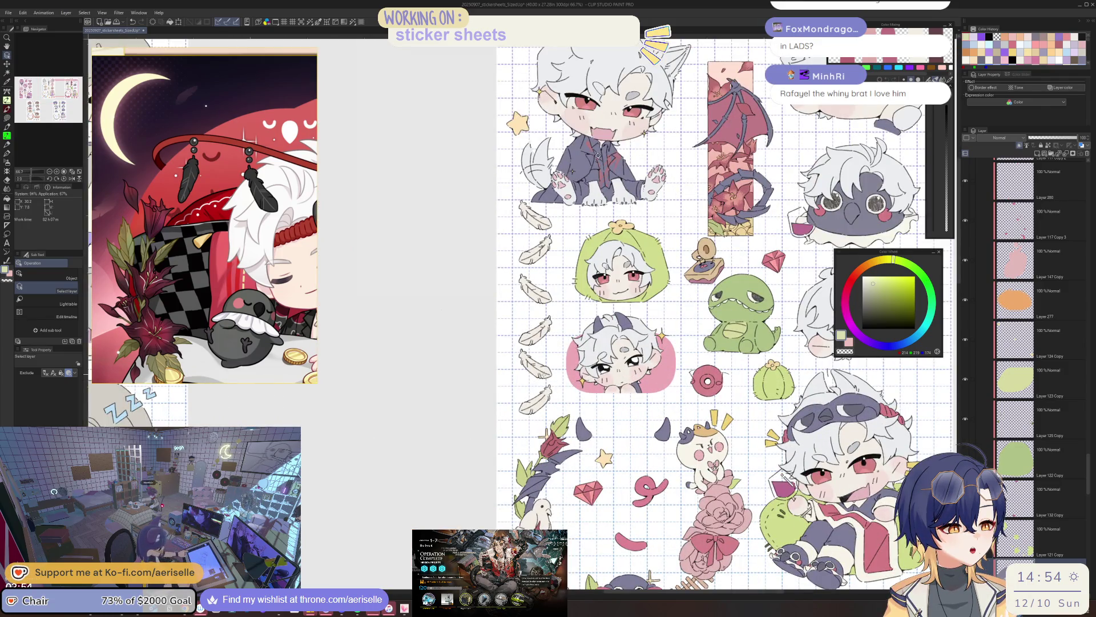
scroll(1083, 484, down, 2)
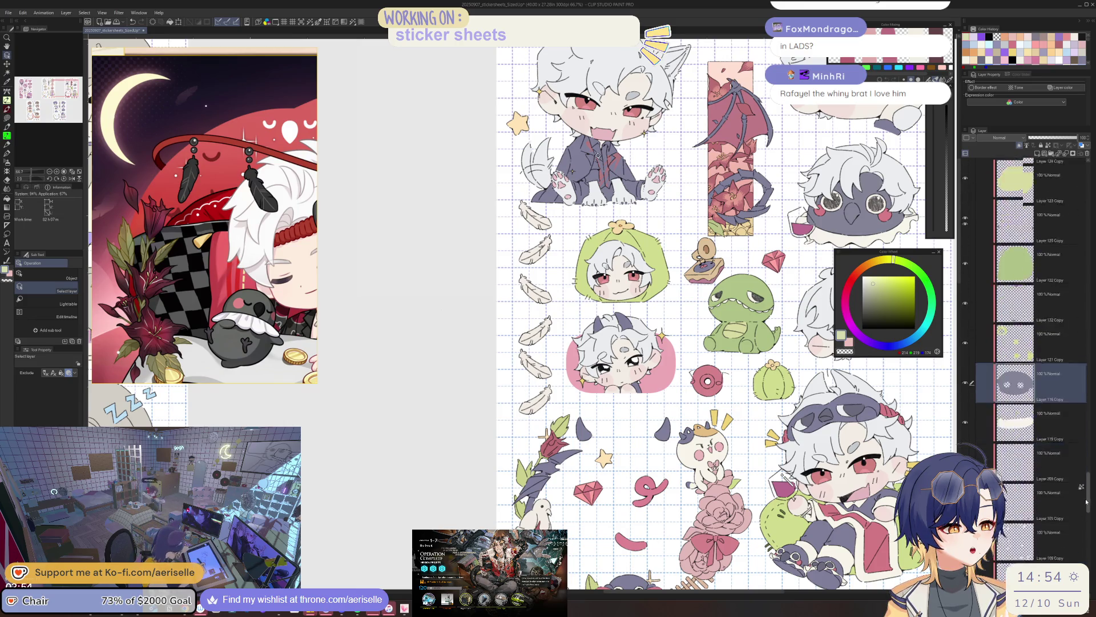
scroll(1084, 485, up, 5)
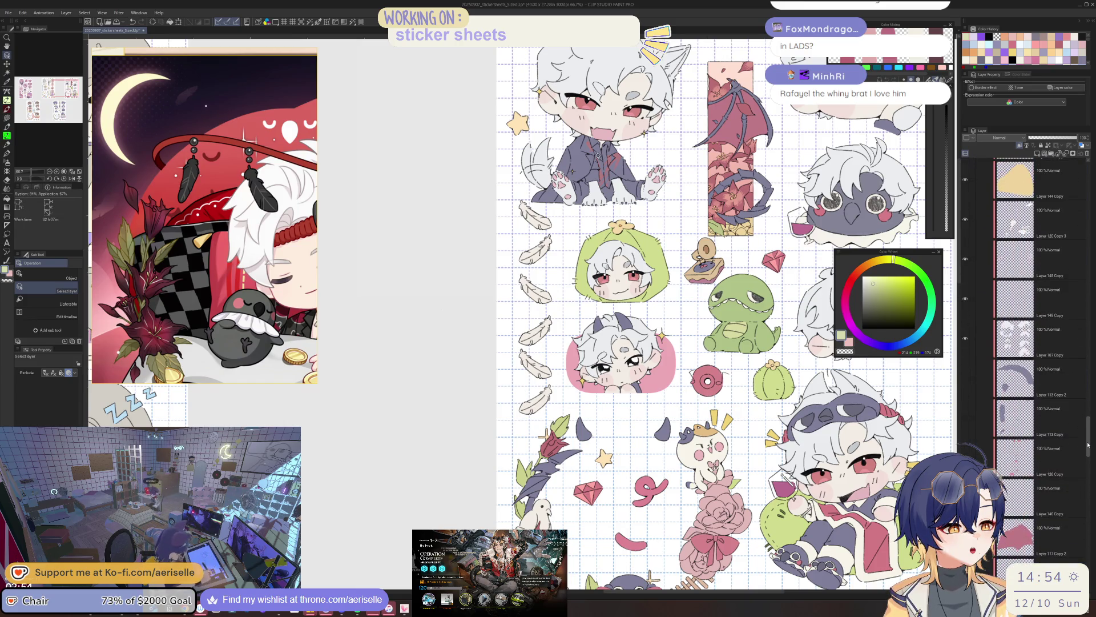
Select Layer 113 Copy 2, the eye-patch layer, and bring the right-hand stickers into view
click(1005, 380)
drag(957, 391, 744, 363)
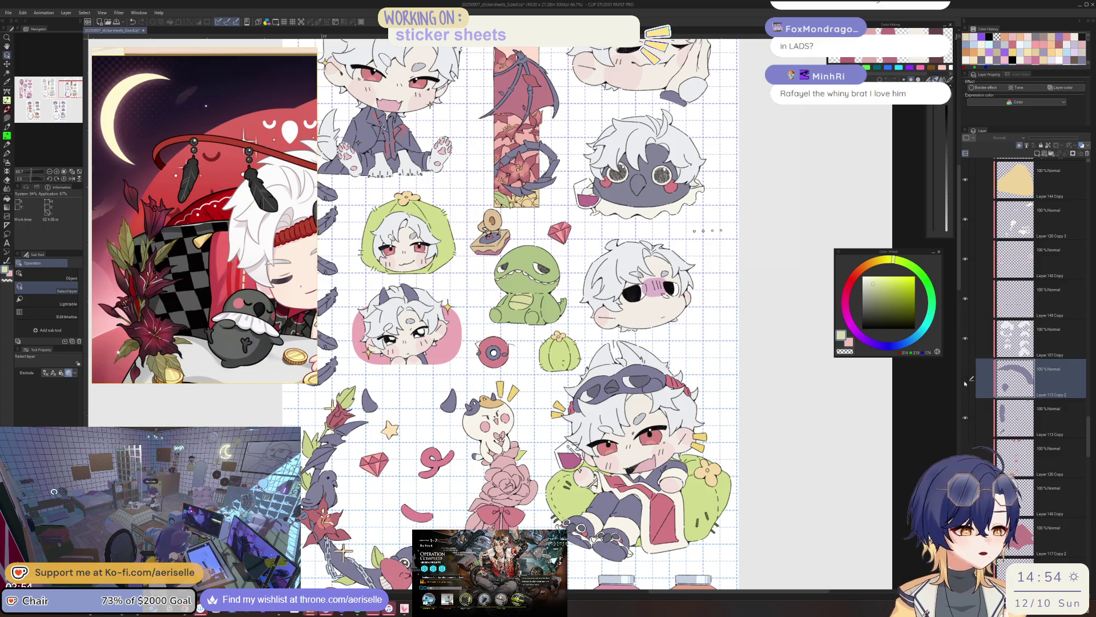
key(ctrl+u)
Lower the eye patch's luminosity to -13, apply it, and reposition the sheet to show the lower stickers
click(728, 369)
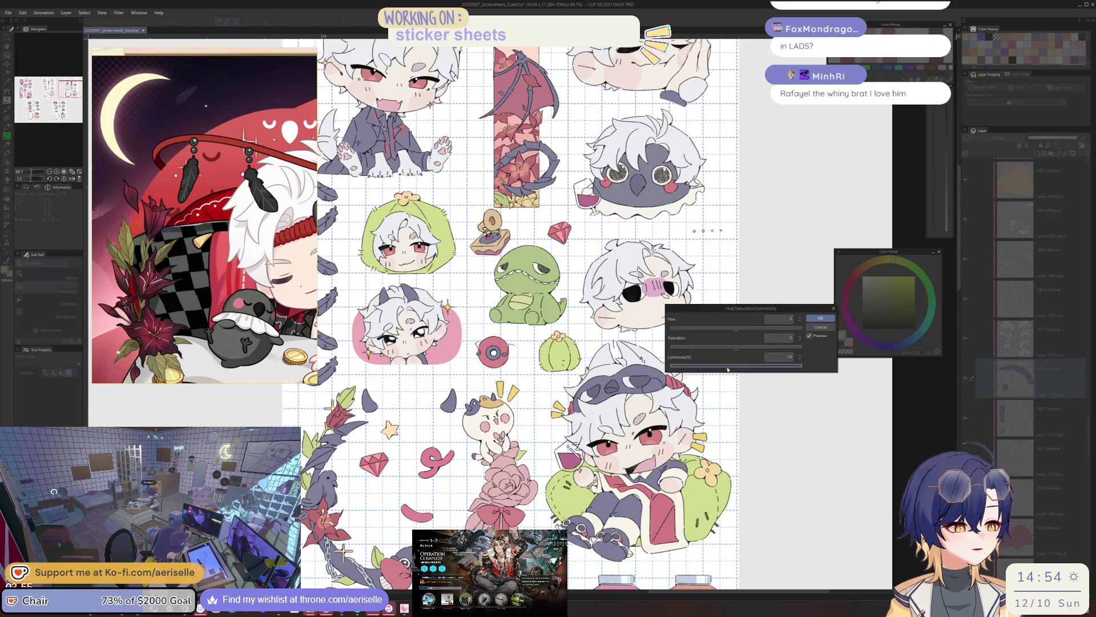
click(826, 320)
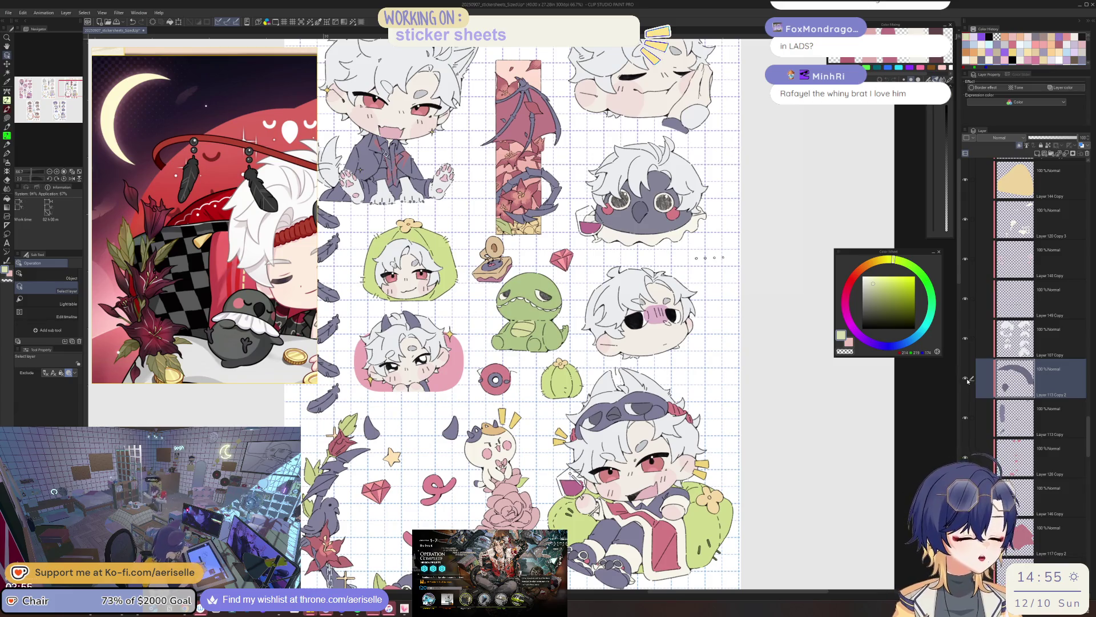
drag(925, 430, 939, 385)
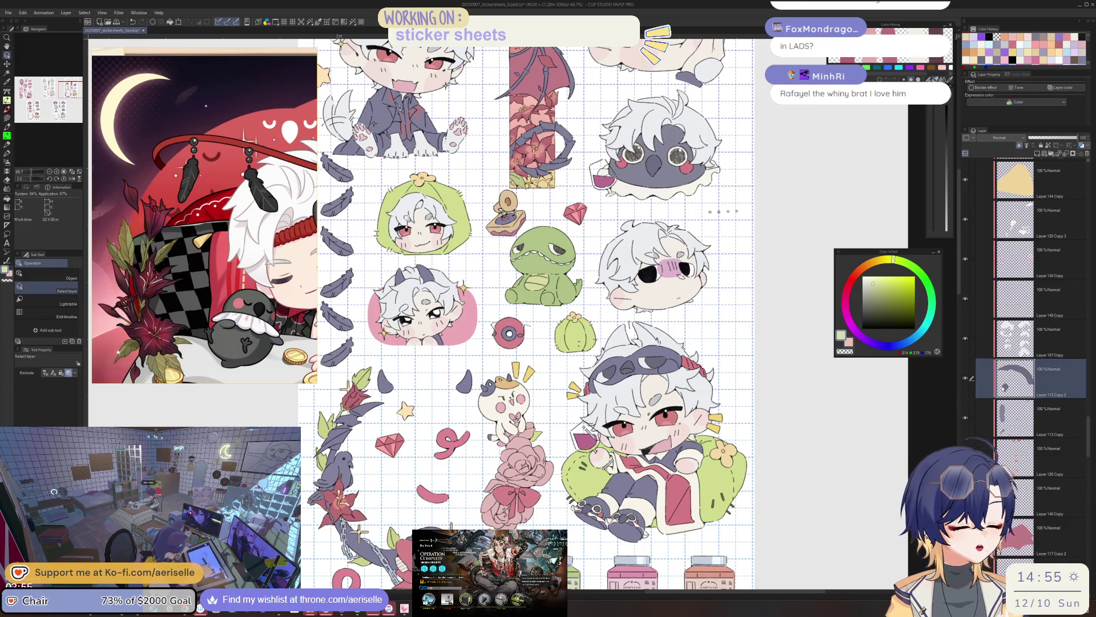
scroll(698, 282, down, 3)
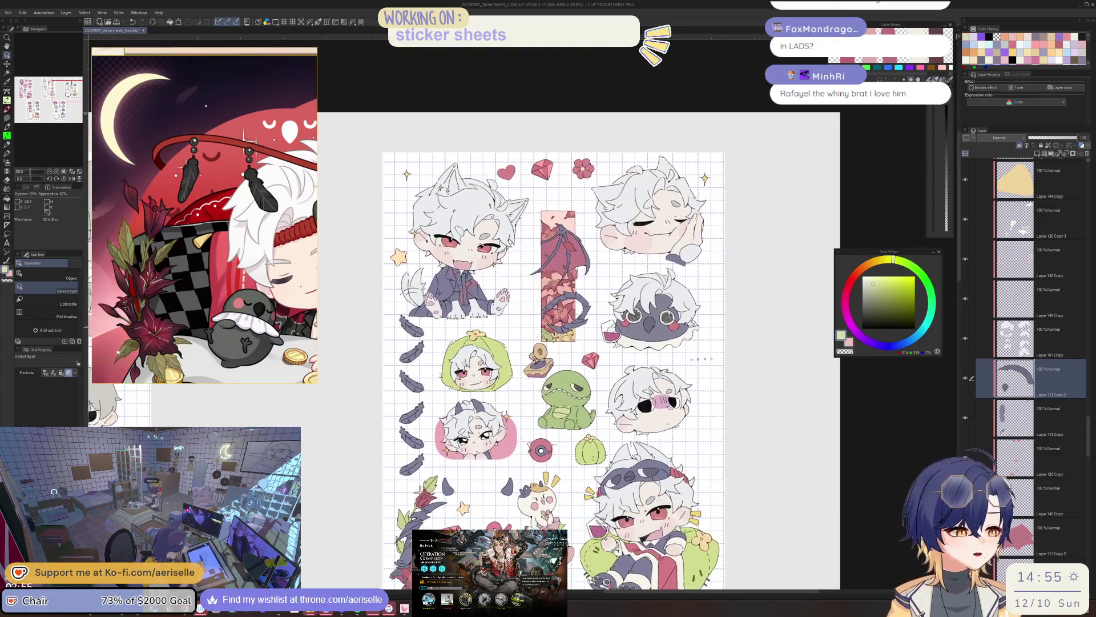
scroll(698, 281, up, 3)
scroll(721, 457, down, 5)
scroll(721, 458, up, 3)
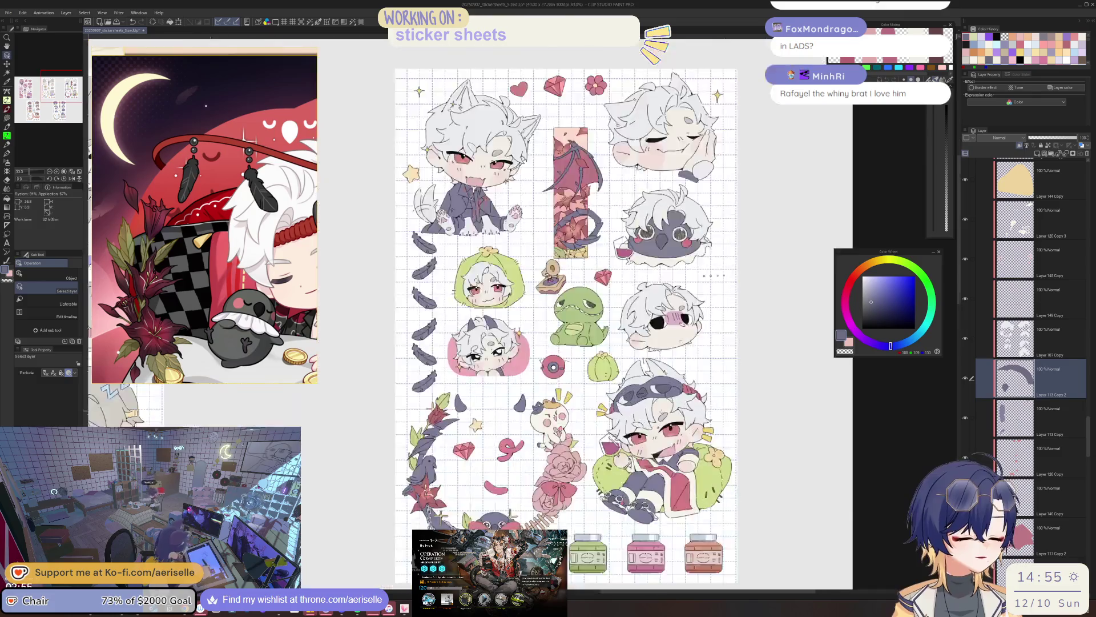
scroll(722, 458, down, 2)
mouse_move(529, 338)
mouse_down()
mouse_move(598, 260)
mouse_move(754, 505)
mouse_move(839, 274)
mouse_up()
key(m)
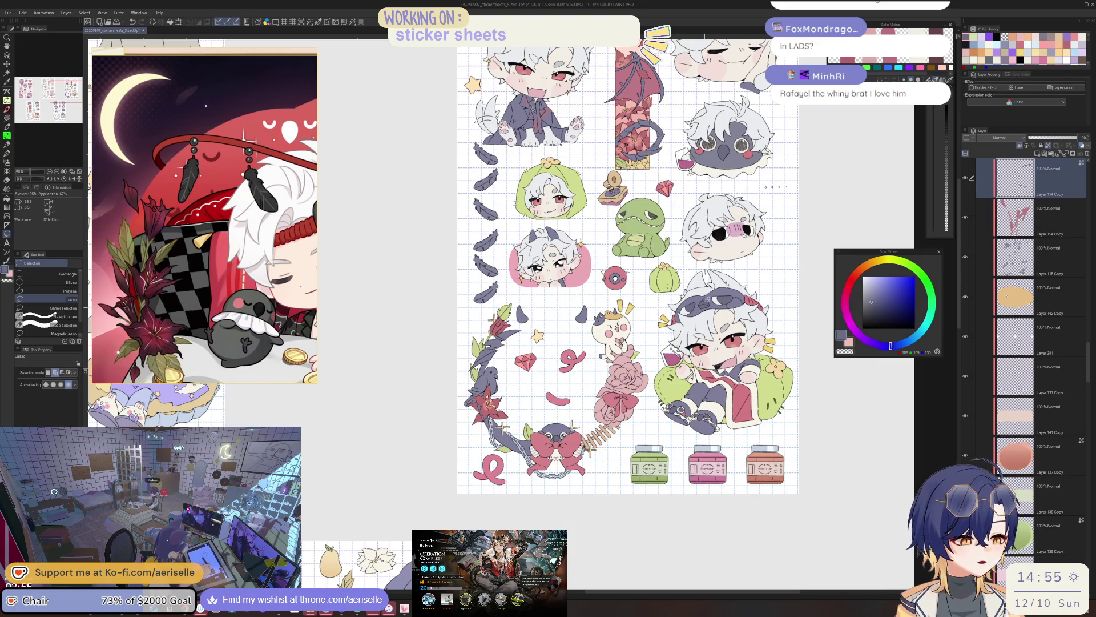
scroll(710, 301, up, 3)
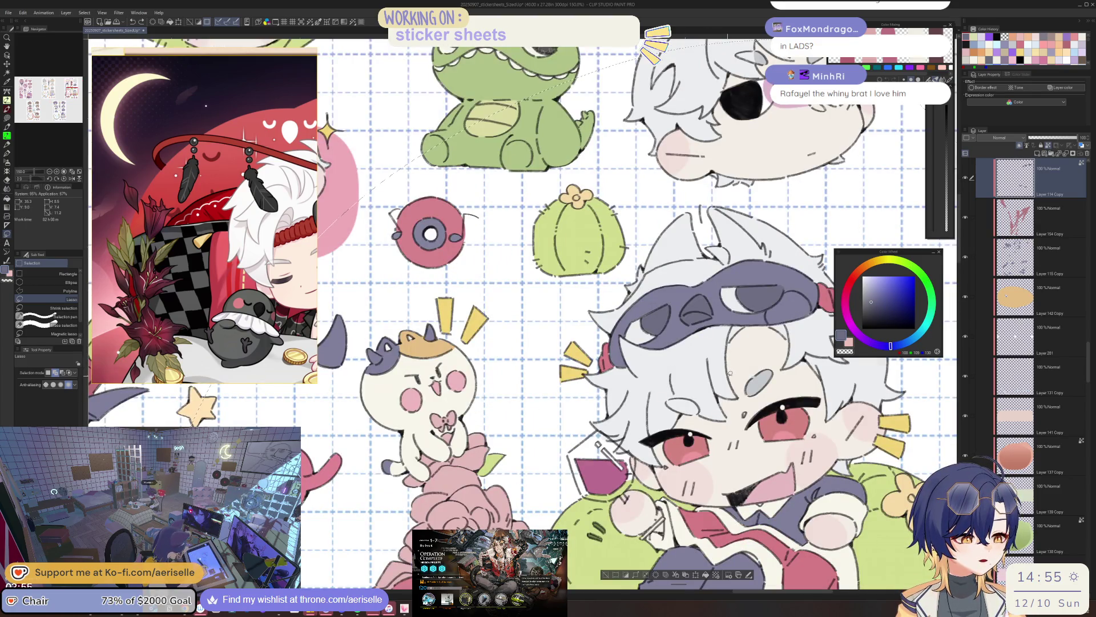
click(608, 573)
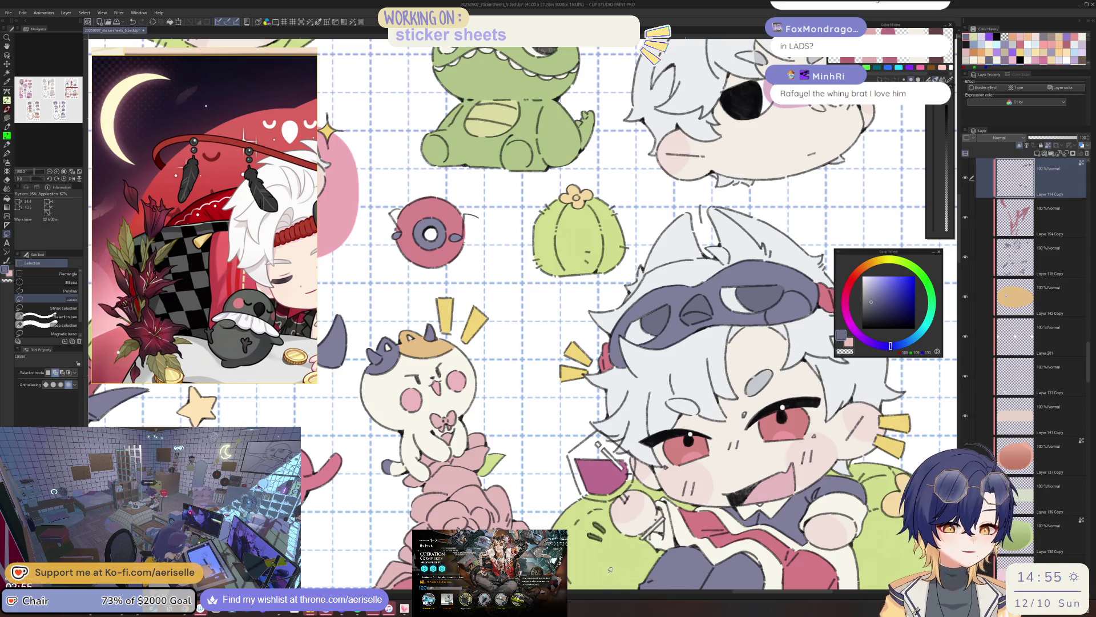
scroll(832, 372, down, 3)
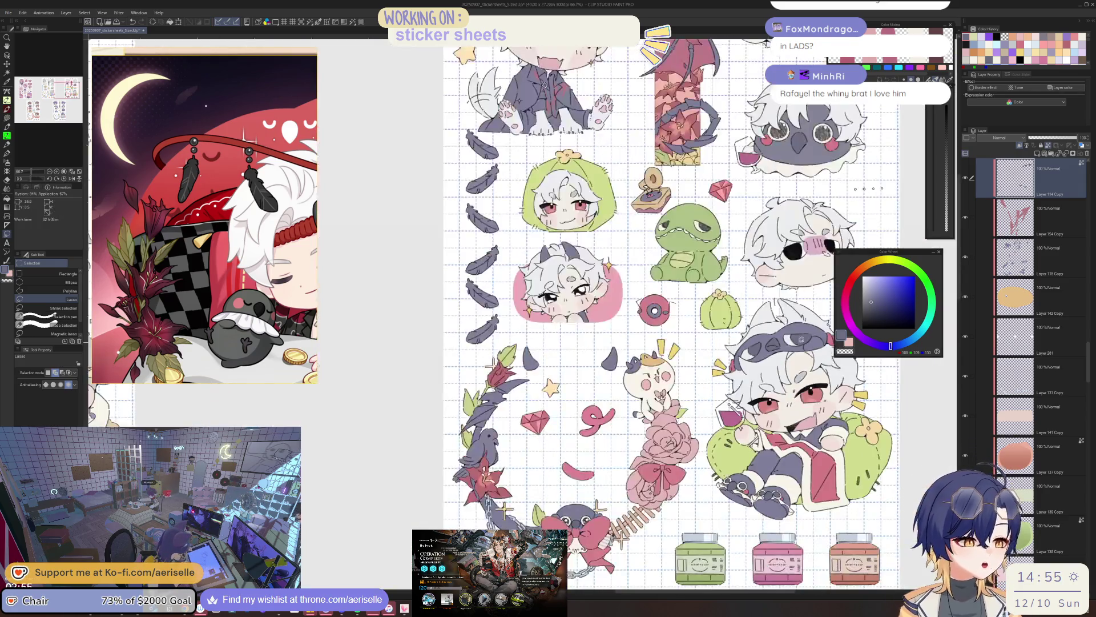
key(u)
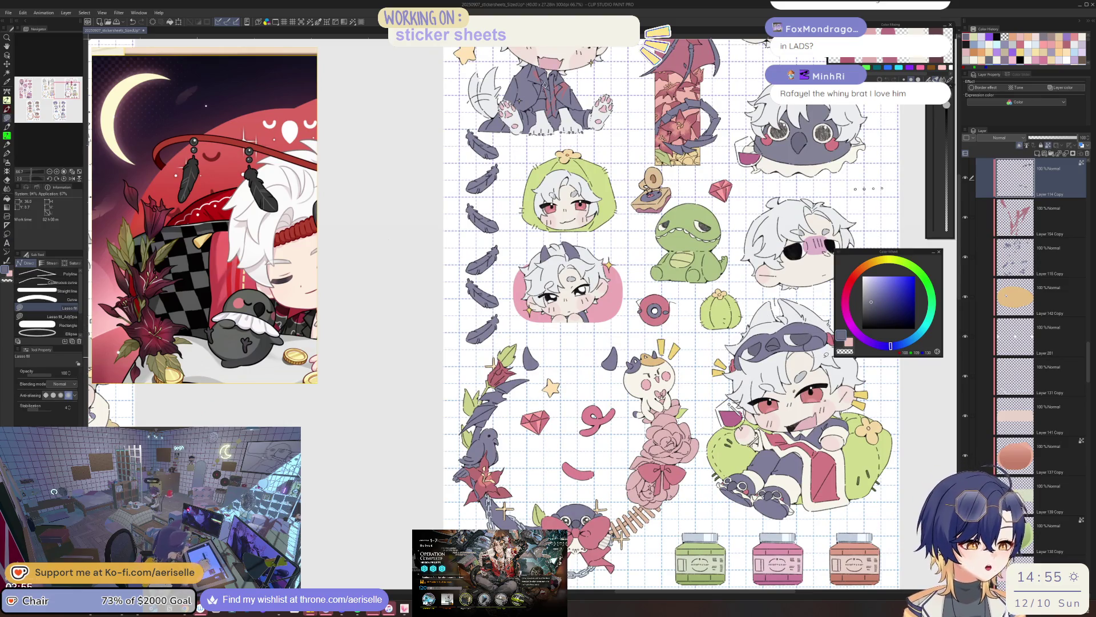
drag(685, 343, 638, 331)
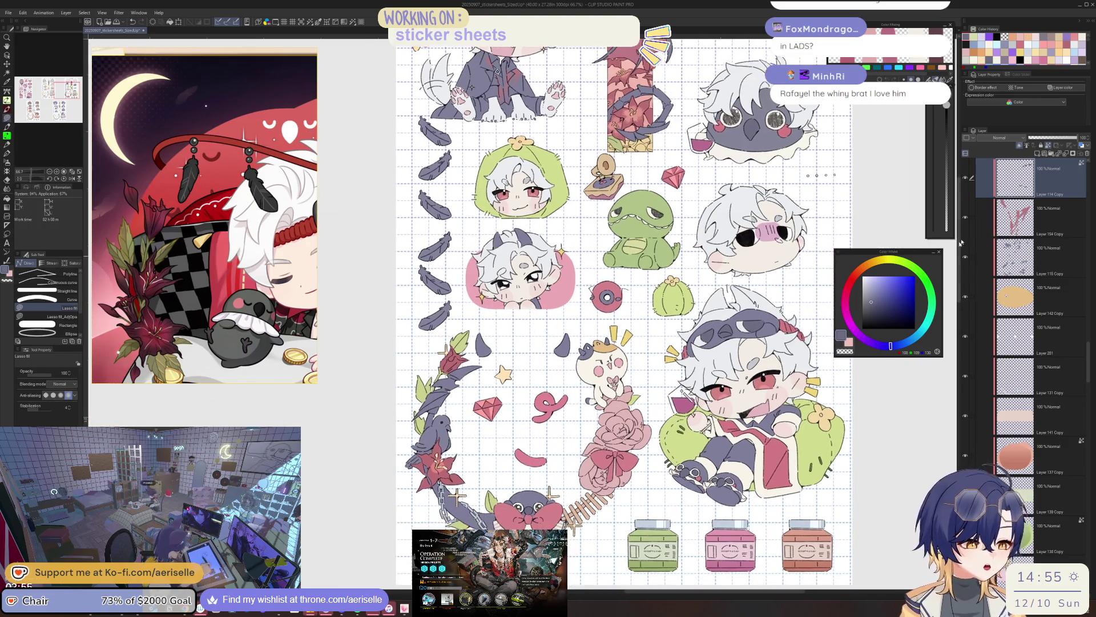
click(966, 179)
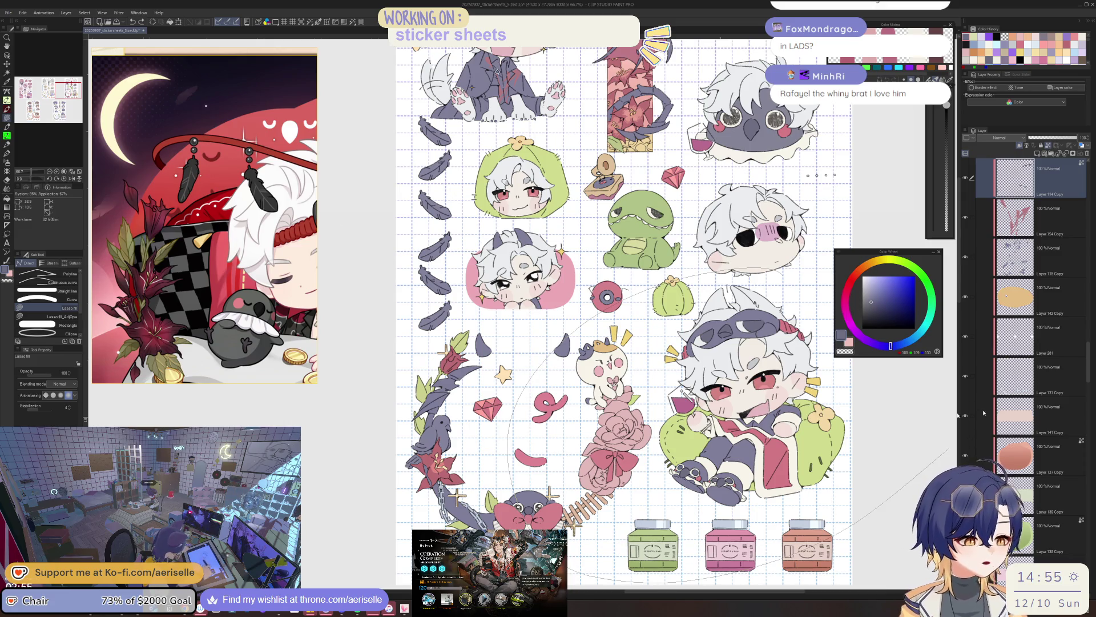
scroll(943, 422, right, 1)
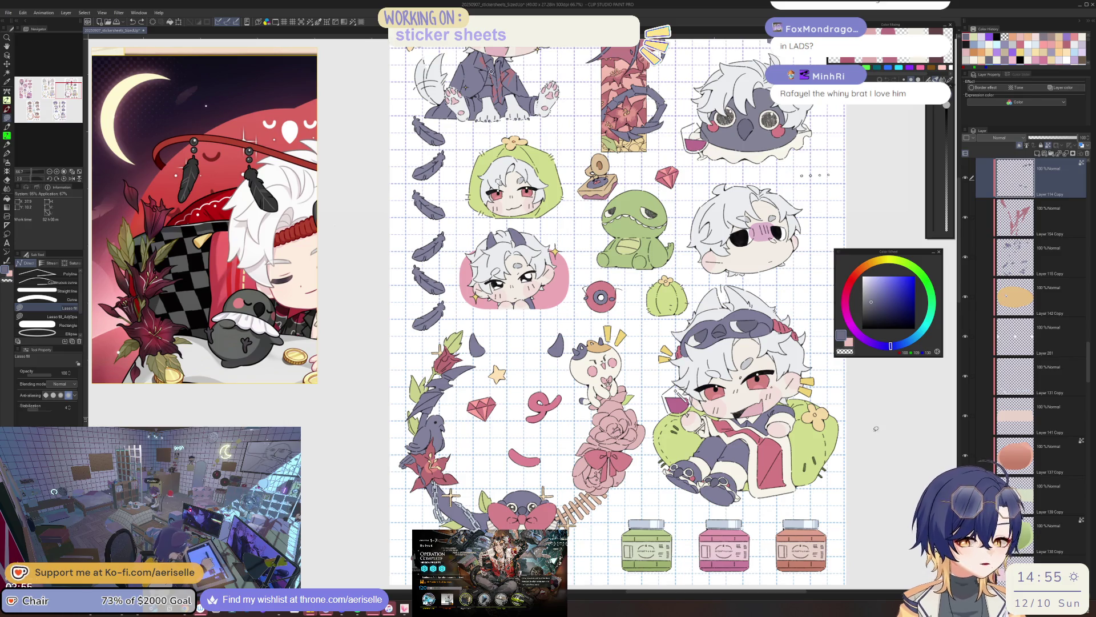
drag(894, 428, 869, 433)
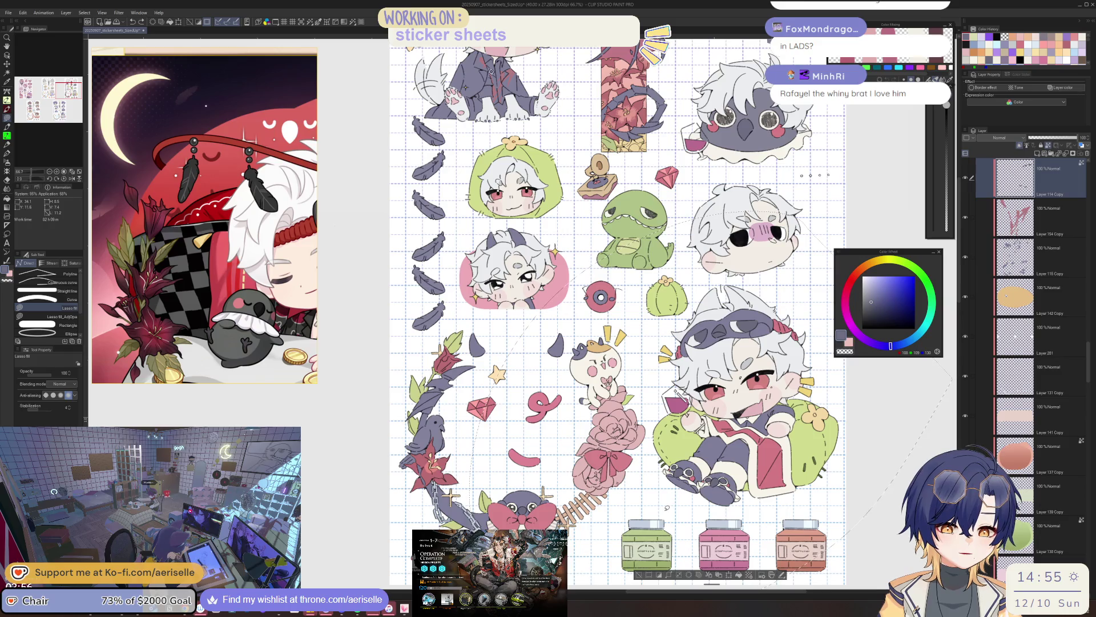
key(ctrl+d)
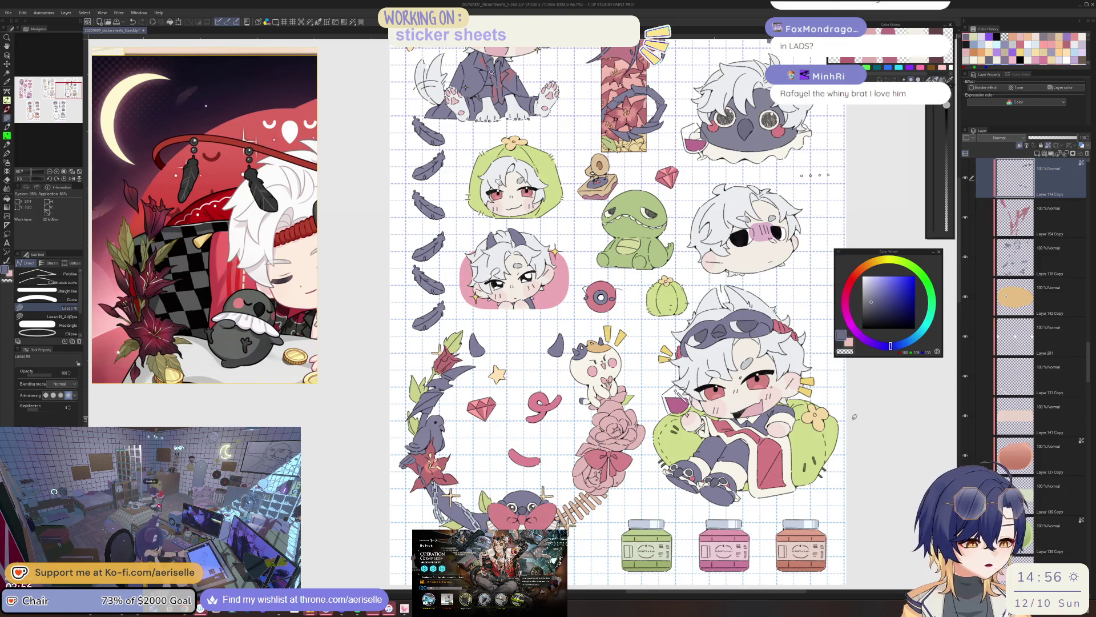
scroll(739, 322, up, 3)
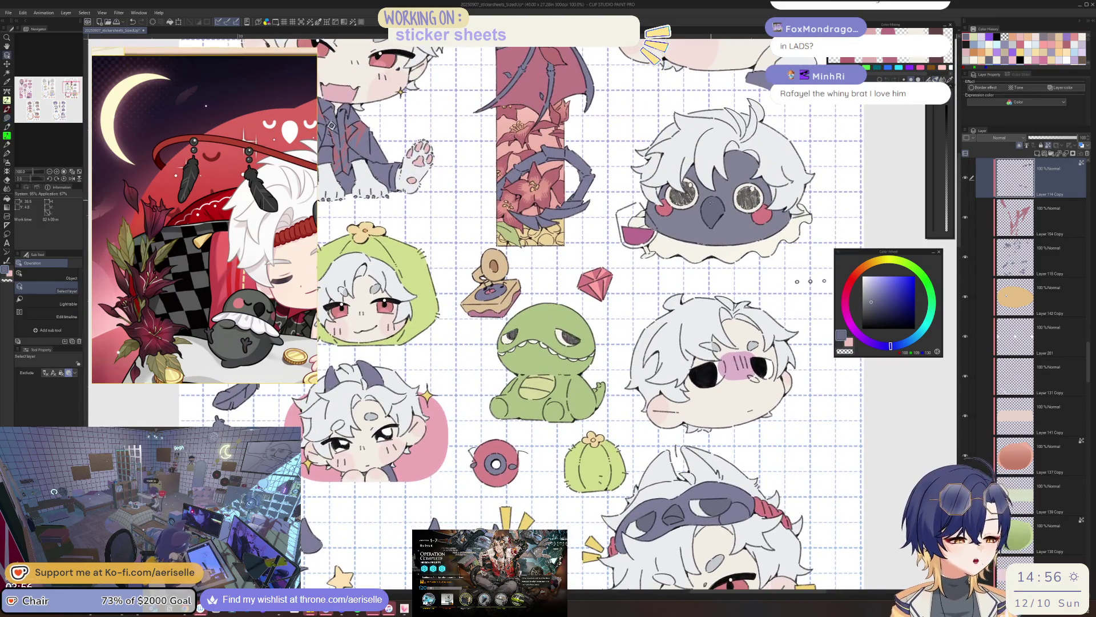
ctrl+shift+click(712, 209)
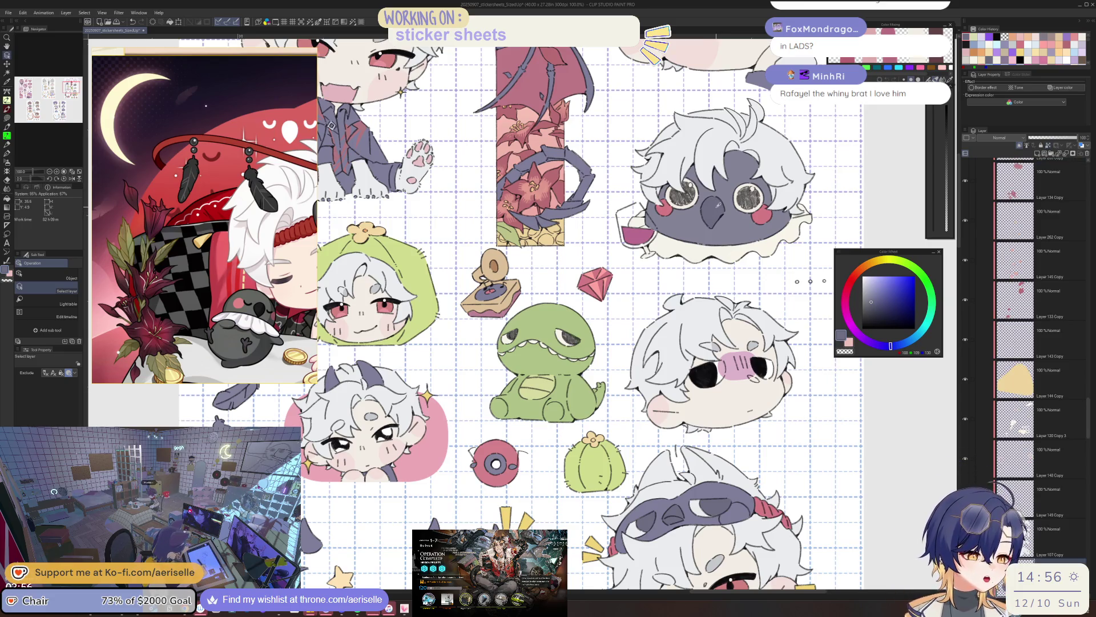
key(i)
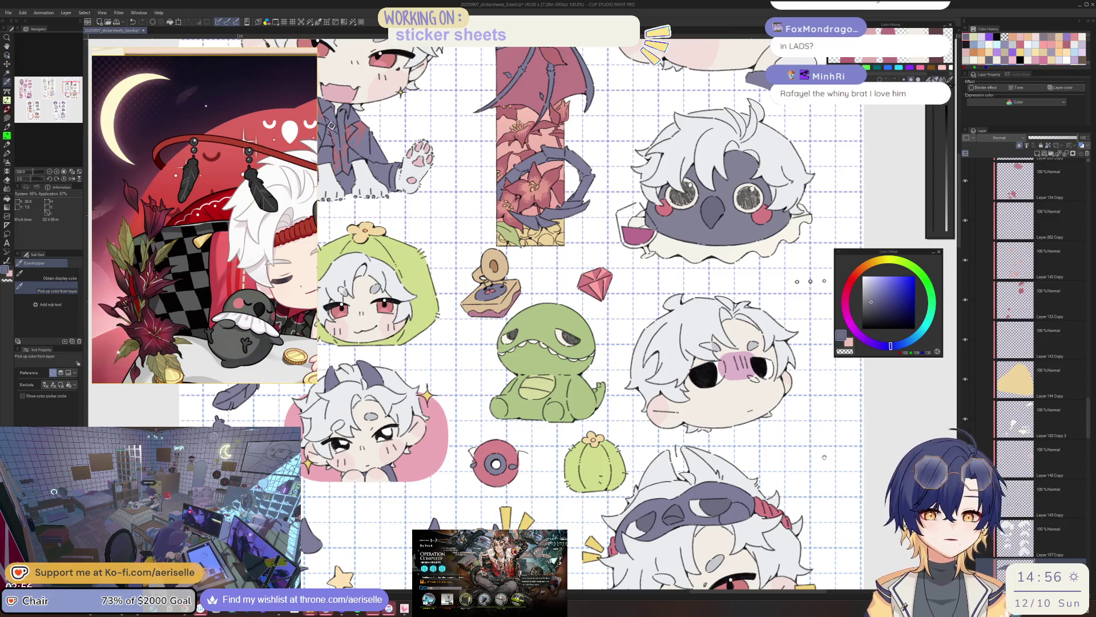
scroll(526, 314, down, 4)
key(ctrl+minus)
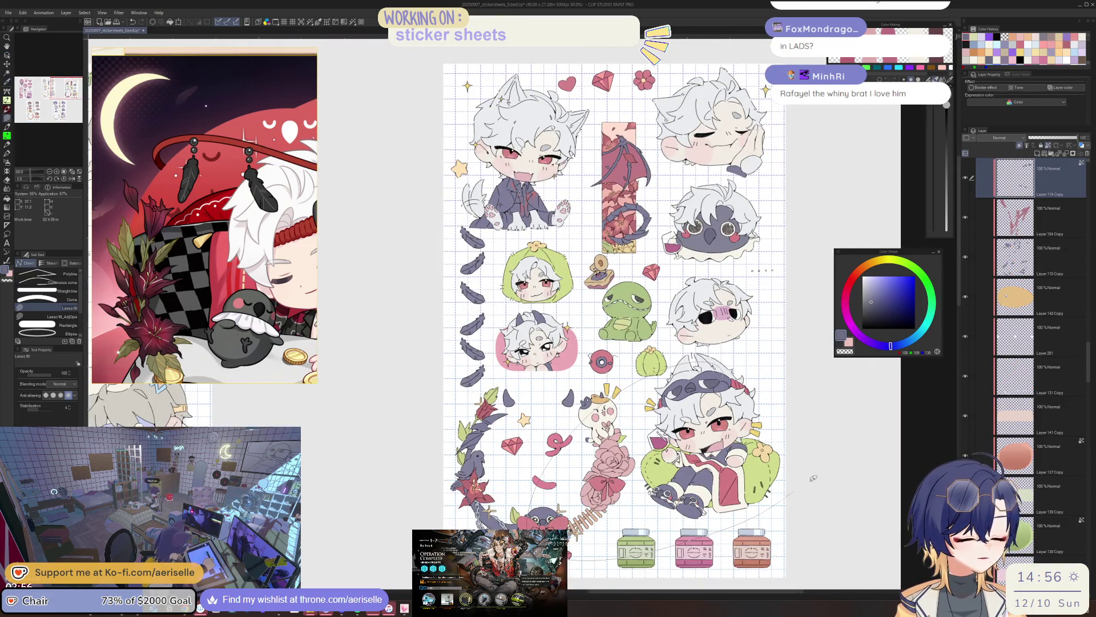
scroll(673, 492, up, 5)
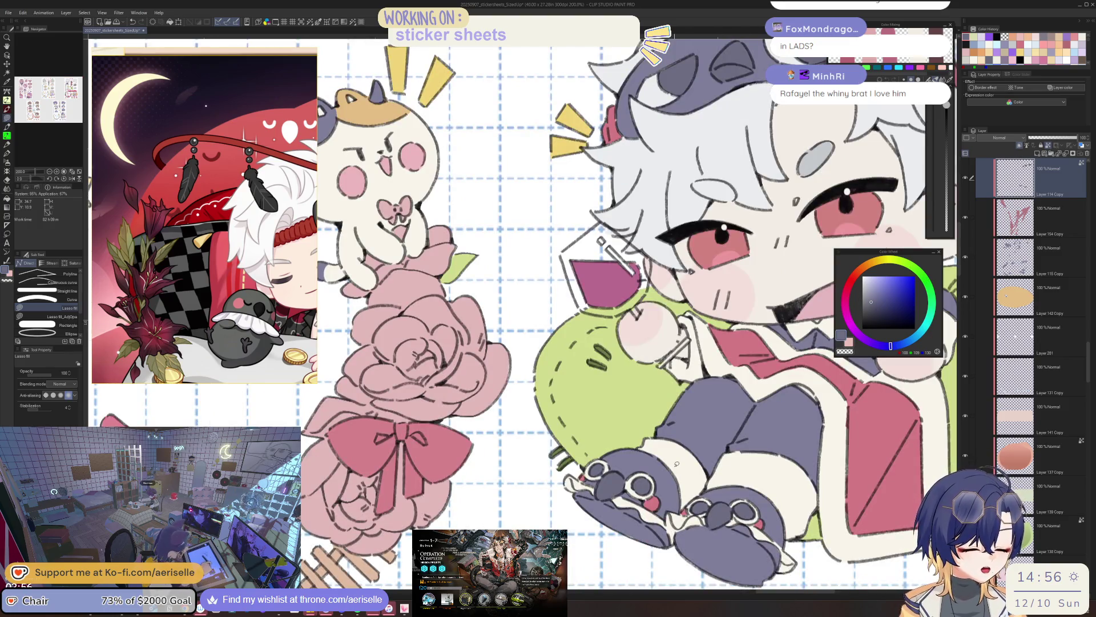
Select Layer 29 Copy, mirror the view to inspect the chibi's boots, then flip it back
drag(1087, 380, 1077, 537)
click(1059, 448)
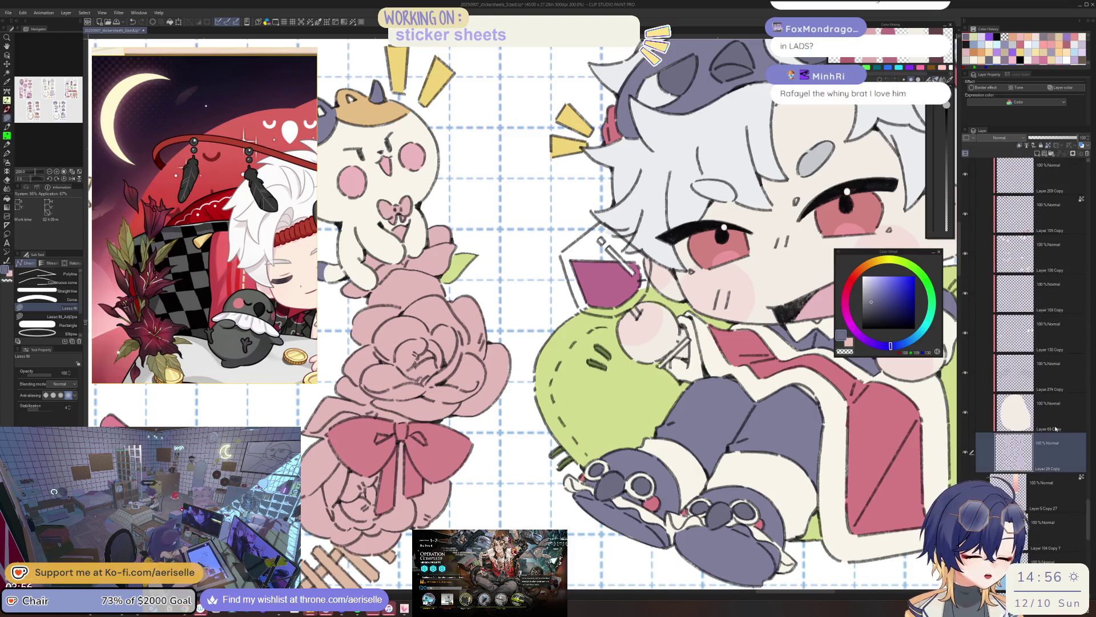
key(h)
drag(626, 523, 656, 394)
scroll(685, 428, up, 2)
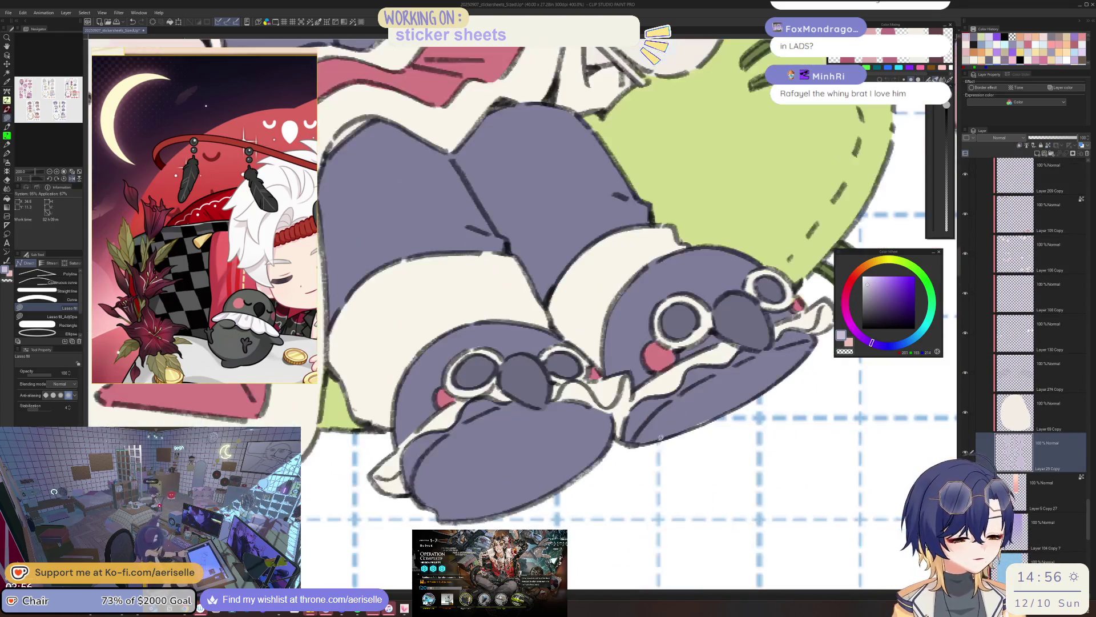
scroll(742, 400, down, 3)
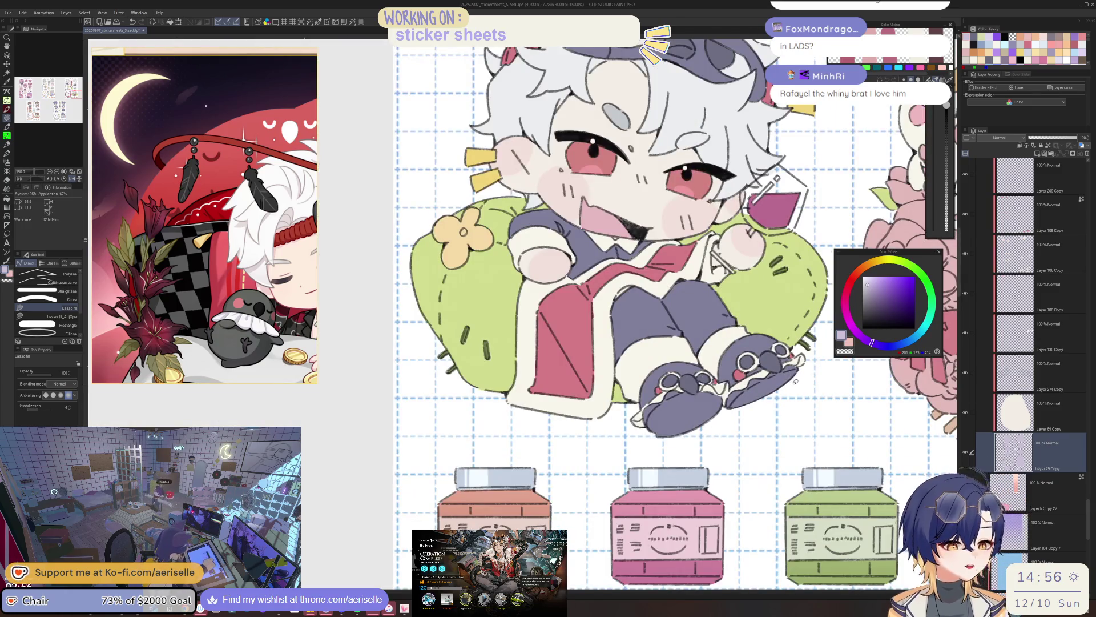
key(h)
mouse_move(521, 321)
mouse_down()
mouse_move(672, 469)
mouse_move(681, 495)
mouse_up()
scroll(657, 386, up, 3)
Select the gramophone sticker's layer, set the eraser size to 12, and tilt the view
key(e)
ctrl+shift+click(626, 371)
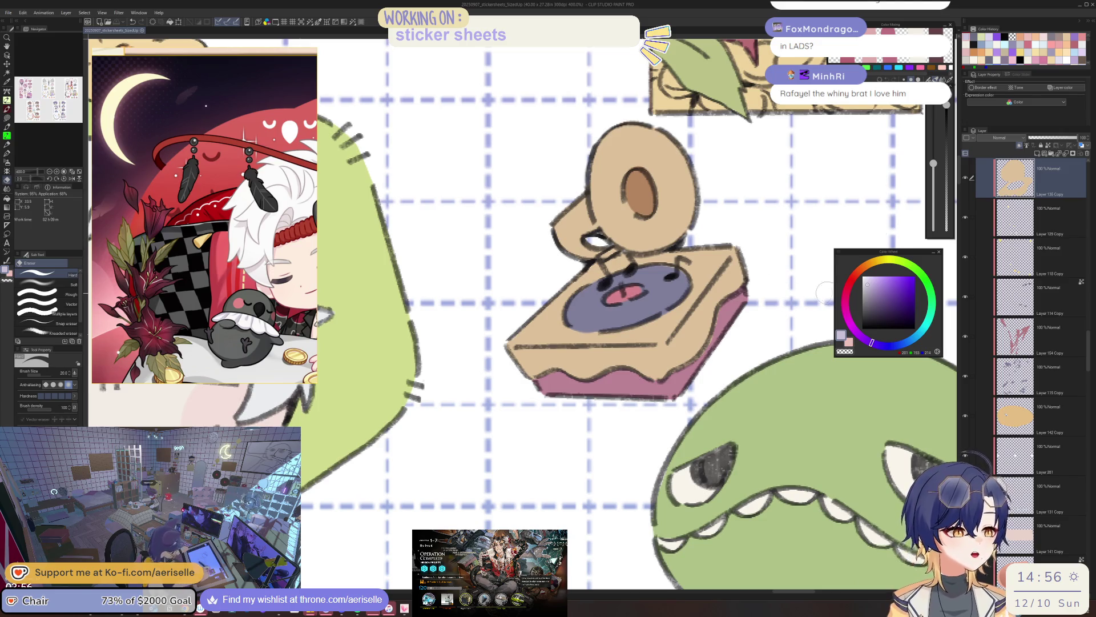
drag(725, 300, 674, 389)
key(bracketleft)
key(bracketleft)
key(bracketleft)
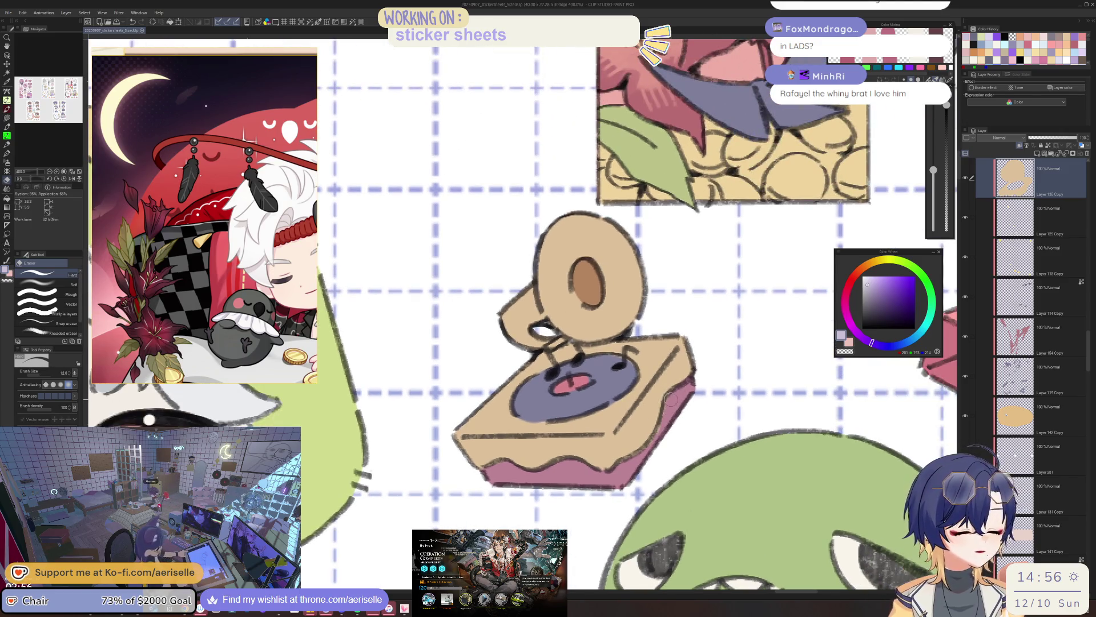
key(o)
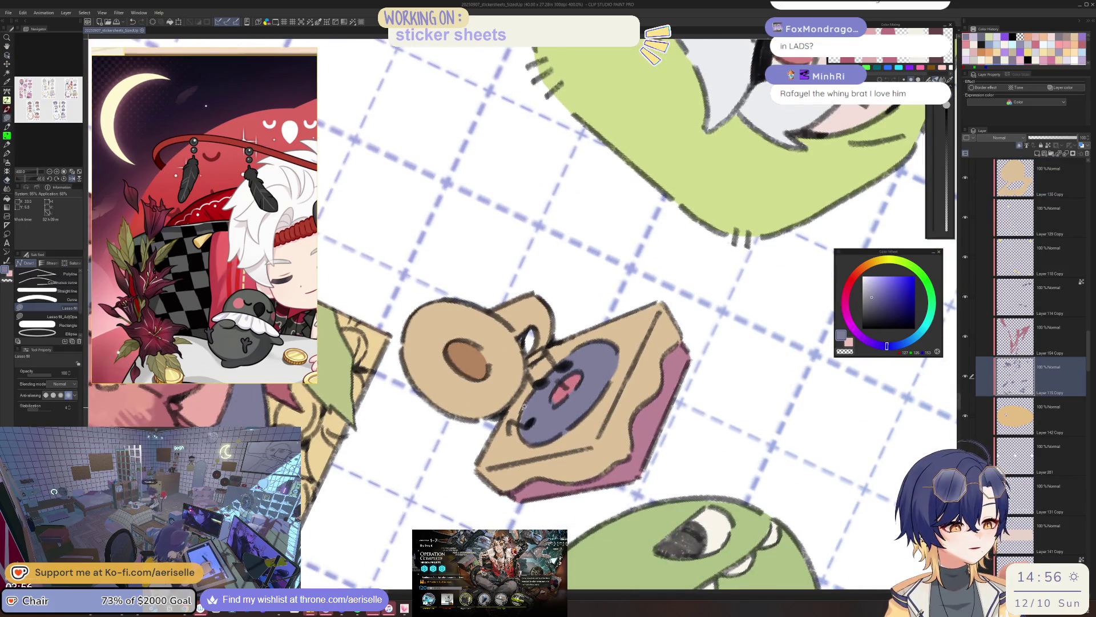
drag(605, 371, 594, 438)
Select Layer 135 Copy, reset the canvas rotation and zoom out to the whole sheet
click(594, 438)
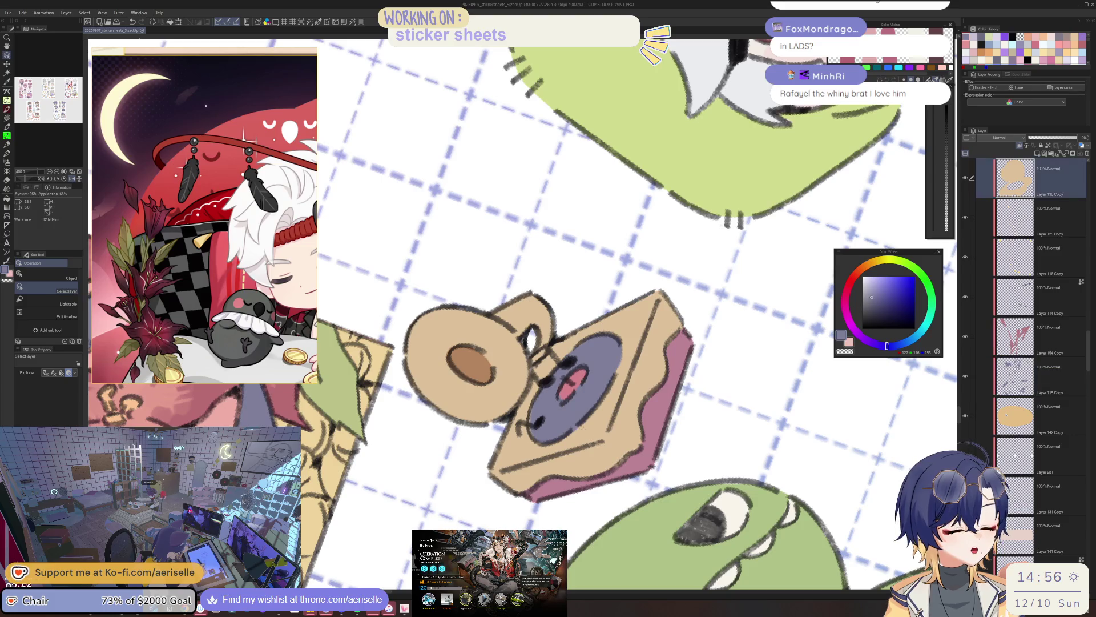
key(e)
key(ctrl+@)
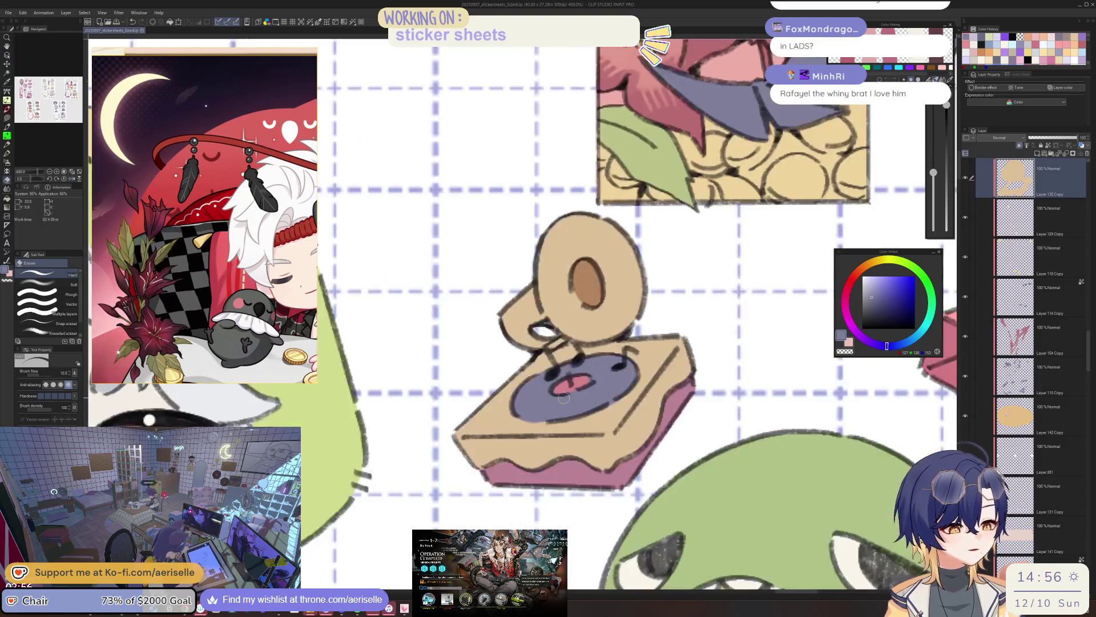
key(ctrl+0)
key(o)
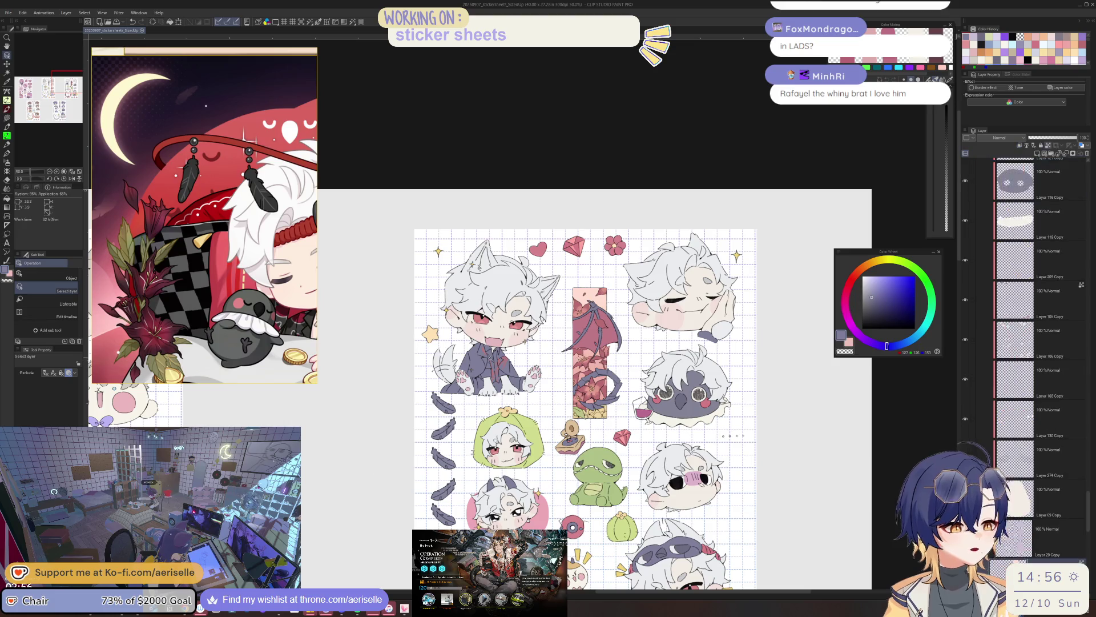
Lasso-select the bookmark sticker and tint it with a purple gradient fading down from its top
key(m)
mouse_move(594, 268)
mouse_down()
mouse_move(565, 269)
mouse_move(642, 350)
mouse_move(628, 440)
mouse_up()
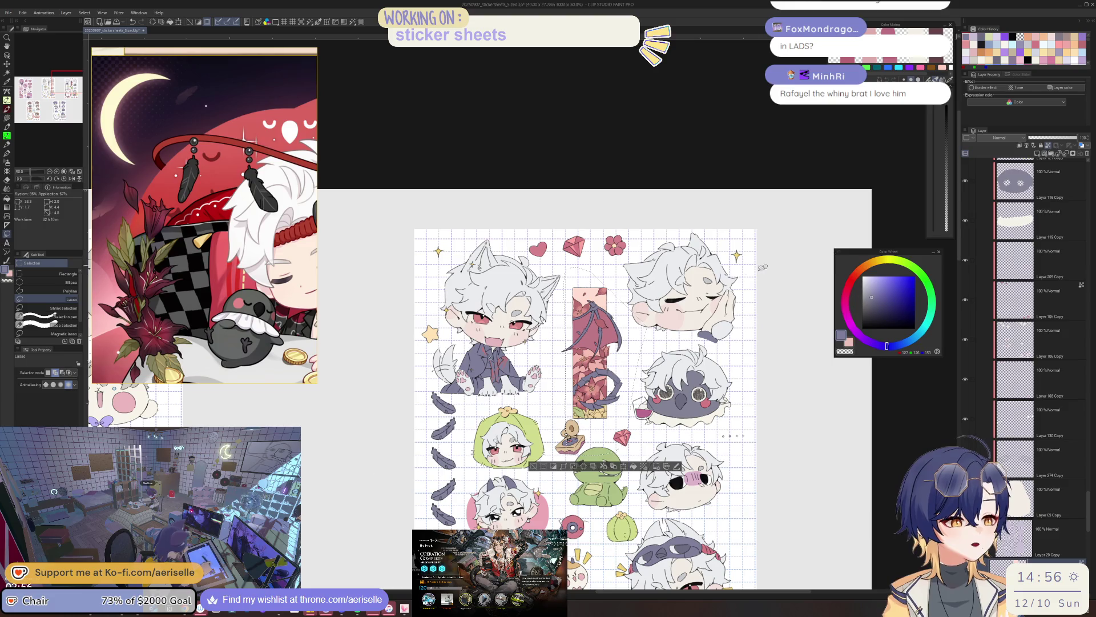
click(869, 340)
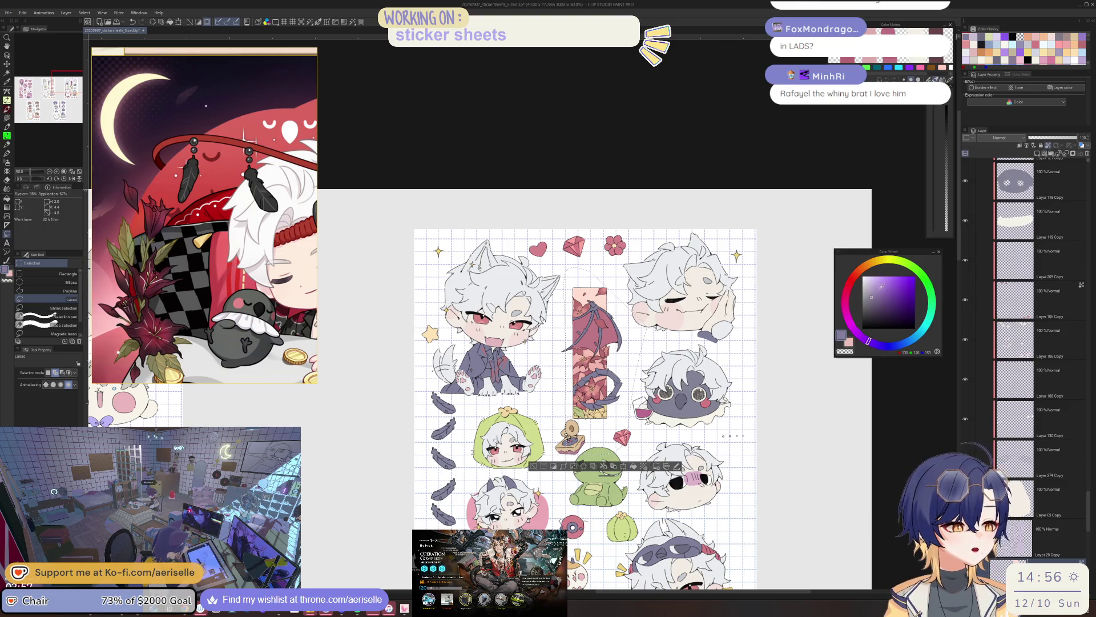
key(g)
mouse_move(592, 414)
mouse_down()
mouse_move(592, 262)
mouse_move(605, 430)
mouse_up()
key(ctrl+z)
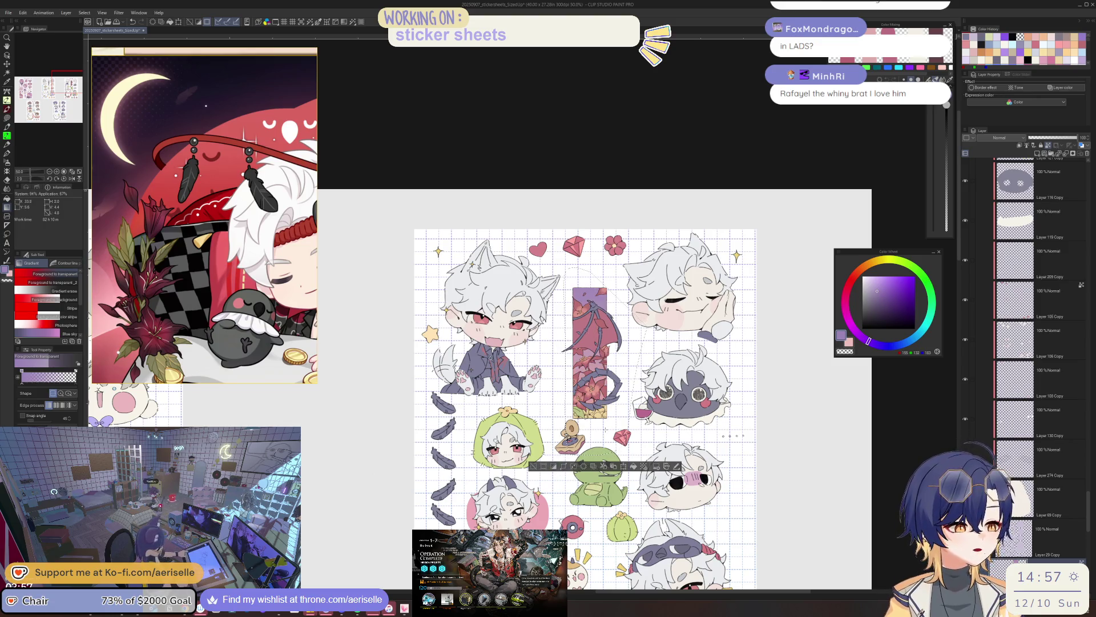
Set the nose-blush layer, Layer 150 Copy, to the Multiply blend mode
key(h)
key(ctrl+minus)
key(ctrl+minus)
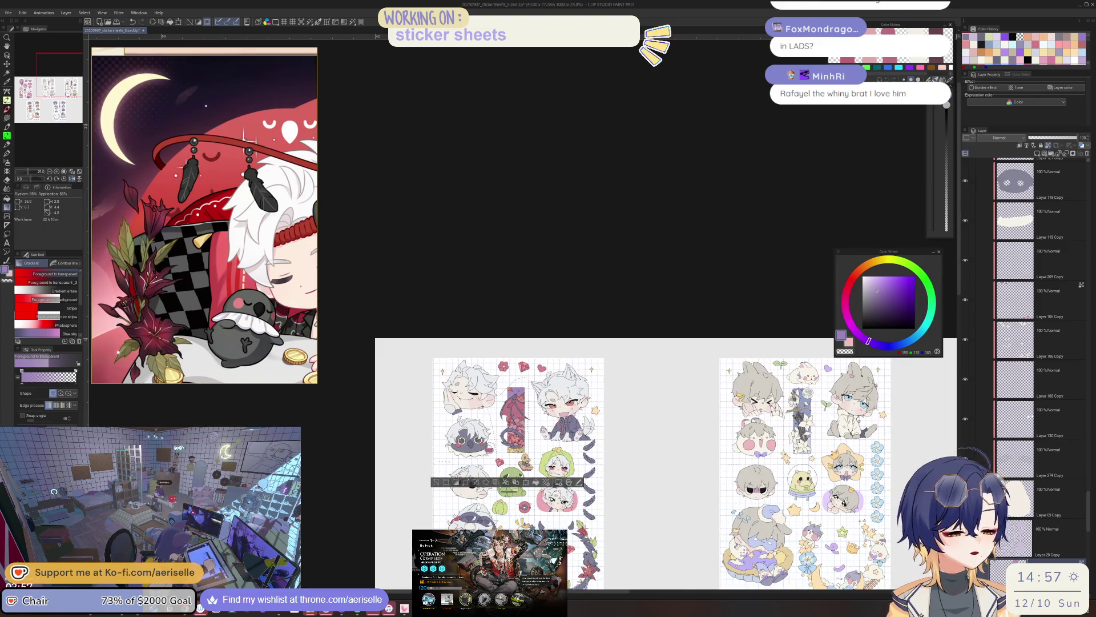
key(h)
mouse_move(615, 512)
mouse_down()
mouse_move(661, 410)
mouse_move(731, 378)
mouse_up()
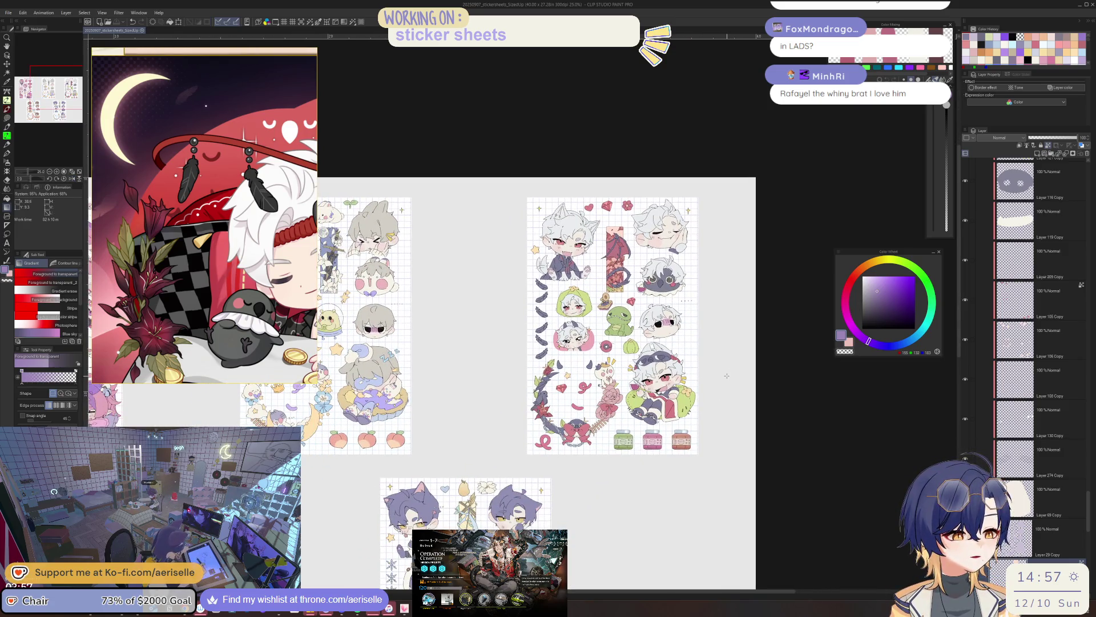
drag(713, 394, 720, 395)
mouse_move(1084, 505)
mouse_down()
mouse_move(1087, 385)
mouse_move(1071, 302)
mouse_up()
click(1062, 349)
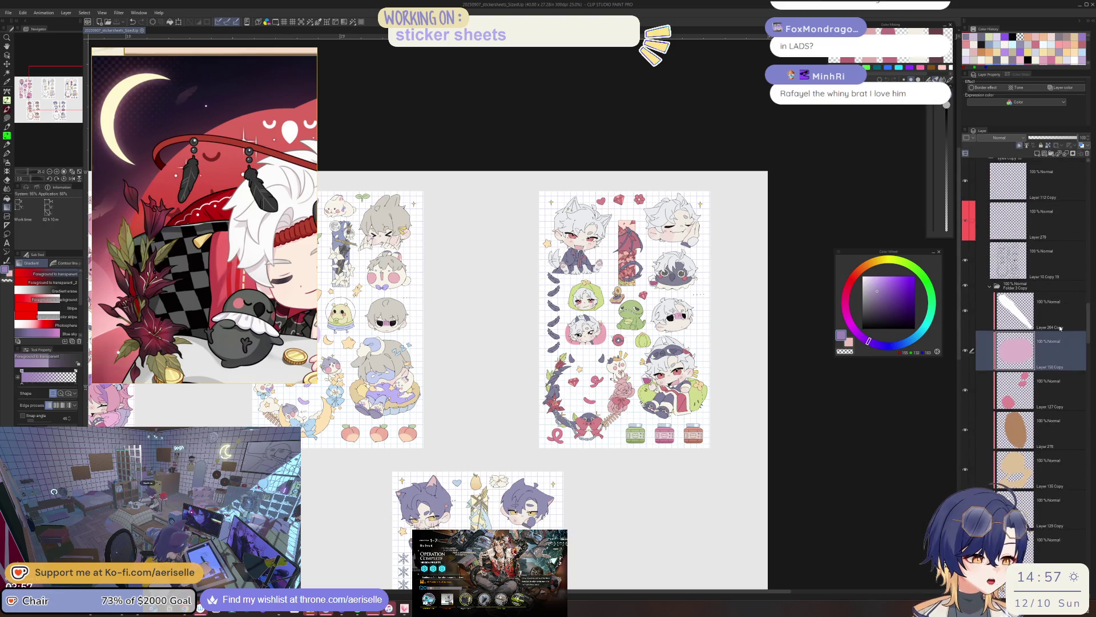
scroll(629, 349, up, 6)
mouse_move(1012, 186)
mouse_down()
mouse_move(773, 335)
mouse_move(756, 403)
mouse_up()
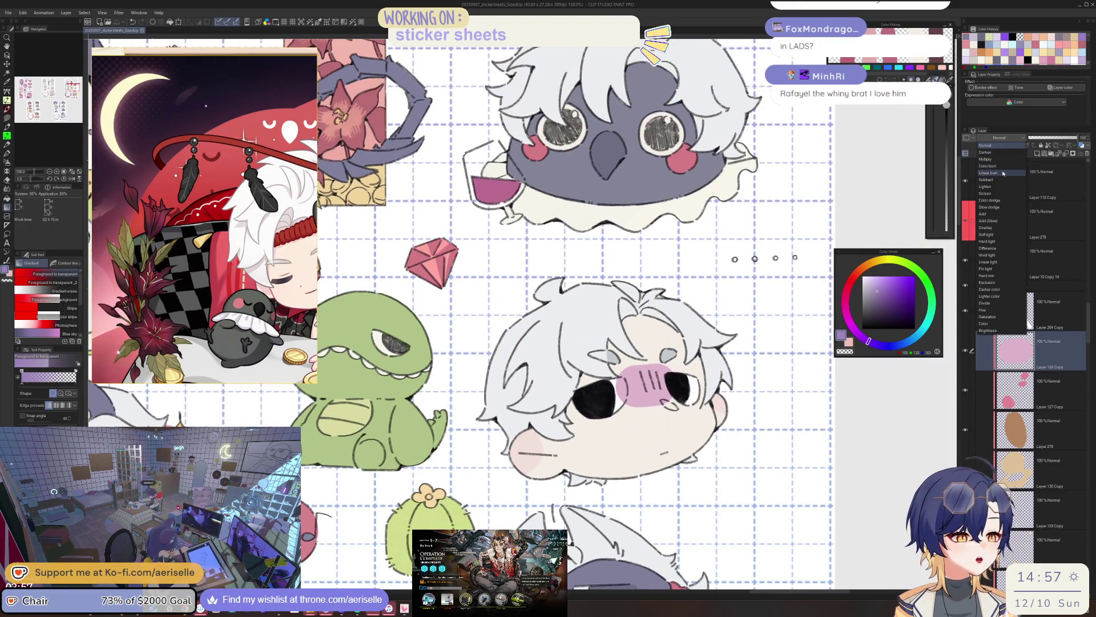
click(1003, 160)
drag(761, 388, 707, 427)
key(ctrl+u)
Raise the nose-blush layer's luminosity to 14
drag(736, 368, 750, 369)
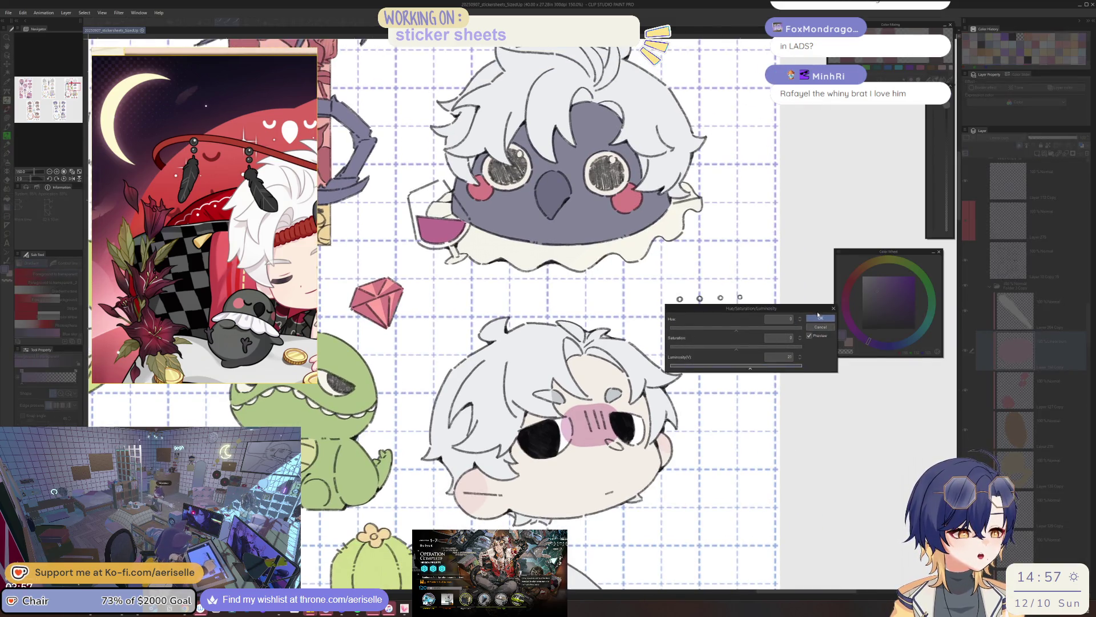
click(820, 318)
scroll(806, 339, down, 3)
drag(792, 396, 785, 370)
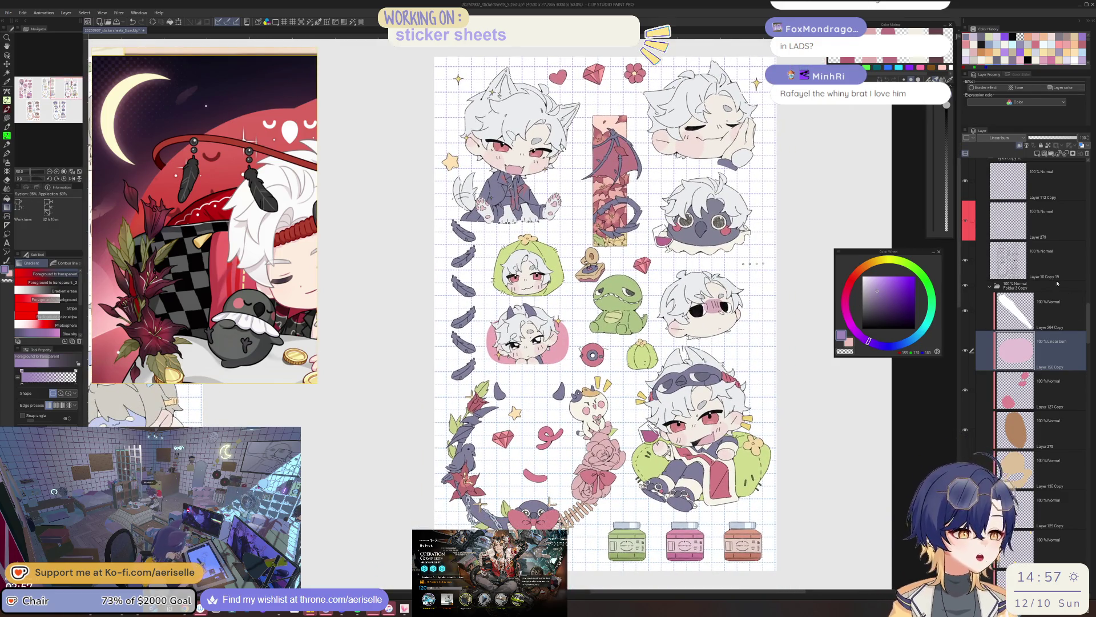
Pick a dusty pink colour and select Layer 104 Copy 7 for filling
click(1047, 280)
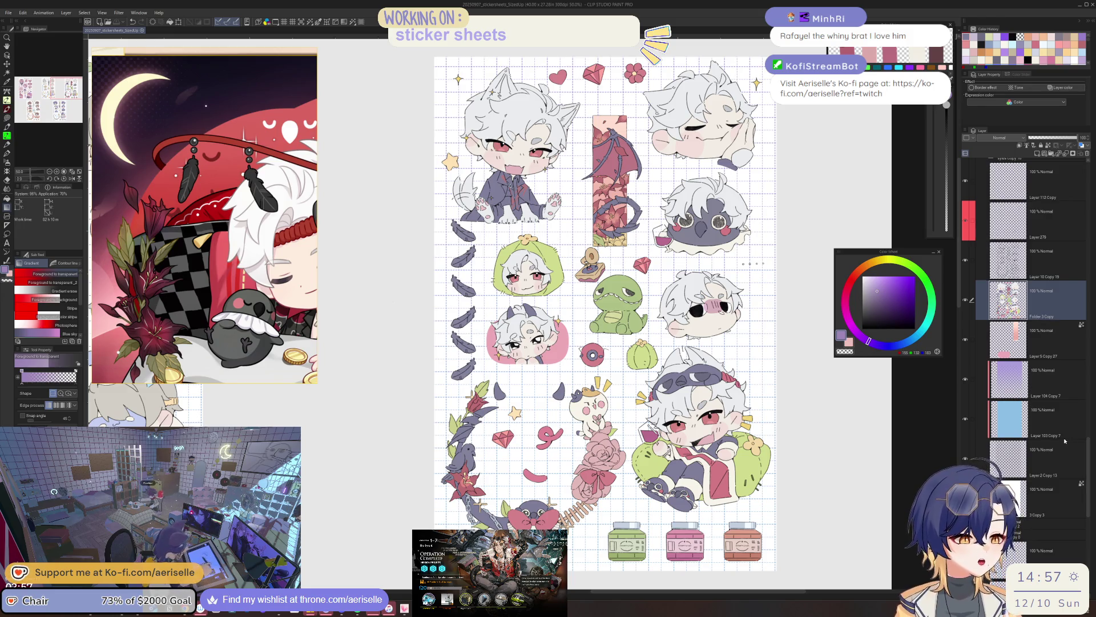
click(851, 280)
click(878, 284)
click(879, 288)
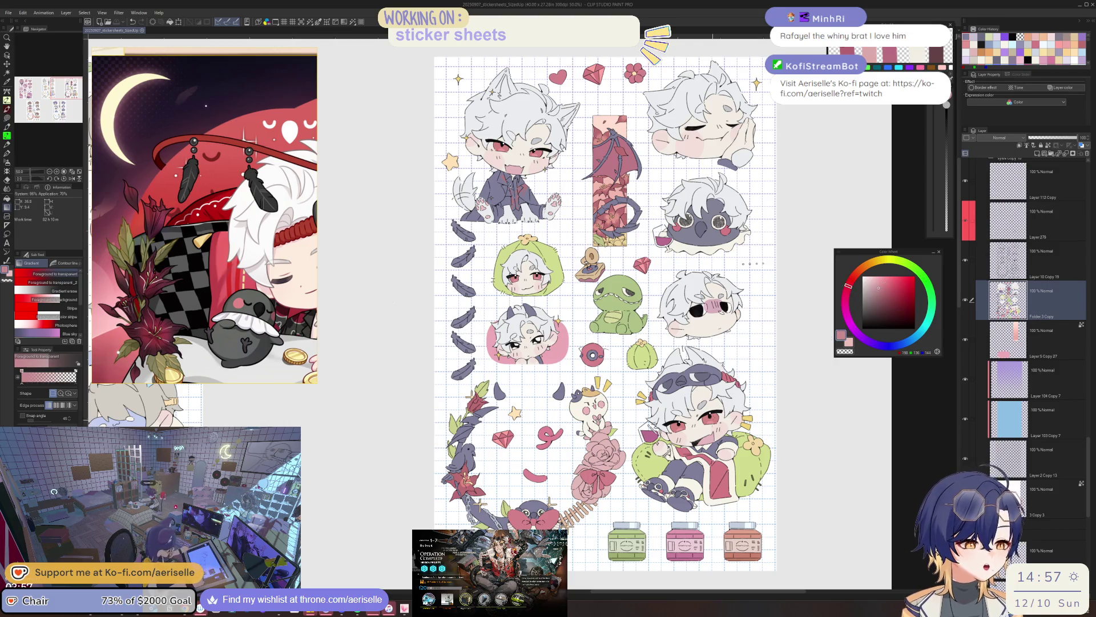
click(1056, 420)
key(g)
key(g)
key(g)
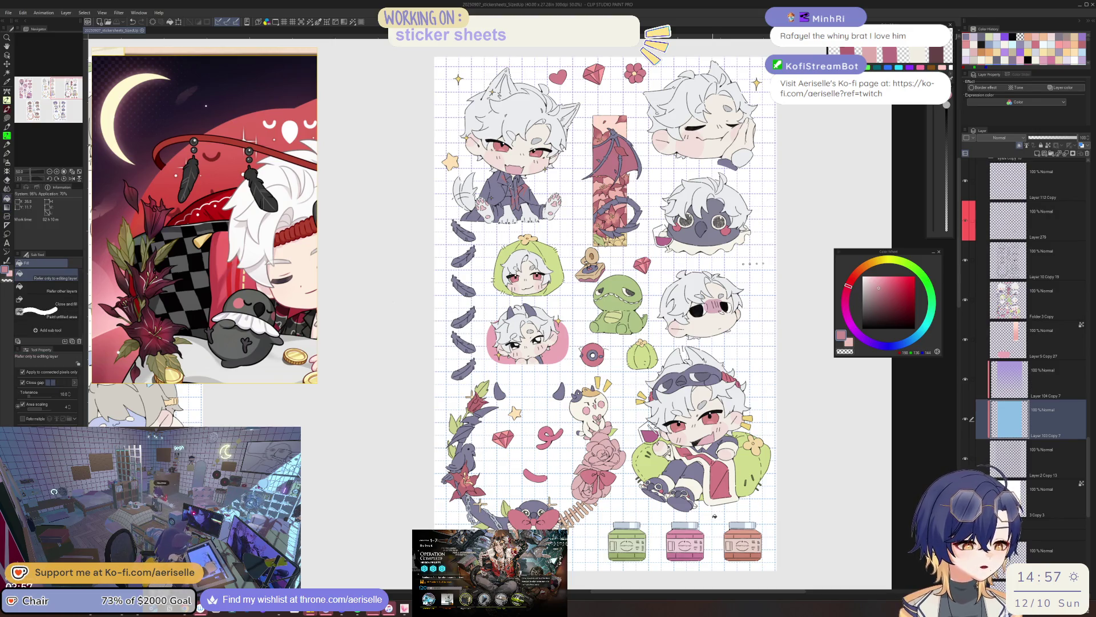
click(1012, 384)
scroll(903, 398, down, 2)
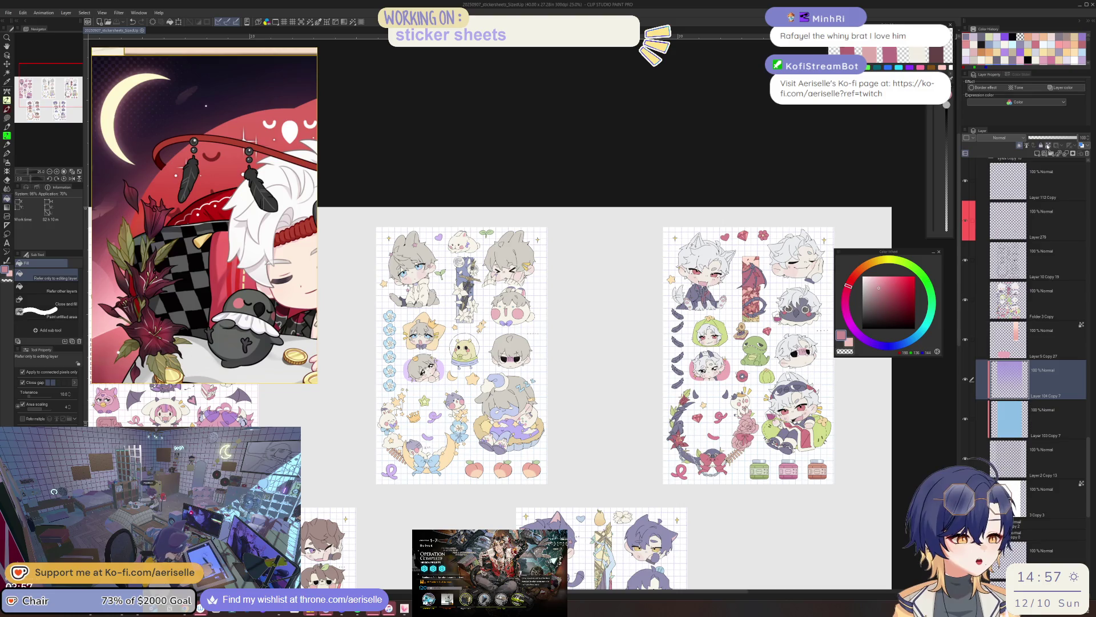
Lasso-fill the white-haired sheet's backing: dusty pink on Layer 104 Copy 7, grey-purple on Layer 103 Copy 7
key(u)
mouse_move(752, 205)
mouse_down()
mouse_move(558, 286)
mouse_move(855, 444)
mouse_move(877, 184)
mouse_up()
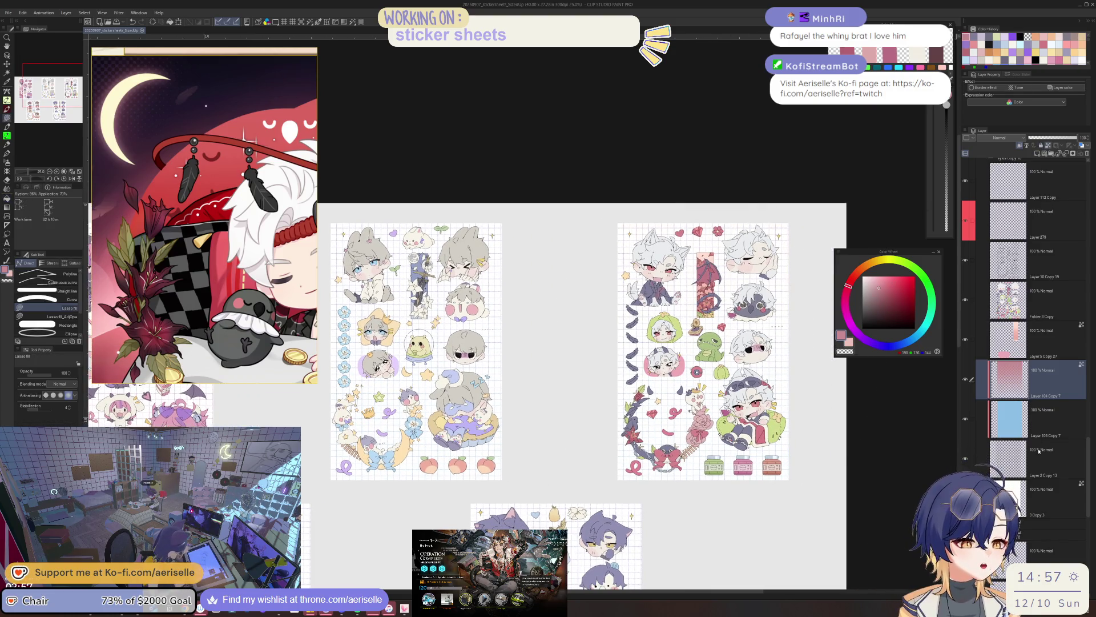
click(1036, 407)
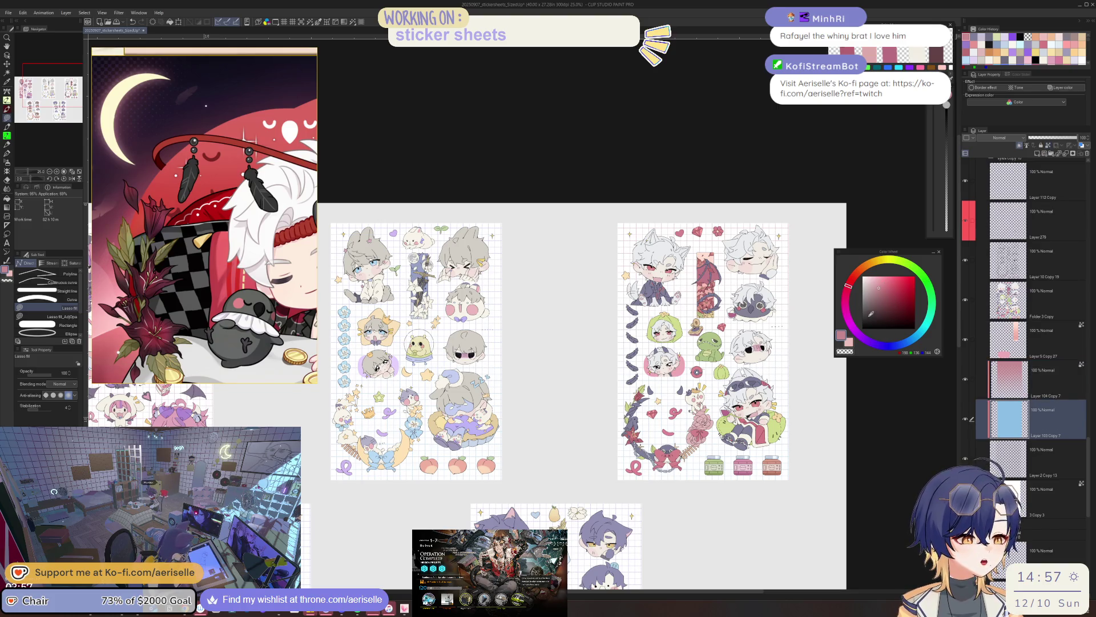
click(976, 34)
mouse_move(711, 201)
mouse_down()
mouse_move(668, 198)
mouse_move(734, 497)
mouse_move(831, 180)
mouse_up()
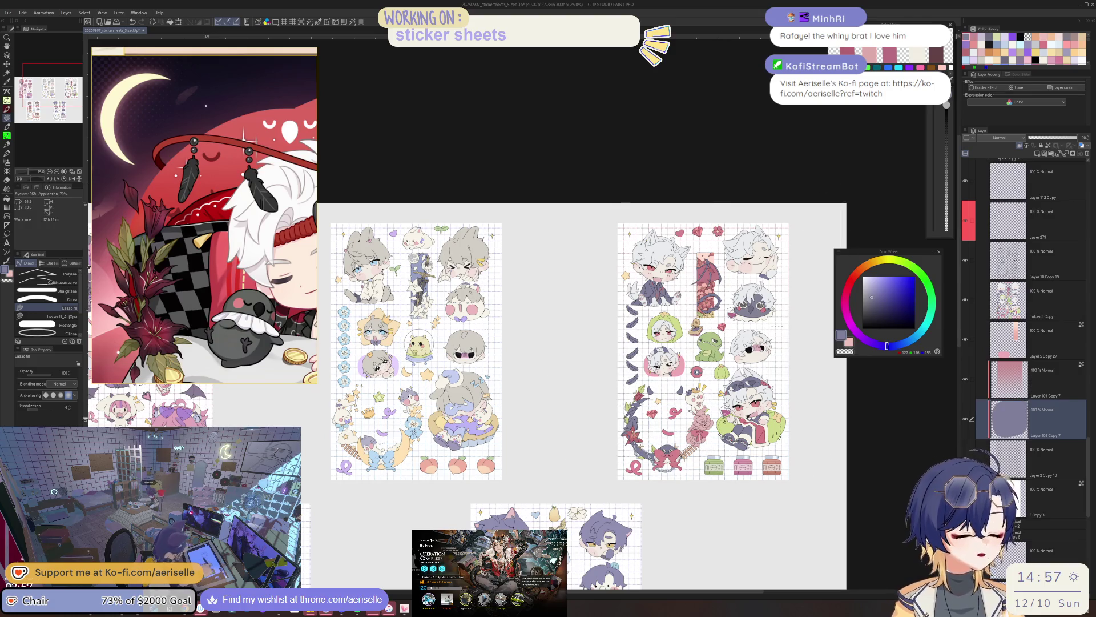
Scroll across the canvas to bring the purple-cat sheet into view
scroll(702, 354, up, 4)
scroll(702, 354, down, 4)
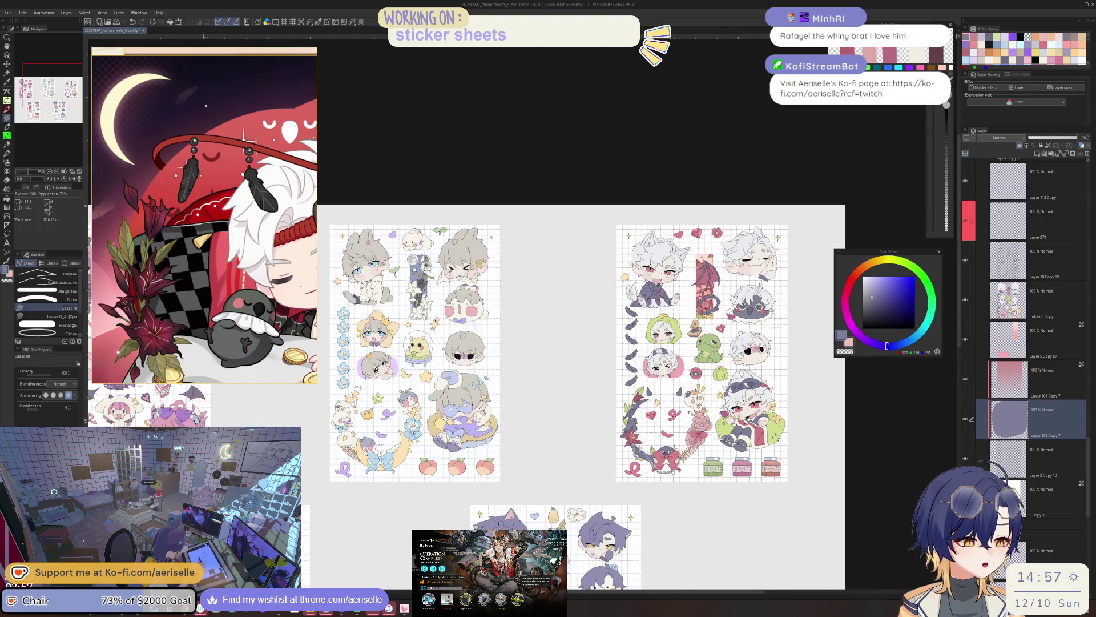
scroll(571, 354, left, 3)
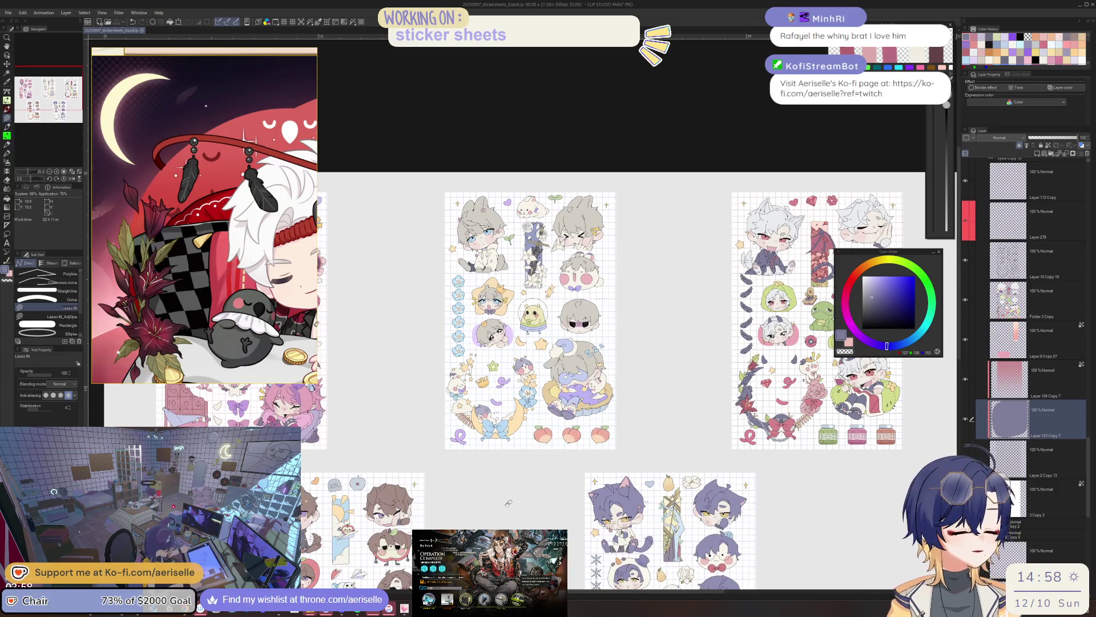
scroll(512, 502, up, 3)
scroll(593, 422, down, 3)
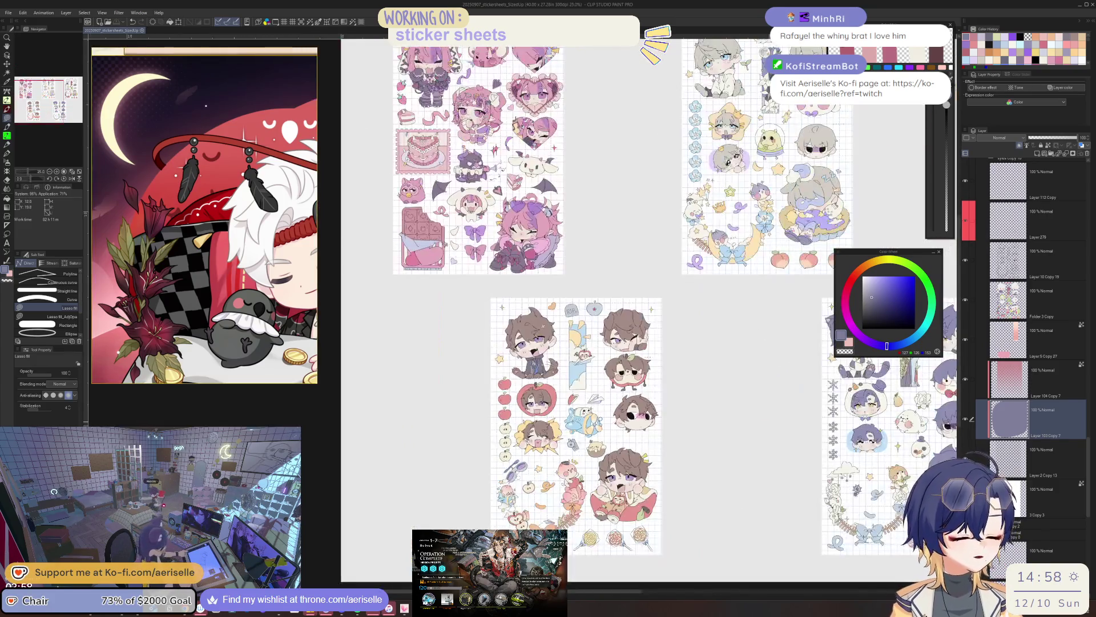
drag(759, 395, 562, 458)
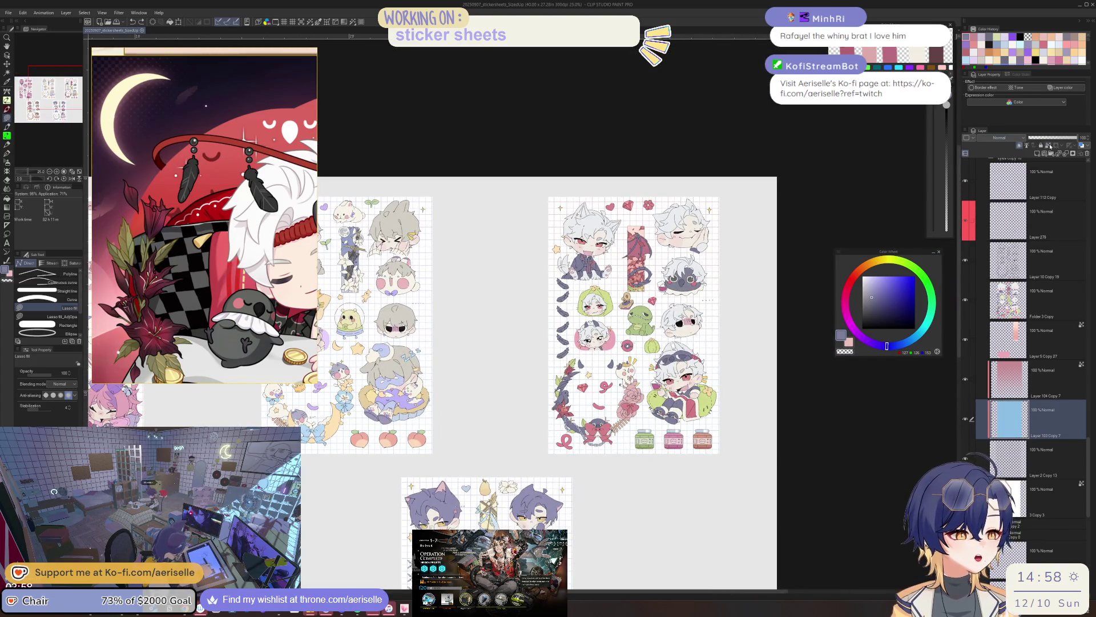
key(g)
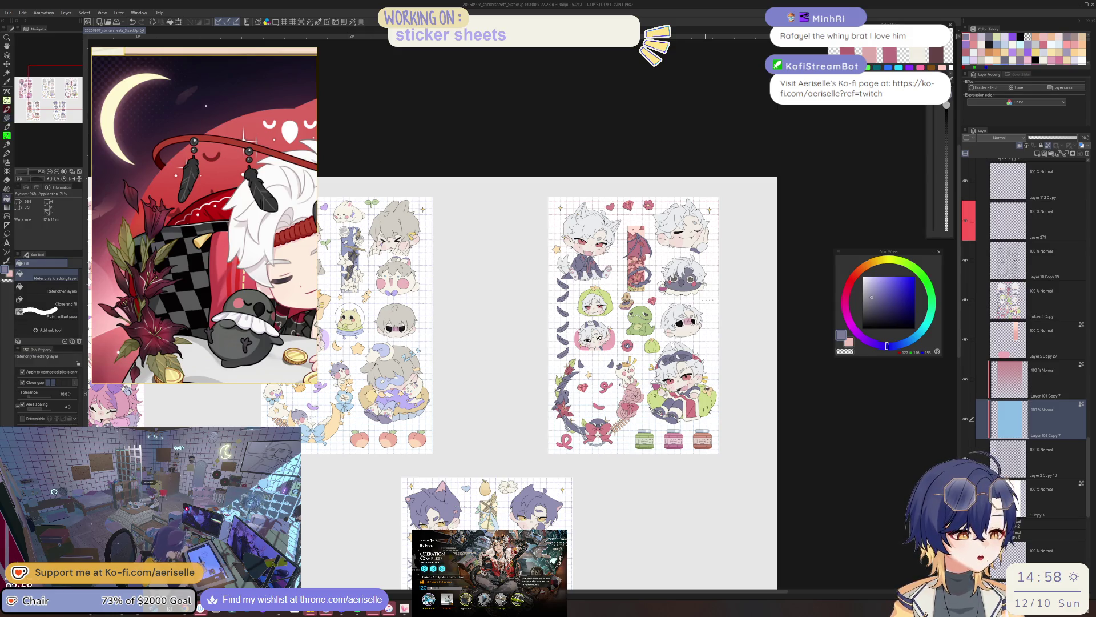
scroll(690, 396, up, 5)
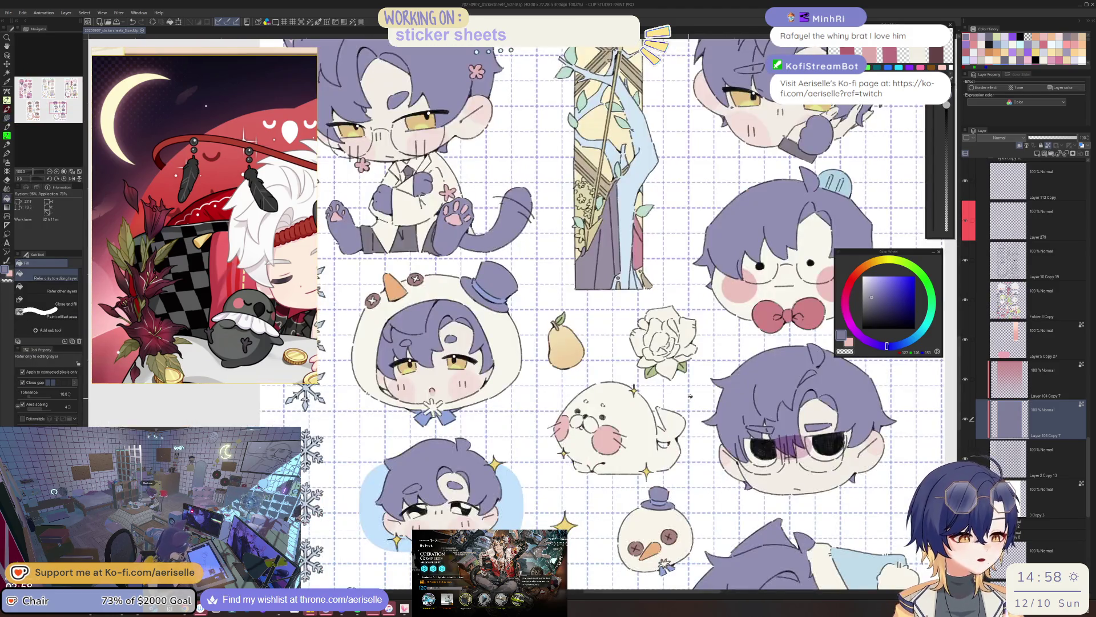
On Layer 104 Copy 8, lasso-fill the purple-cat sheet's backing in light cyan
key(o)
click(690, 396)
scroll(691, 396, down, 3)
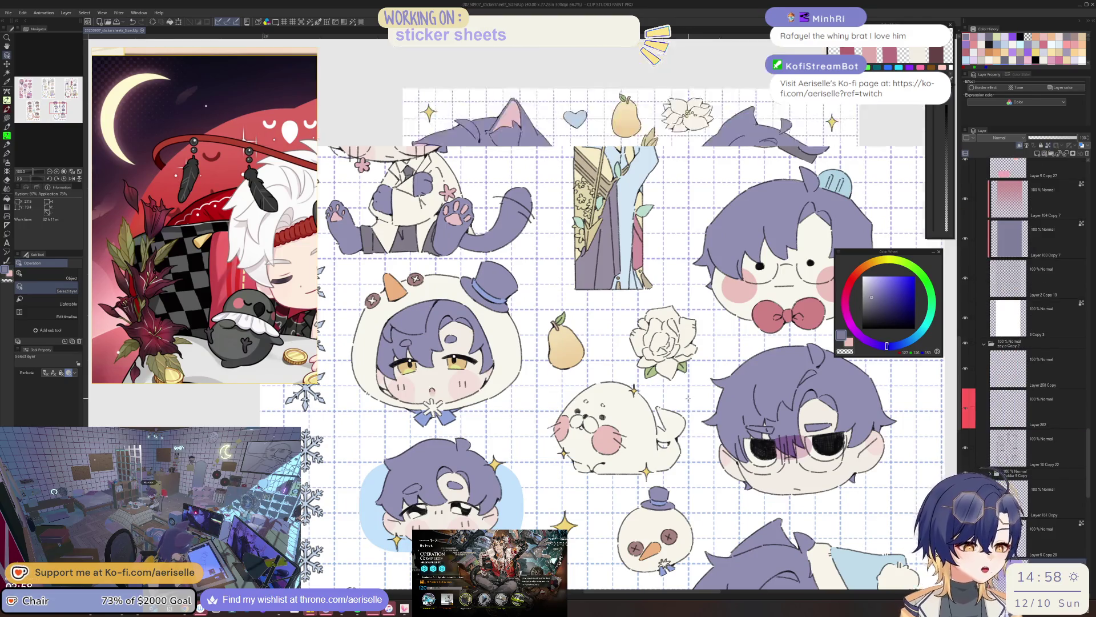
scroll(1081, 449, down, 3)
click(1080, 457)
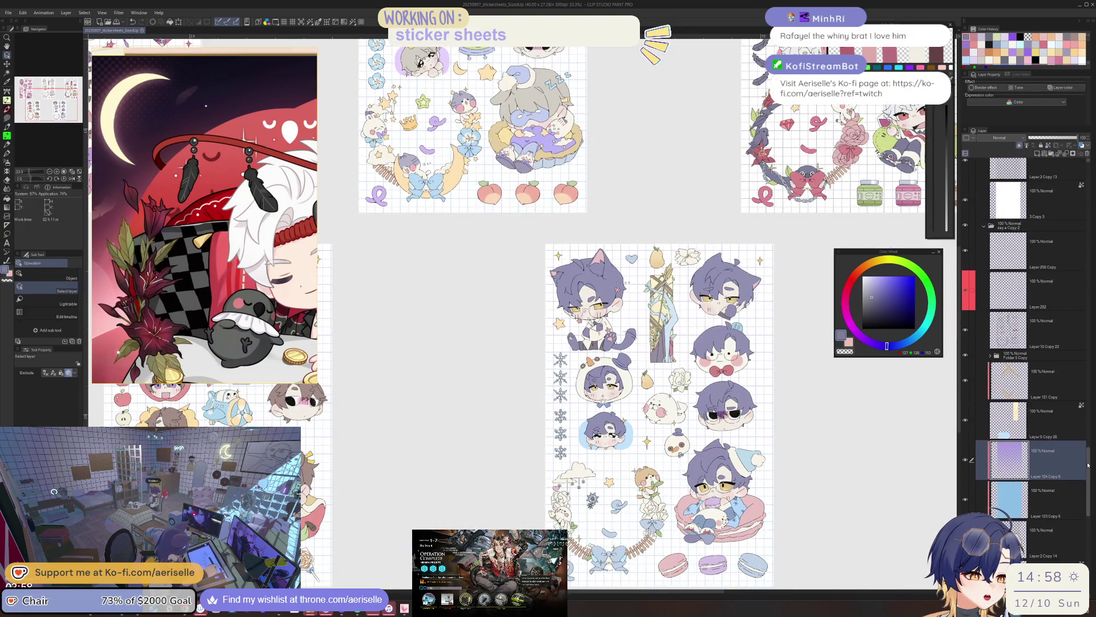
drag(912, 342, 917, 335)
click(875, 276)
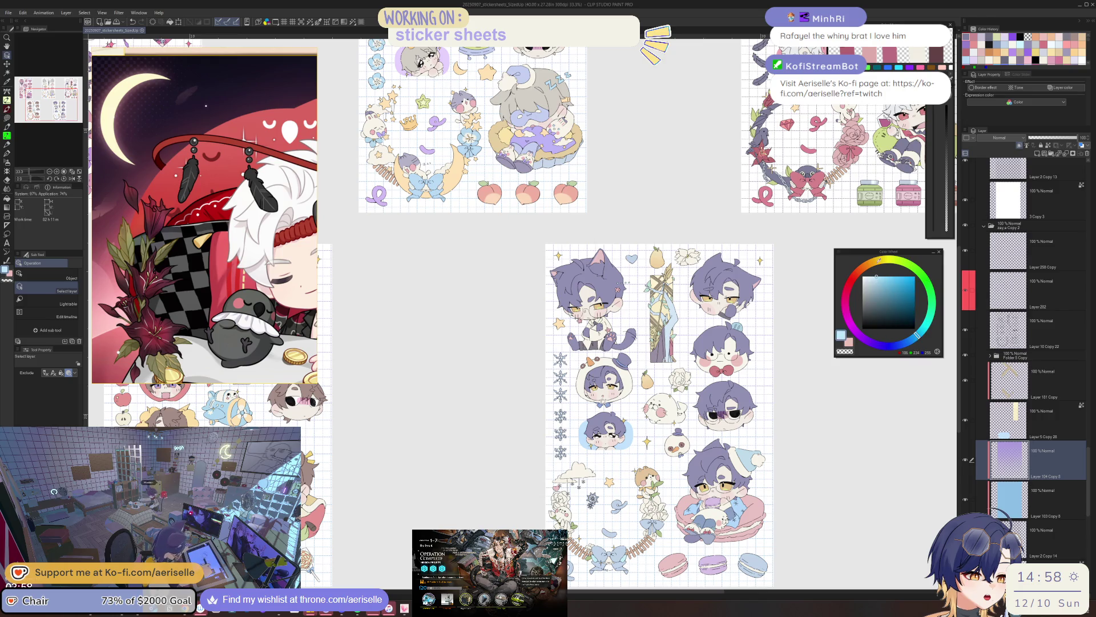
scroll(774, 368, down, 1)
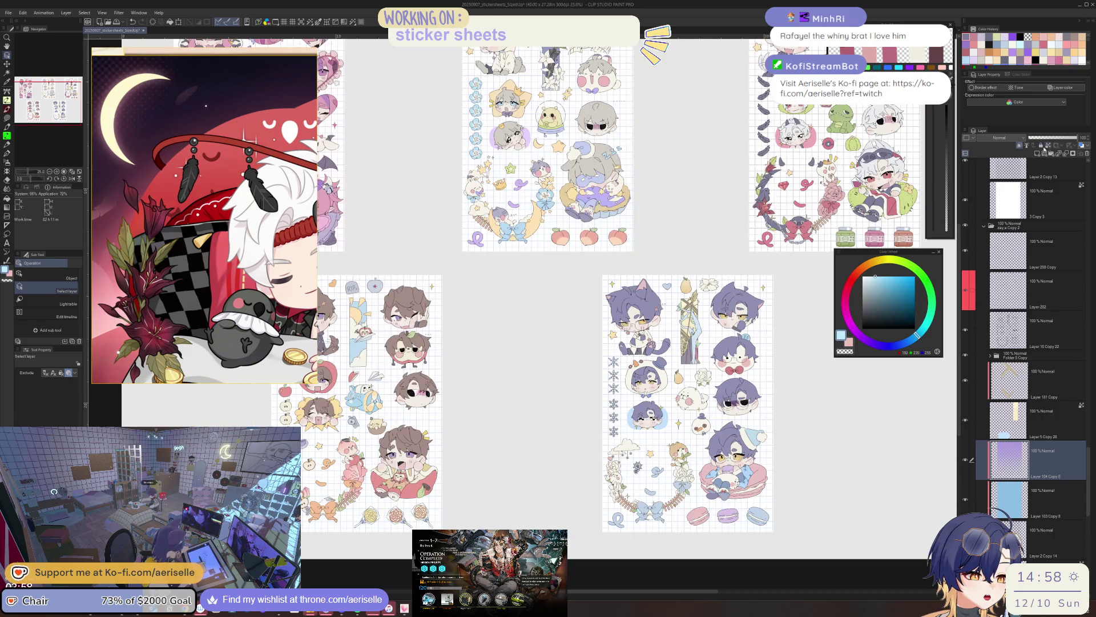
key(u)
mouse_move(658, 253)
mouse_down()
mouse_move(529, 373)
mouse_move(605, 543)
mouse_move(777, 469)
mouse_up()
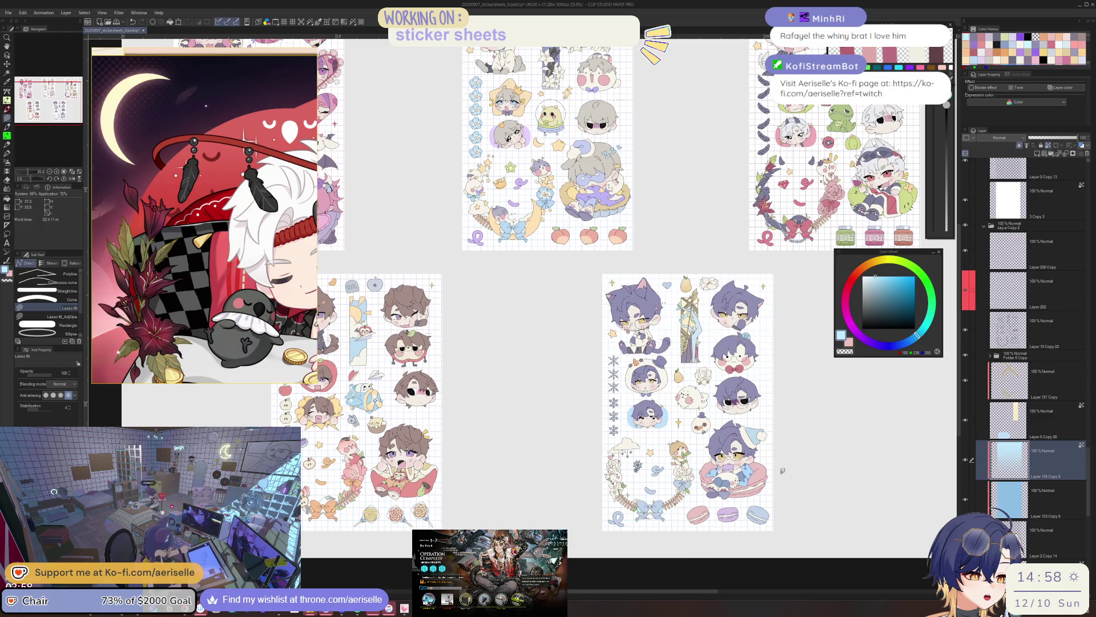
Add more filled backing loops in light blue and a greyer blue
click(881, 279)
mouse_move(769, 255)
mouse_down()
mouse_move(572, 564)
mouse_move(862, 411)
mouse_move(845, 408)
mouse_up()
mouse_move(595, 519)
mouse_down()
mouse_move(753, 468)
mouse_move(547, 533)
mouse_up()
click(875, 285)
mouse_move(483, 263)
mouse_down()
mouse_move(668, 394)
mouse_move(491, 308)
mouse_move(503, 260)
mouse_up()
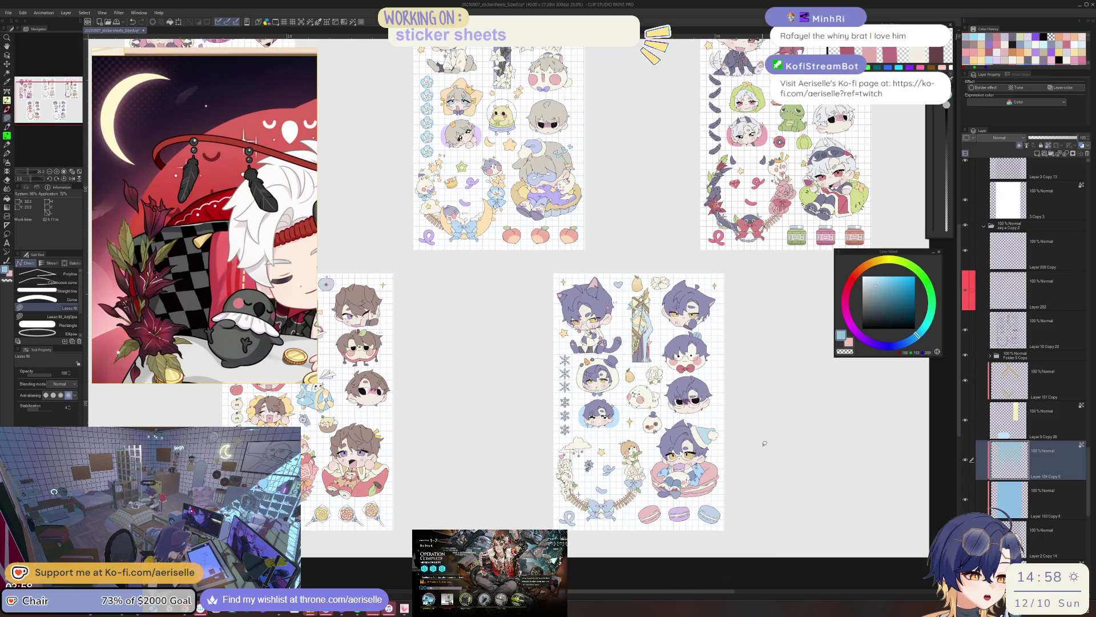
scroll(585, 525, up, 6)
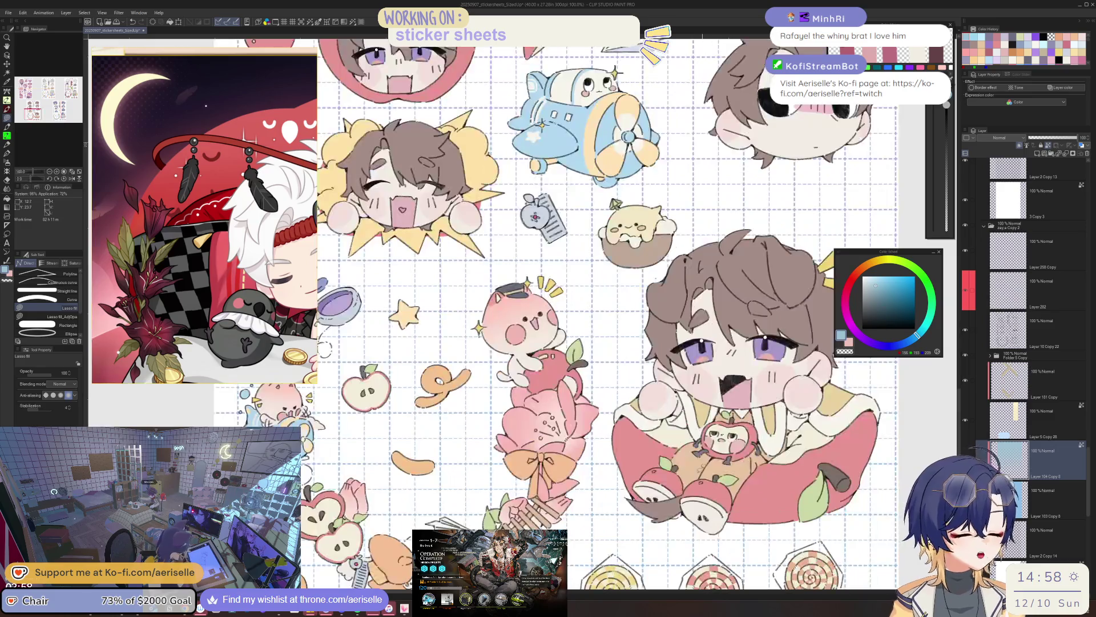
Lasso-fill a pink outline around the middle sticker sheet
key(o)
scroll(785, 415, down, 2)
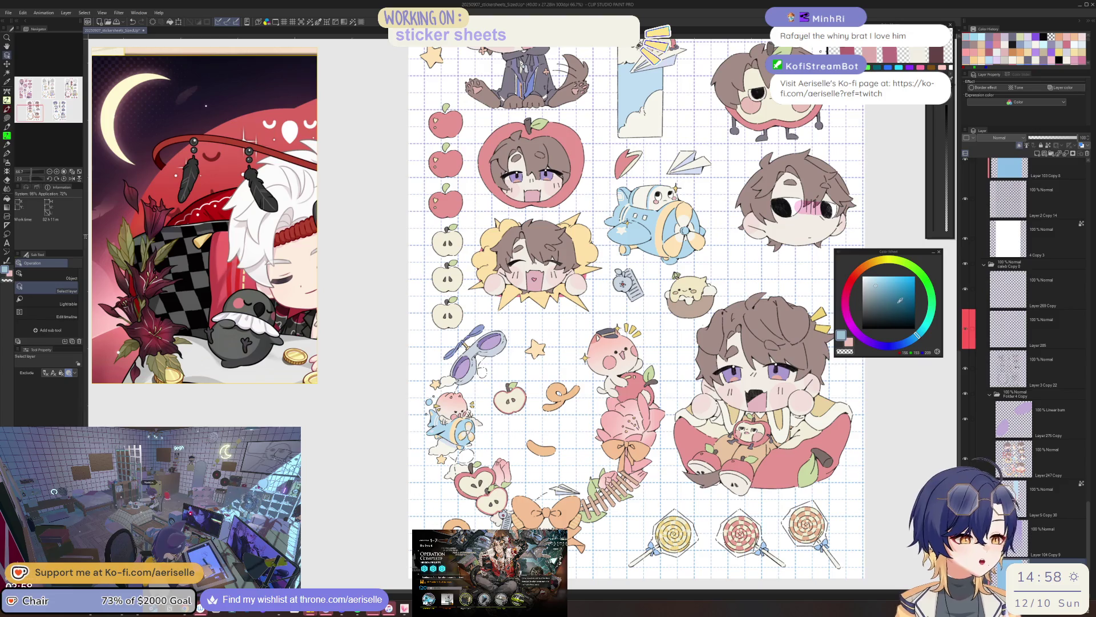
click(847, 295)
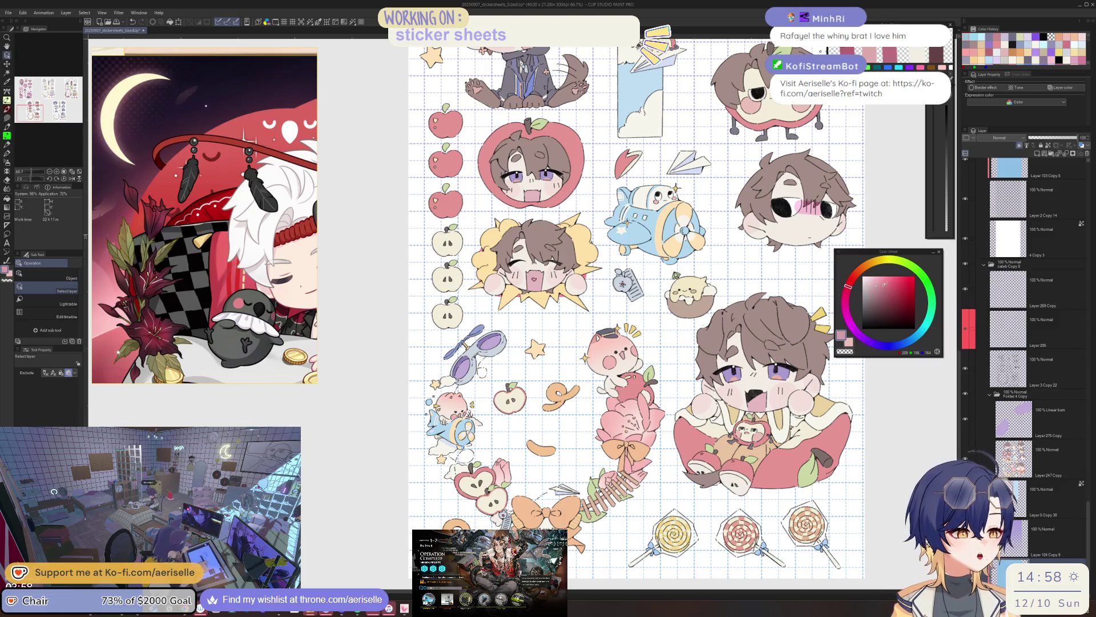
key(ctrl+minus)
key(ctrl+minus)
key(ctrl+minus)
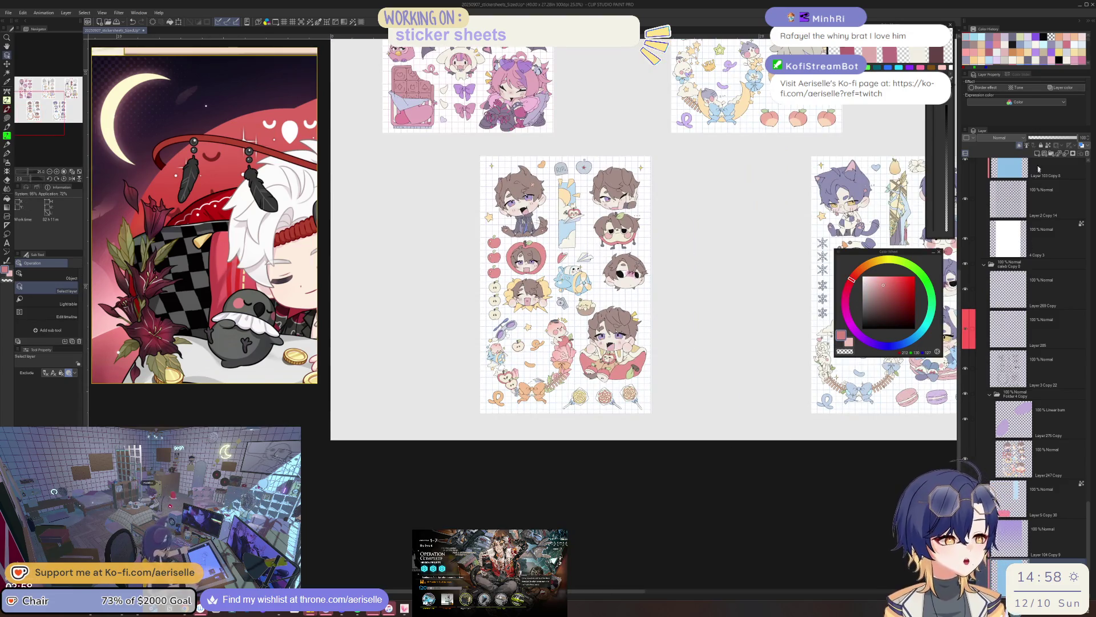
key(u)
mouse_move(622, 140)
mouse_down()
mouse_move(587, 131)
mouse_move(534, 490)
mouse_move(750, 323)
mouse_move(622, 139)
mouse_up()
drag(589, 438, 601, 487)
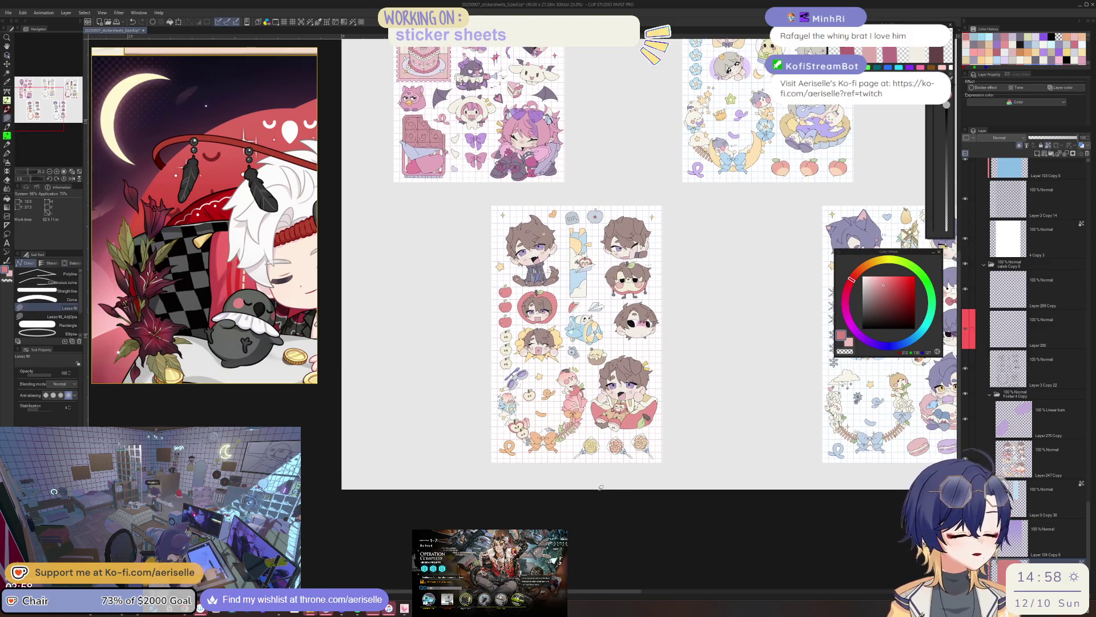
Fill the middle sheet with peach on Layer 104 Copy 9
click(1056, 540)
click(863, 272)
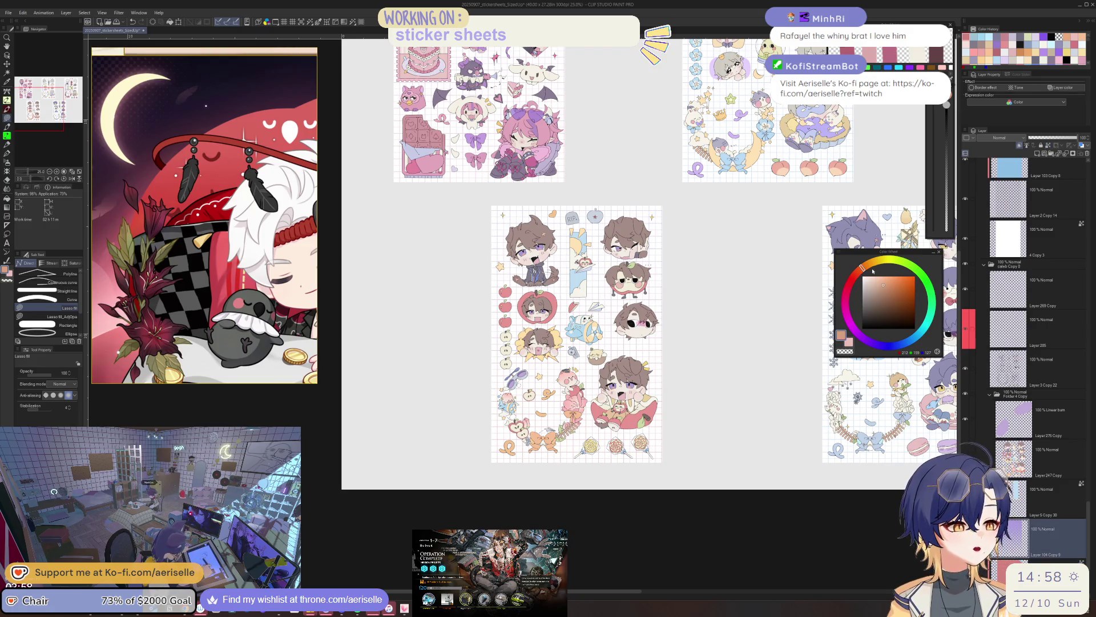
mouse_move(649, 188)
mouse_down()
mouse_move(568, 166)
mouse_move(426, 371)
mouse_move(434, 394)
mouse_up()
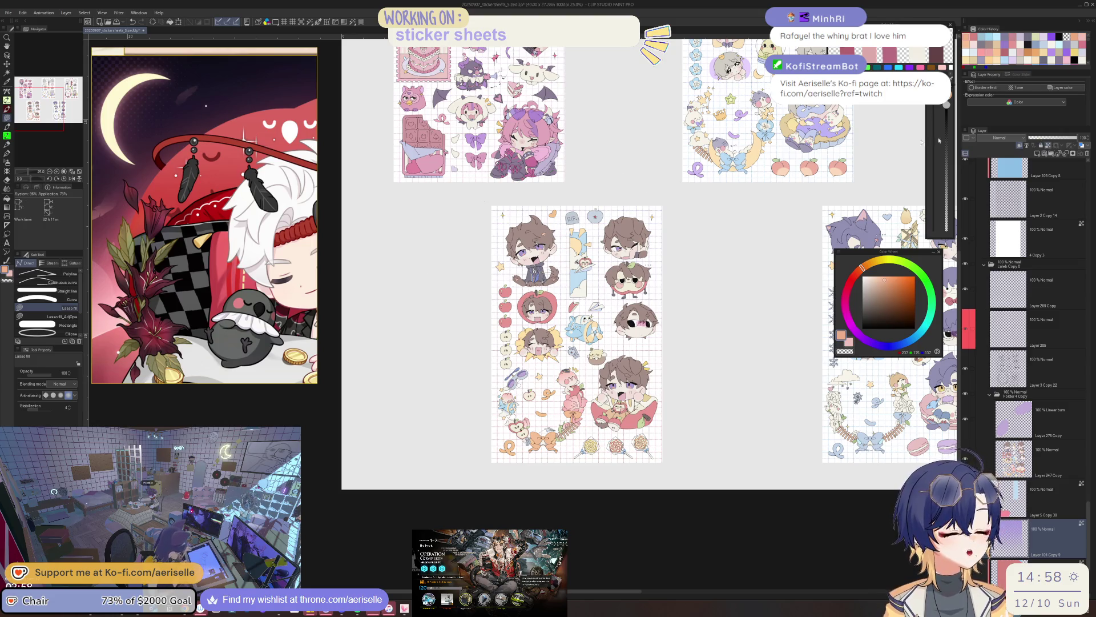
mouse_move(494, 195)
mouse_down()
mouse_move(773, 274)
mouse_move(737, 217)
mouse_up()
mouse_move(461, 354)
mouse_down()
mouse_move(587, 502)
mouse_move(662, 500)
mouse_up()
Lower the peach layer's luminosity to -8
key(ctrl+u)
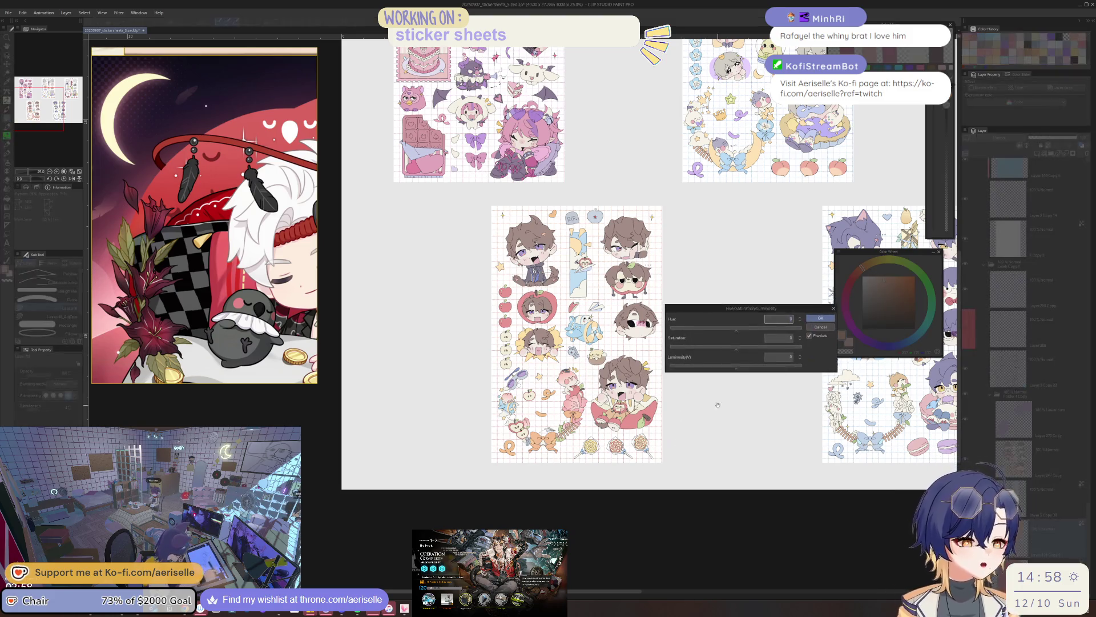
drag(732, 367, 733, 368)
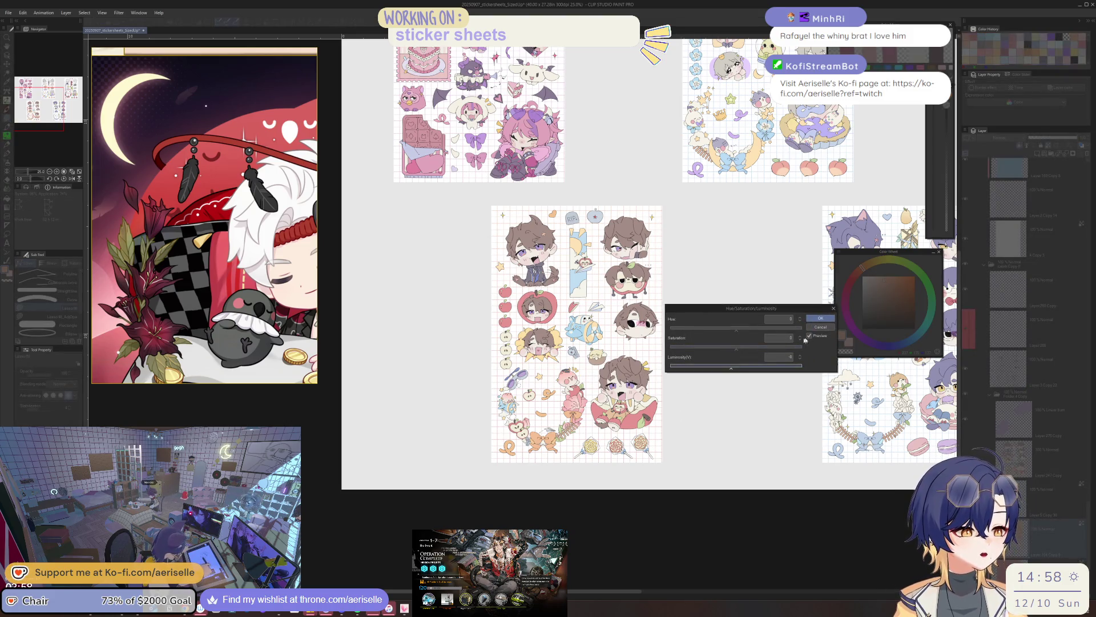
click(821, 318)
mouse_move(820, 318)
mouse_down()
mouse_move(891, 529)
mouse_move(887, 558)
mouse_up()
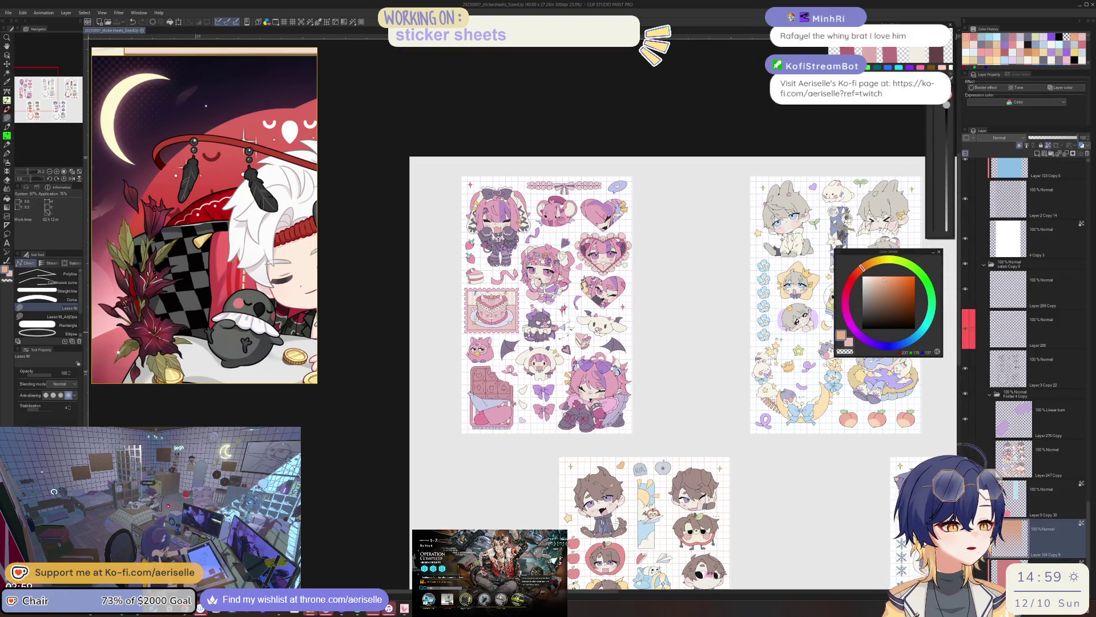
Pan and zoom out to bring the white-haired sticker sheet into view
drag(718, 415, 501, 444)
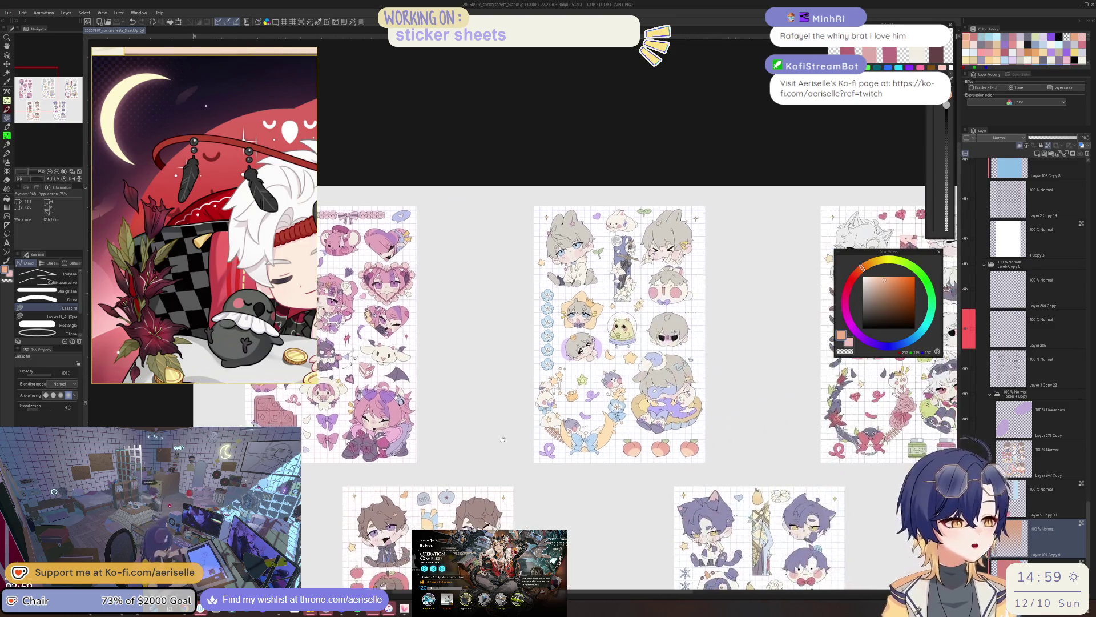
scroll(605, 453, up, 3)
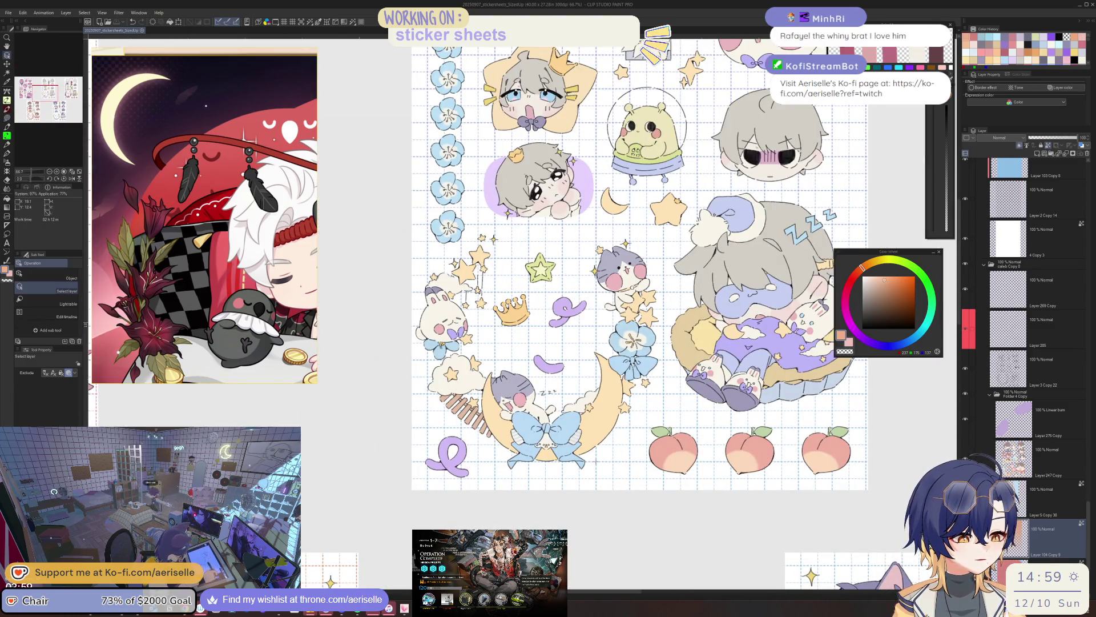
scroll(1088, 401, up, 5)
drag(1088, 402, 1091, 387)
key(ctrl+minus)
drag(44, 93, 61, 90)
scroll(730, 311, up, 3)
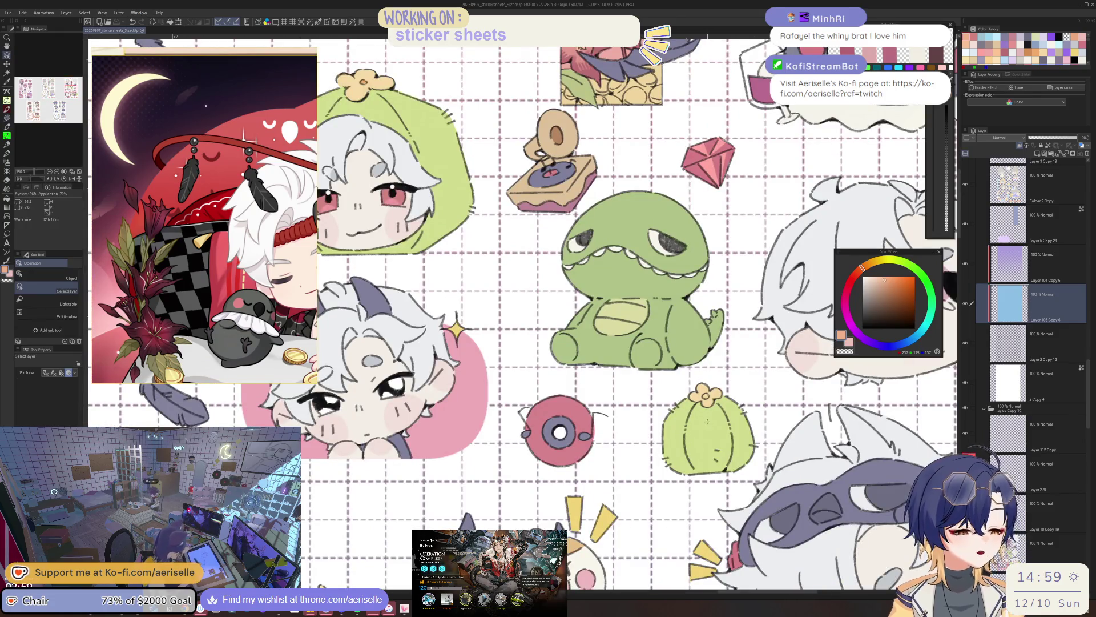
Select the cactus sticker's layer and pick a warmer orange colour
click(711, 410)
click(892, 279)
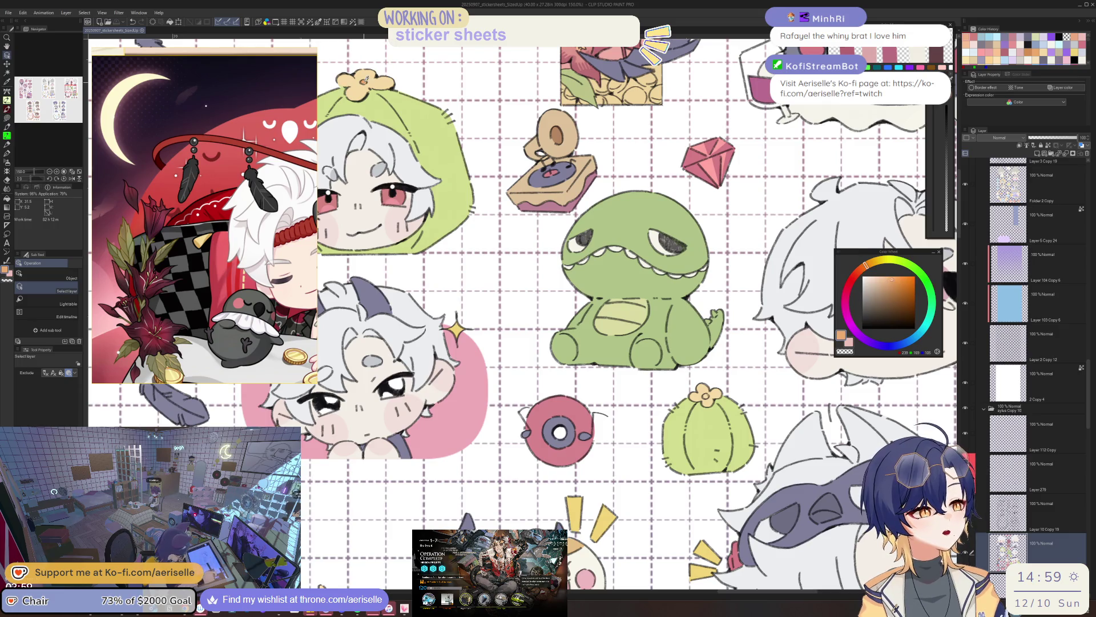
scroll(702, 400, up, 3)
key(u)
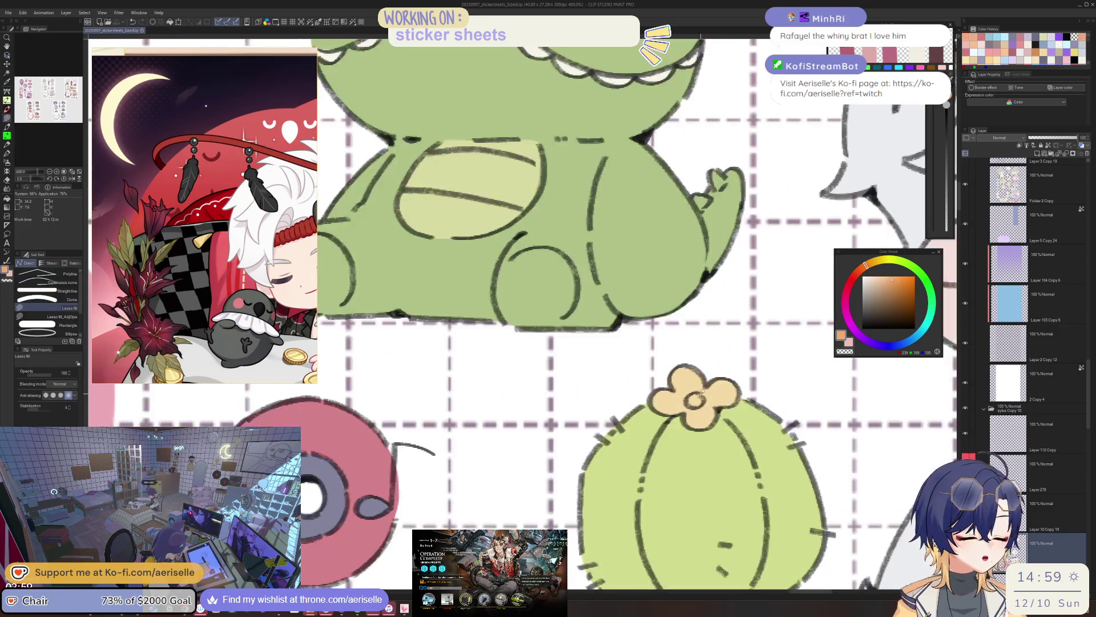
scroll(702, 400, down, 5)
scroll(656, 485, up, 5)
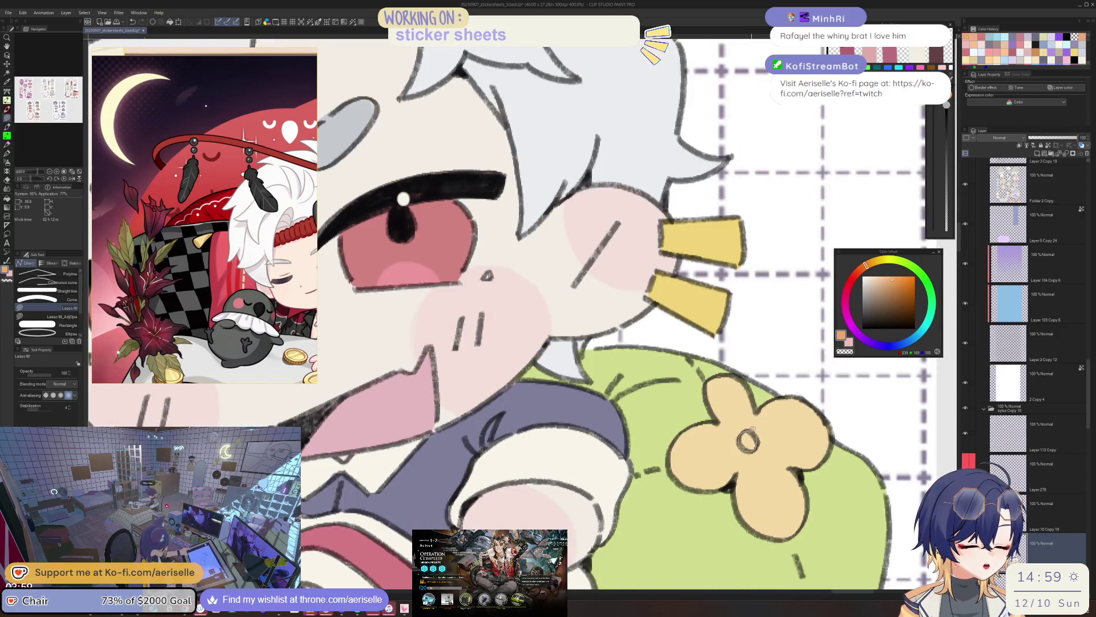
scroll(748, 440, down, 5)
scroll(765, 472, up, 2)
scroll(765, 474, up, 2)
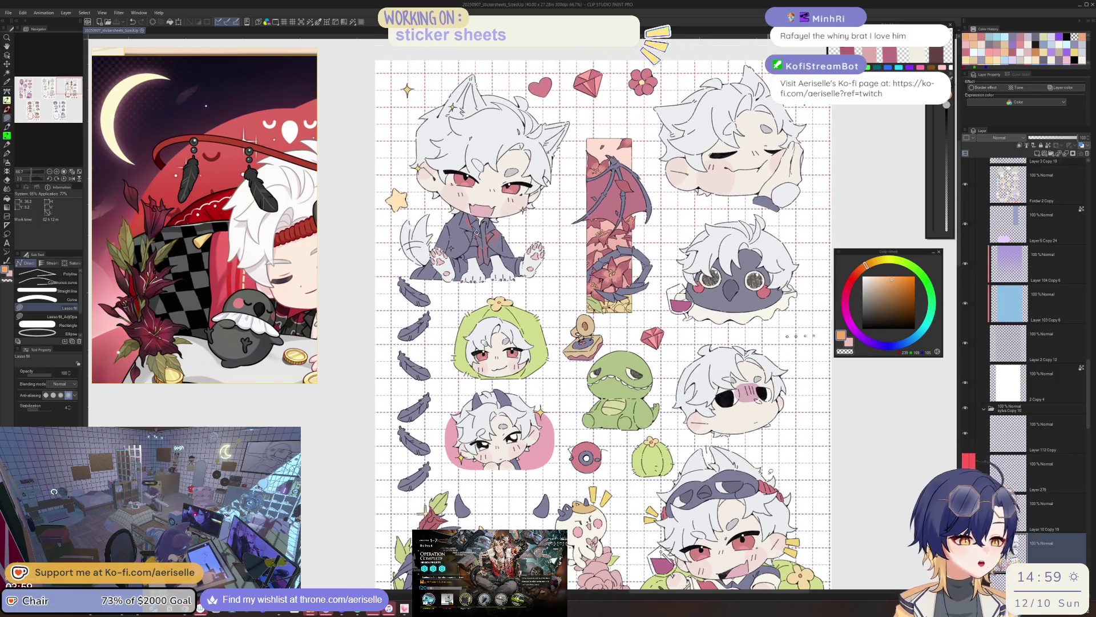
scroll(619, 410, down, 2)
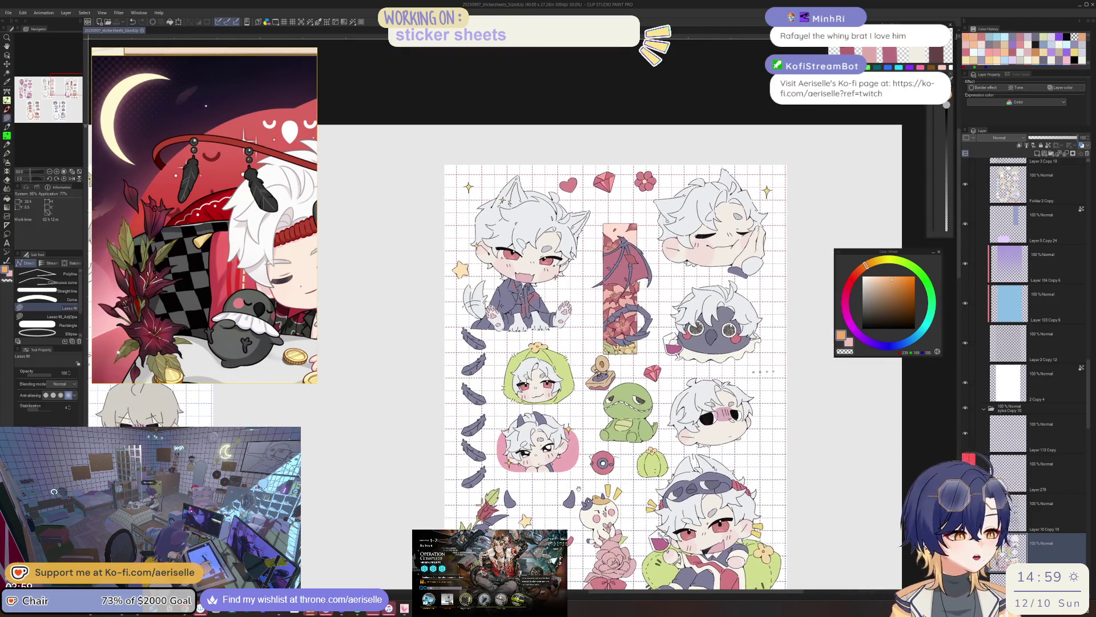
Delete Layer 246 Copy from the grey-haired sheet's Folder 2 Copy
drag(622, 446, 942, 349)
scroll(514, 314, up, 4)
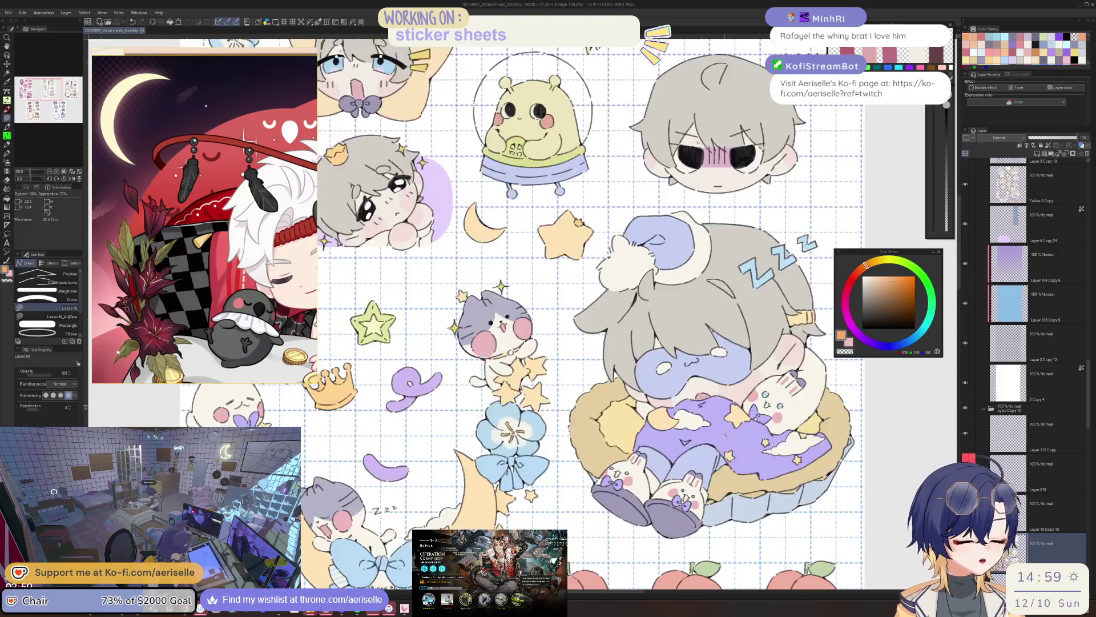
key(o)
click(1039, 183)
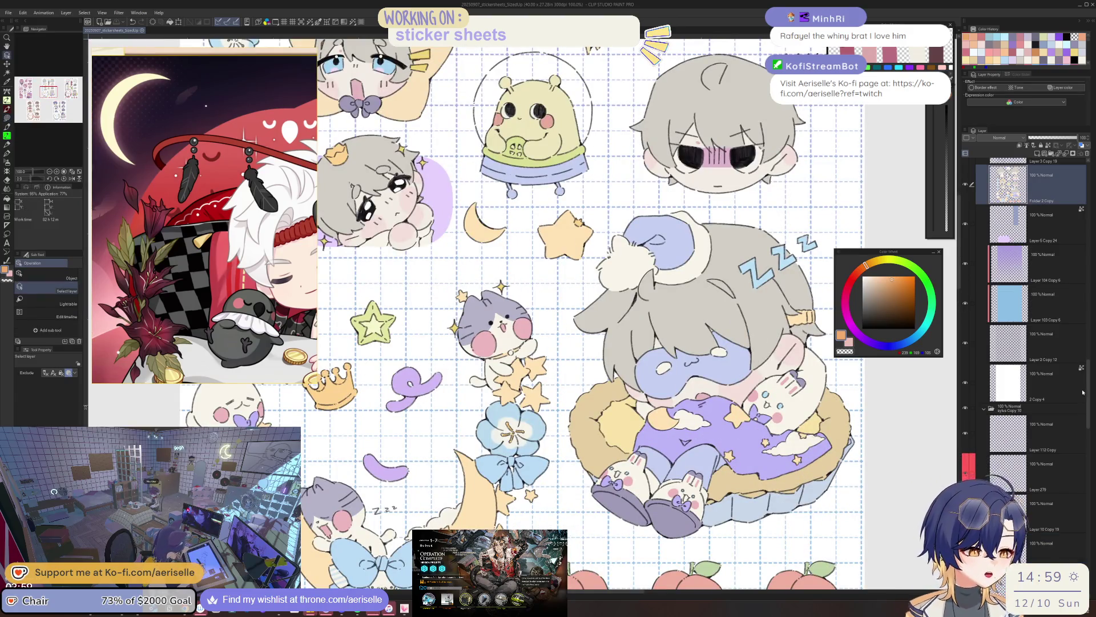
scroll(1087, 388, up, 5)
drag(1089, 372, 1080, 301)
click(1081, 302)
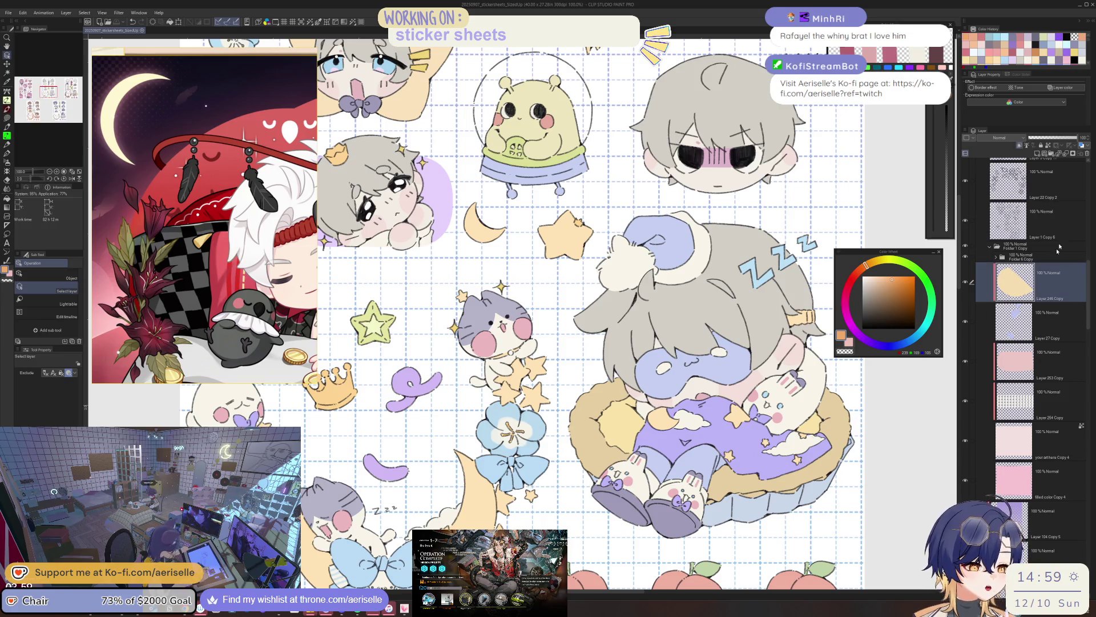
click(1066, 154)
key(ctrl+minus)
scroll(525, 286, left, 10)
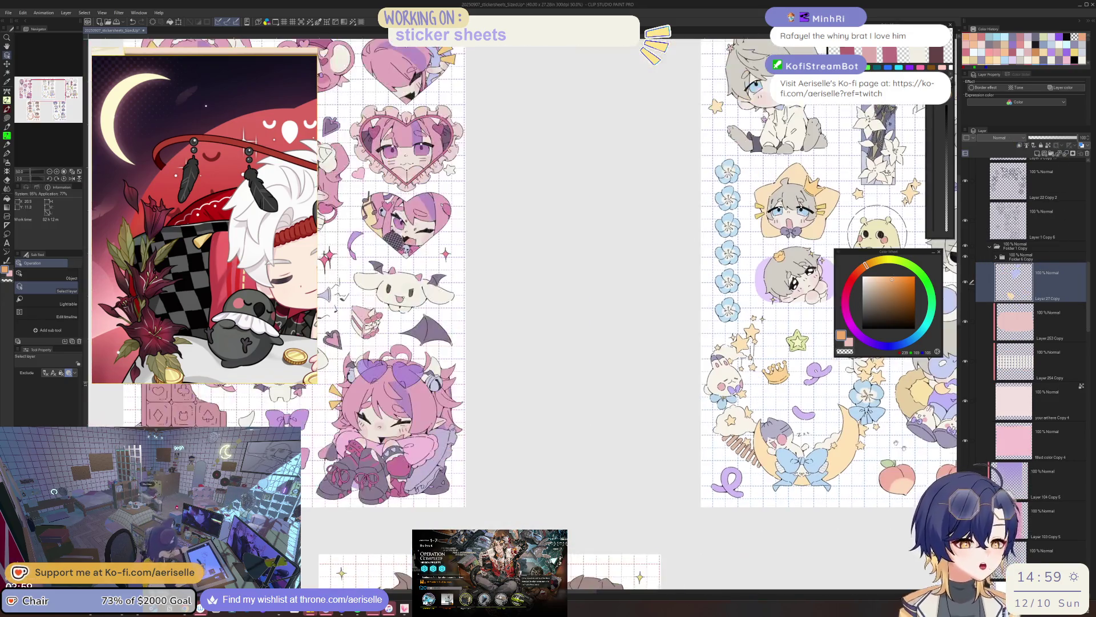